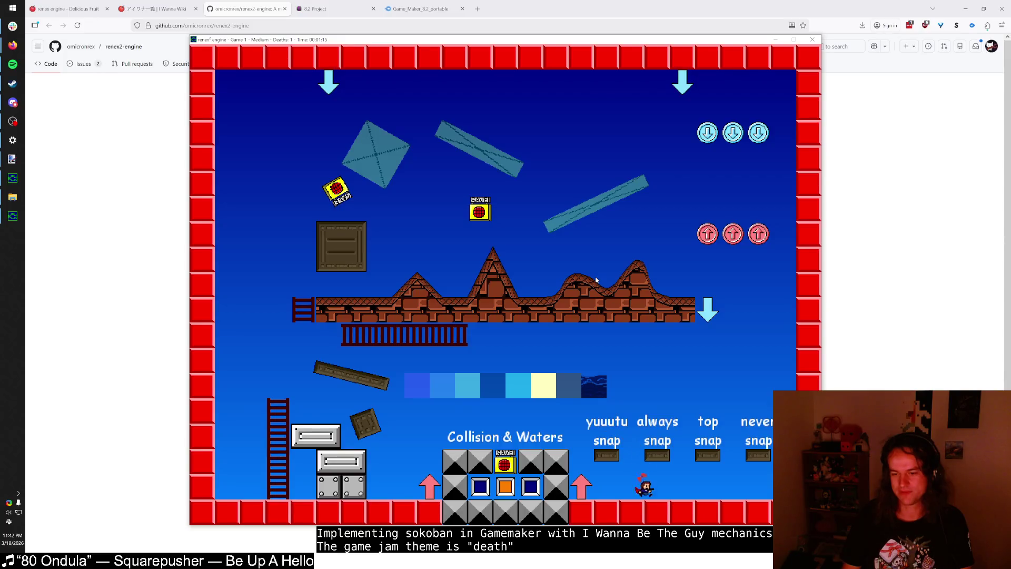
Step: Hop the kid across the snap platforms and wooden crate, then walk through the hub to Kid Variants
{"action": "key", "text": "shift"}
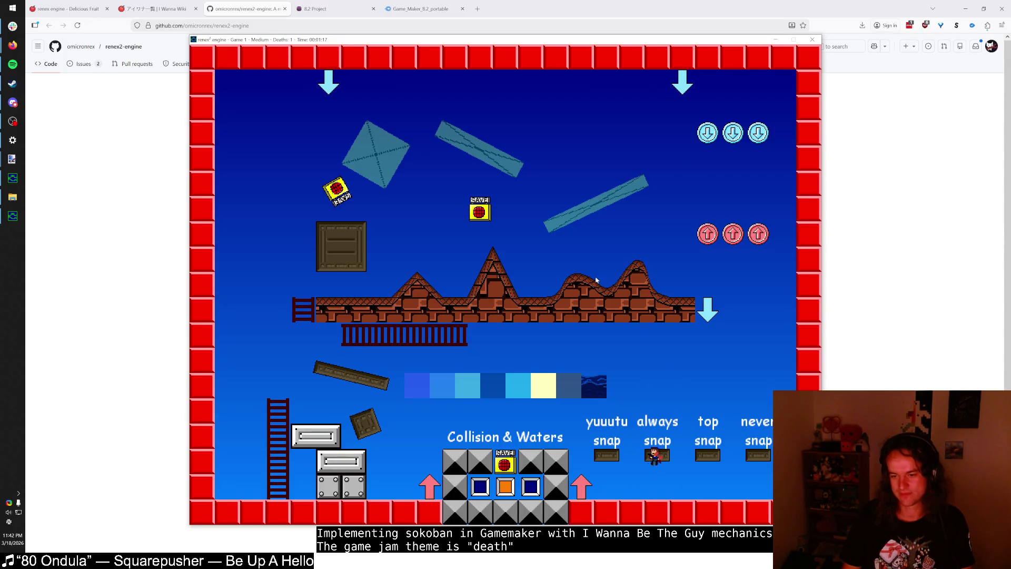
{"action": "key", "text": "Right"}
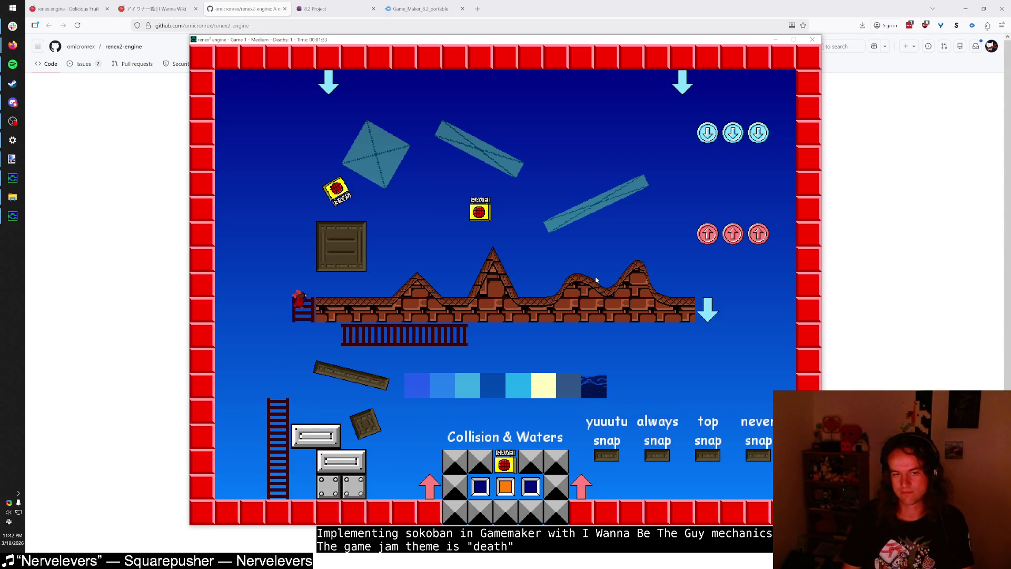
{"action": "key", "text": "Right"}
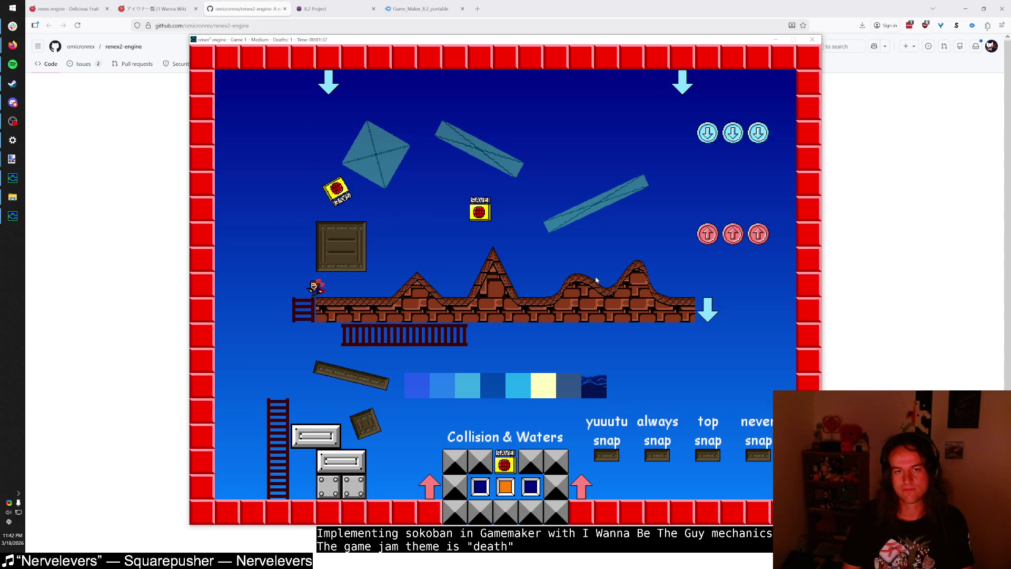
{"action": "key", "text": "Right"}
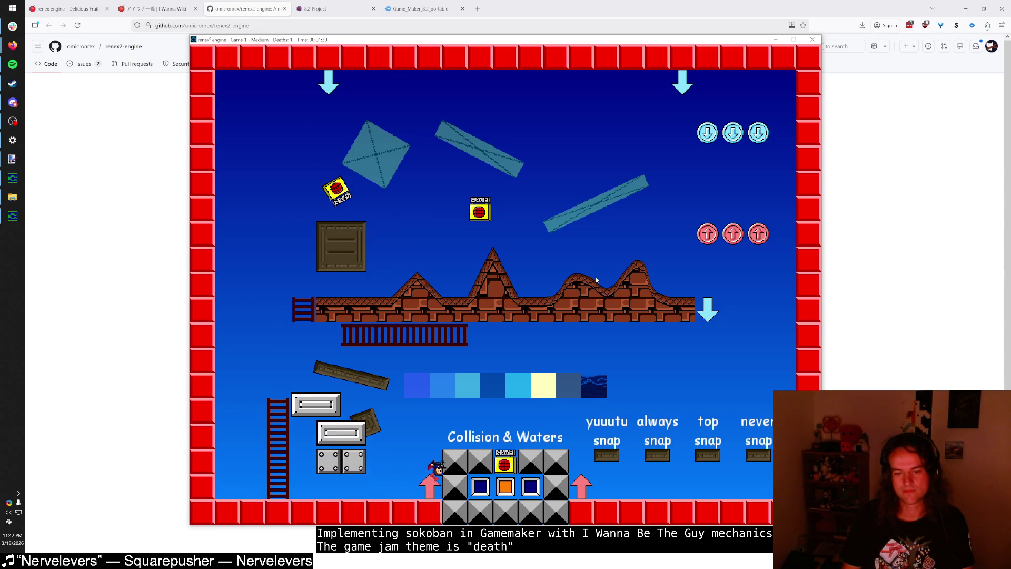
{"action": "key", "text": "Right"}
{"action": "key", "text": "Right"}
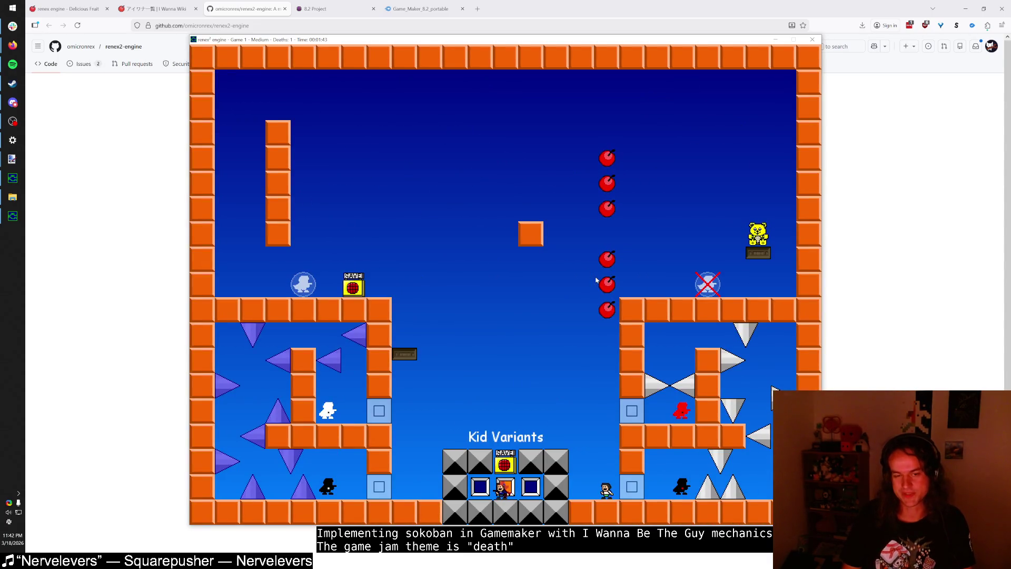
Step: Toggle the light-blue blocks via the shadow, die on the spikes and respawn at the middle save
{"action": "key", "text": "shift"}
{"action": "key", "text": "shift"}
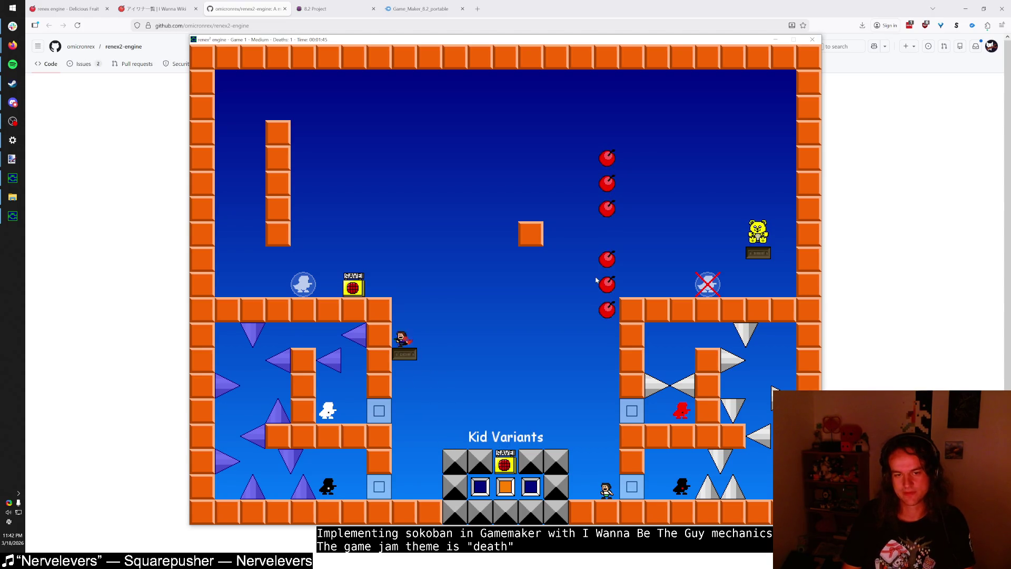
{"action": "key", "text": "Right"}
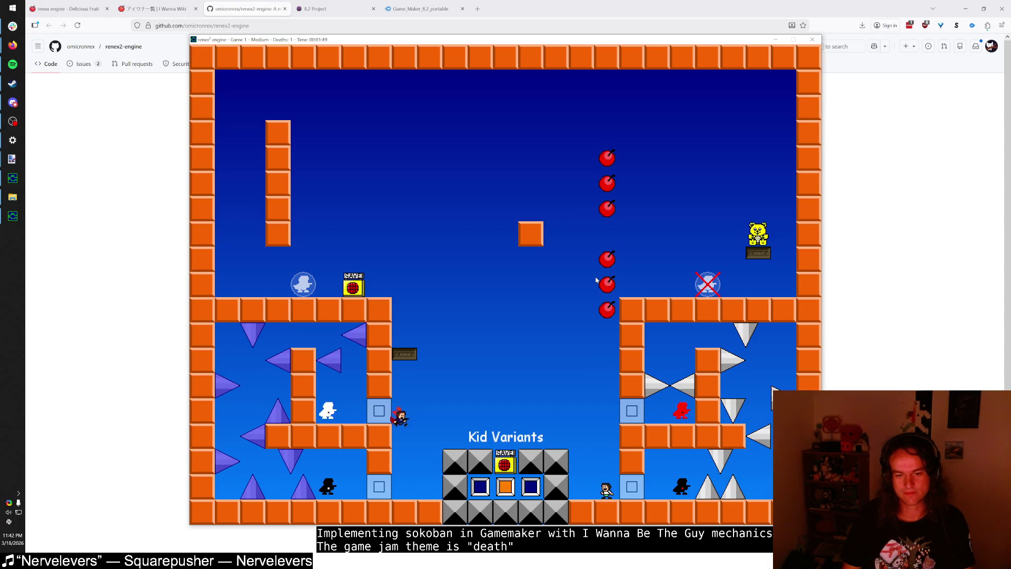
{"action": "key", "text": "Left"}
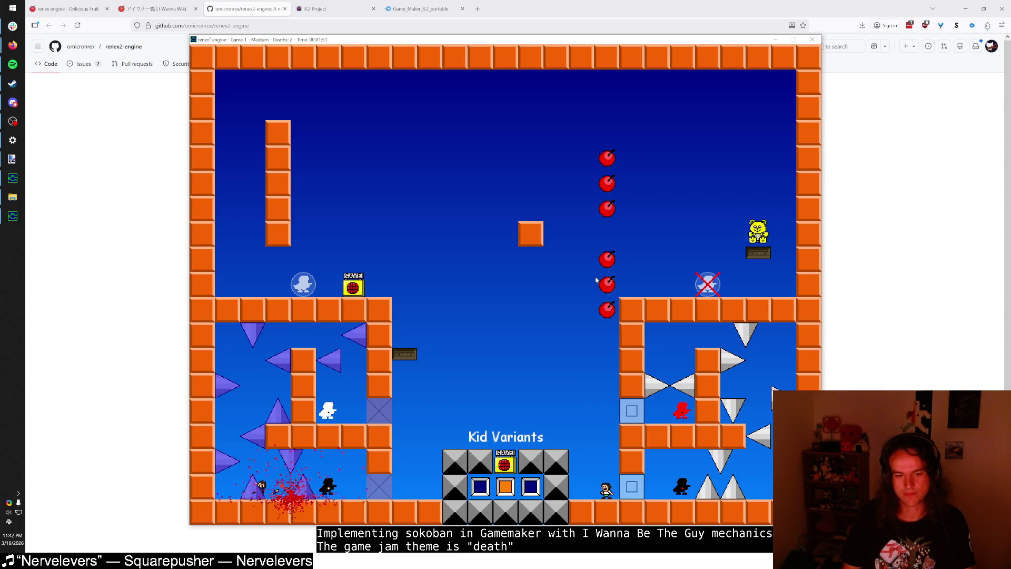
{"action": "key", "text": "Page_Down"}
{"action": "key", "text": "Page_Down"}
{"action": "key", "text": "Page_Down"}
{"action": "key", "text": "Page_Down"}
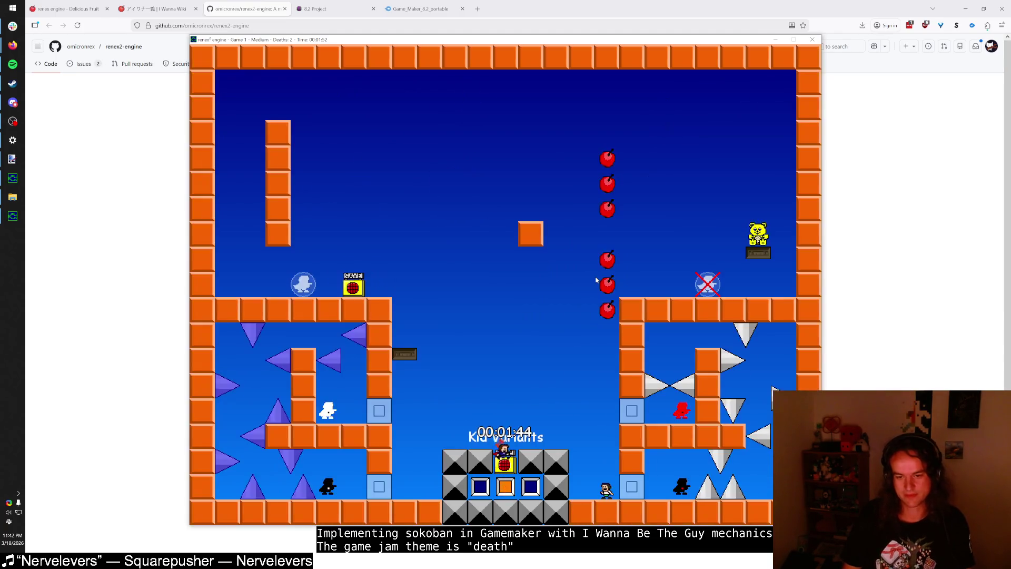
{"action": "key", "text": "Left"}
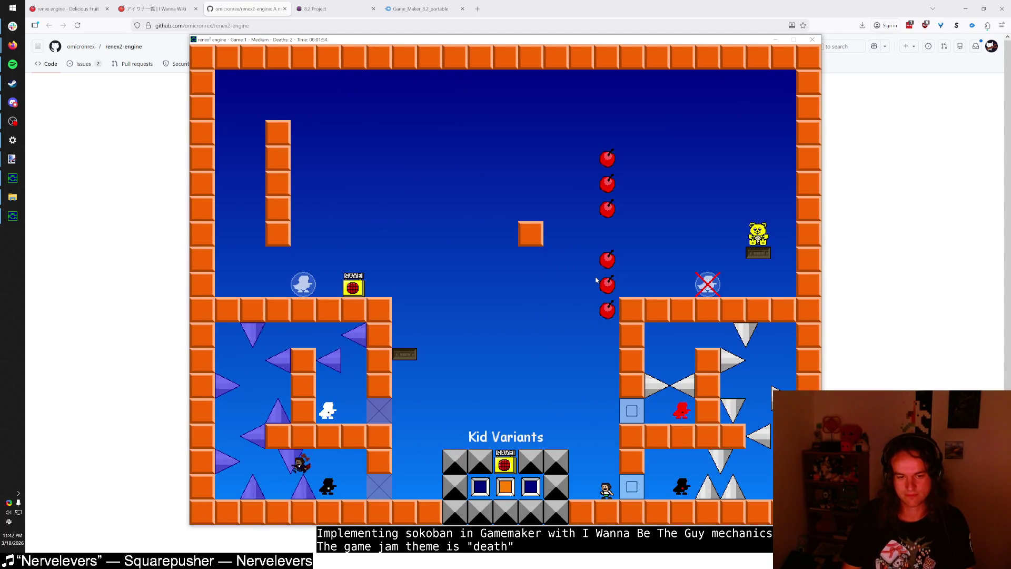
{"action": "key", "text": "r"}
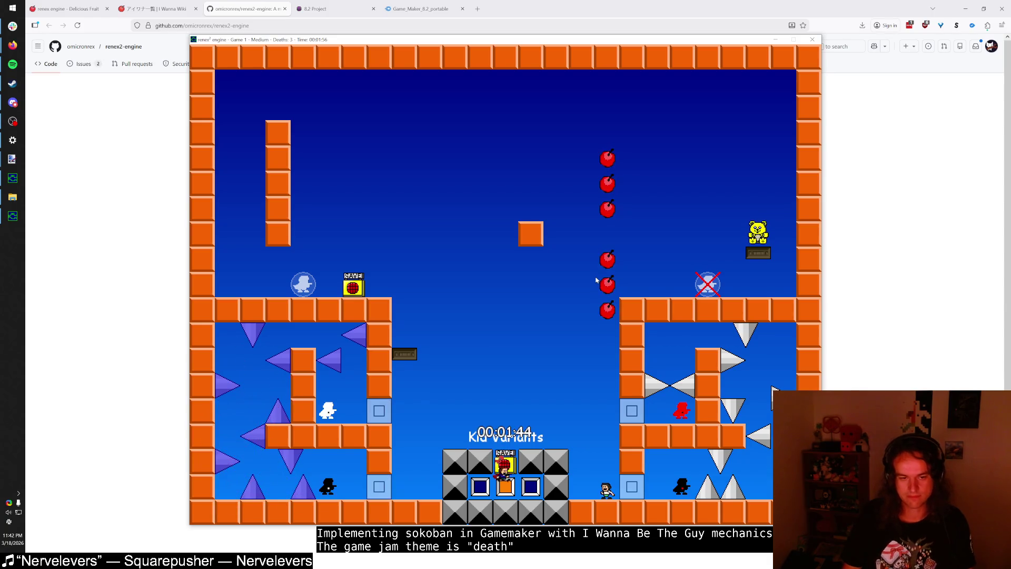
Step: Talk to The Chap and choose 'Who are you?' in the conversation
{"action": "key", "text": "Right"}
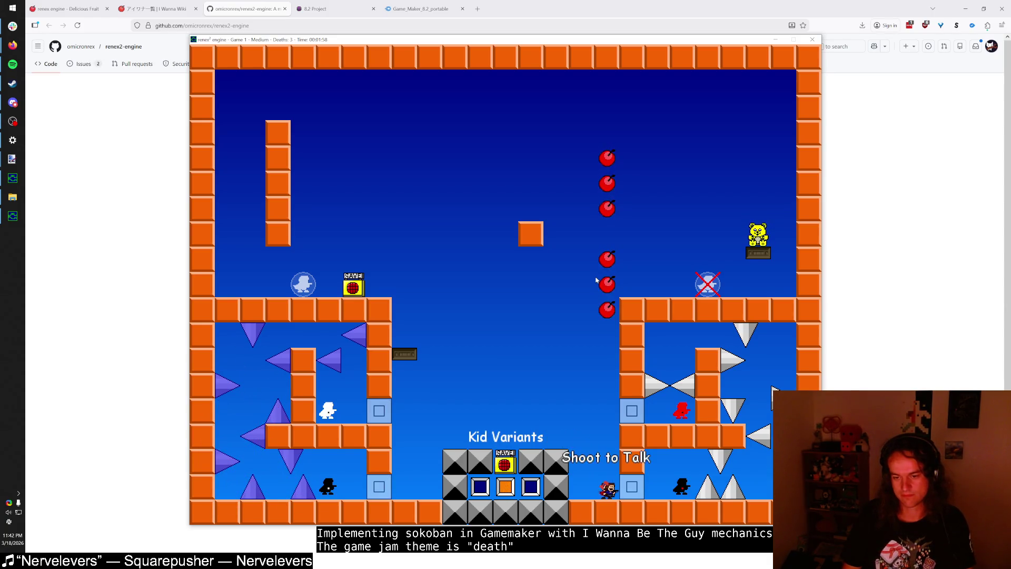
{"action": "key", "text": "z"}
{"action": "key", "text": "z"}
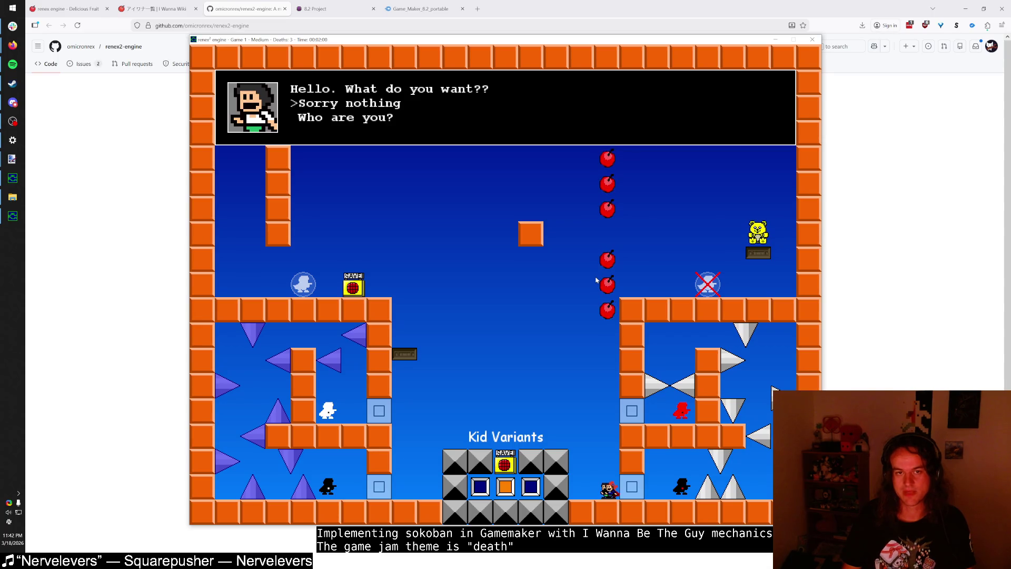
{"action": "key", "text": "Down"}
{"action": "key", "text": "z"}
{"action": "key", "text": "z"}
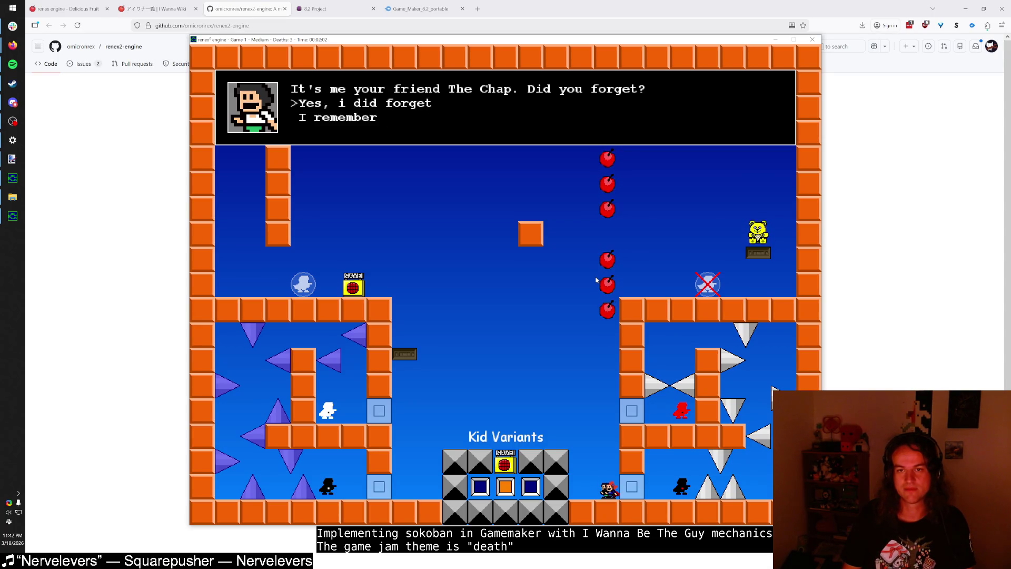
{"action": "key", "text": "z"}
{"action": "key", "text": "z"}
{"action": "key", "text": "z"}
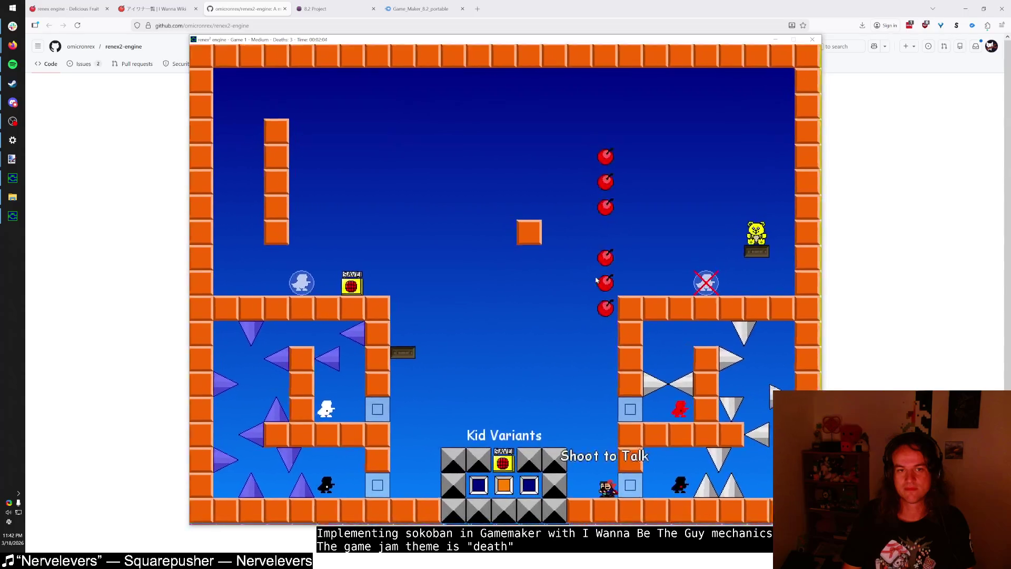
Step: Jump onto the right ledge and drop into the warp to Keys and Items
{"action": "key", "text": "shift"}
{"action": "key", "text": "Left"}
{"action": "key", "text": "Right"}
{"action": "key", "text": "shift"}
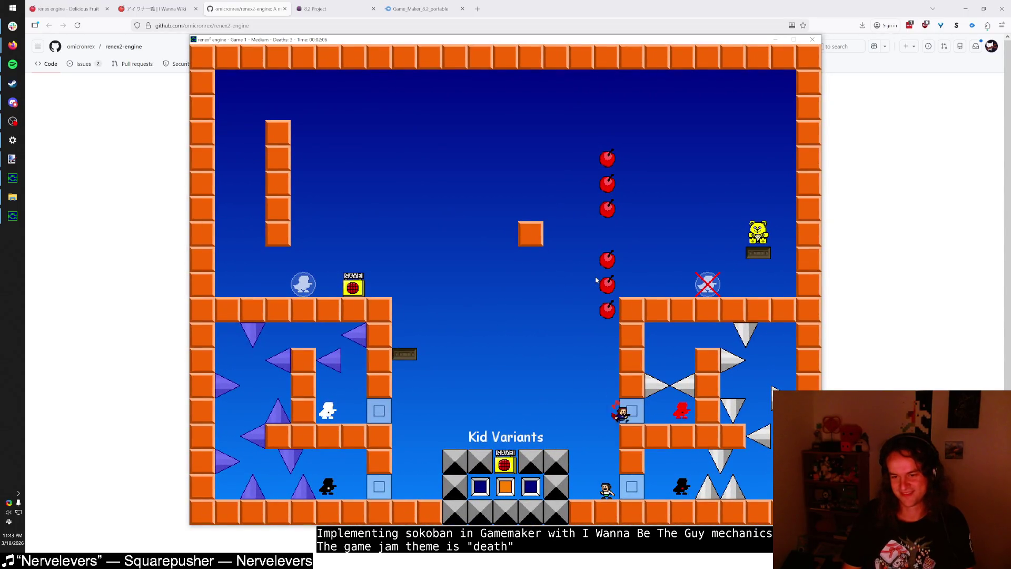
{"action": "key", "text": "Left"}
{"action": "key", "text": "shift"}
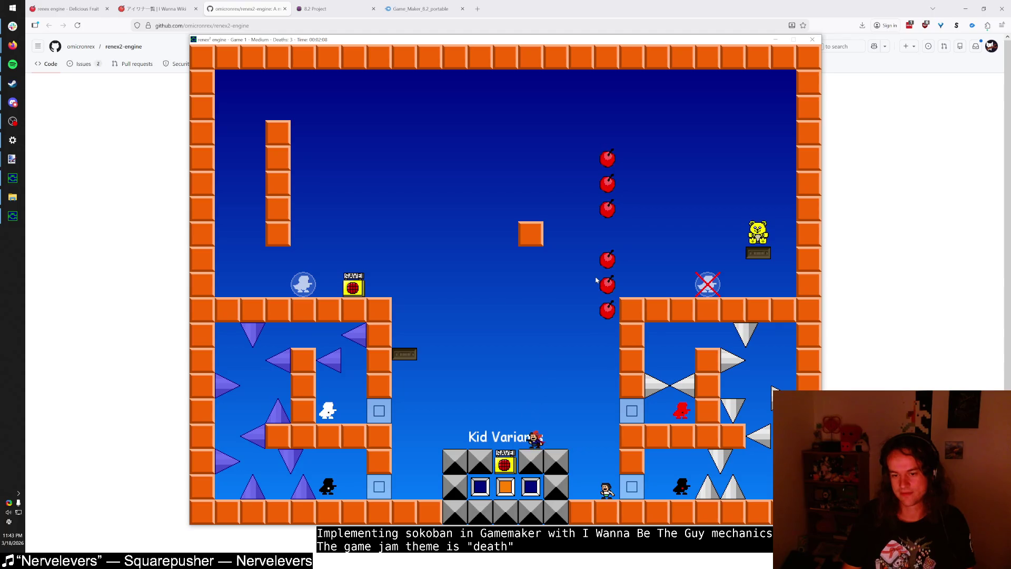
{"action": "key", "text": "Left"}
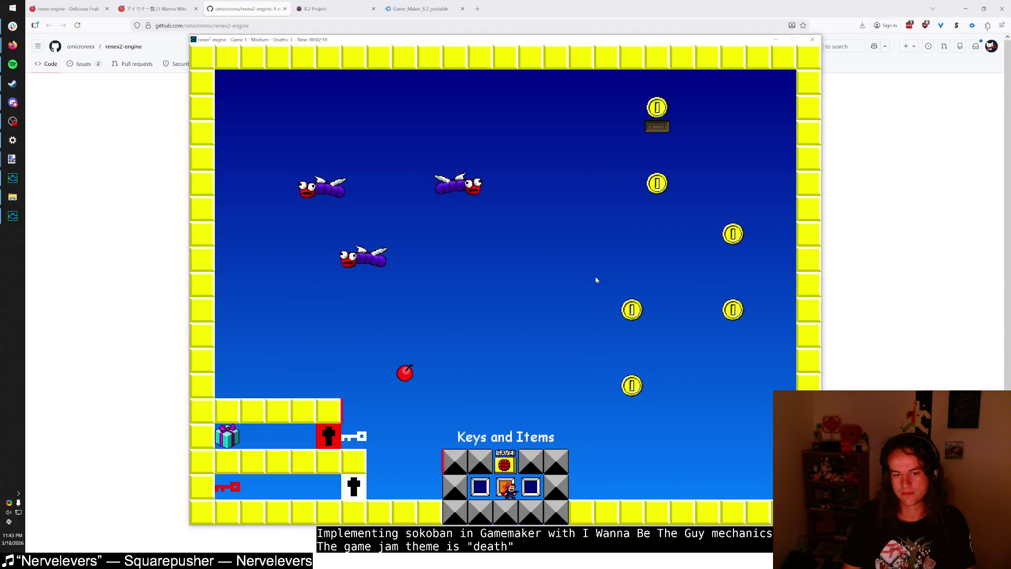
Step: Collect the white key, open the white lock, and jump across the upper platform
{"action": "key", "text": "shift"}
{"action": "key", "text": "shift"}
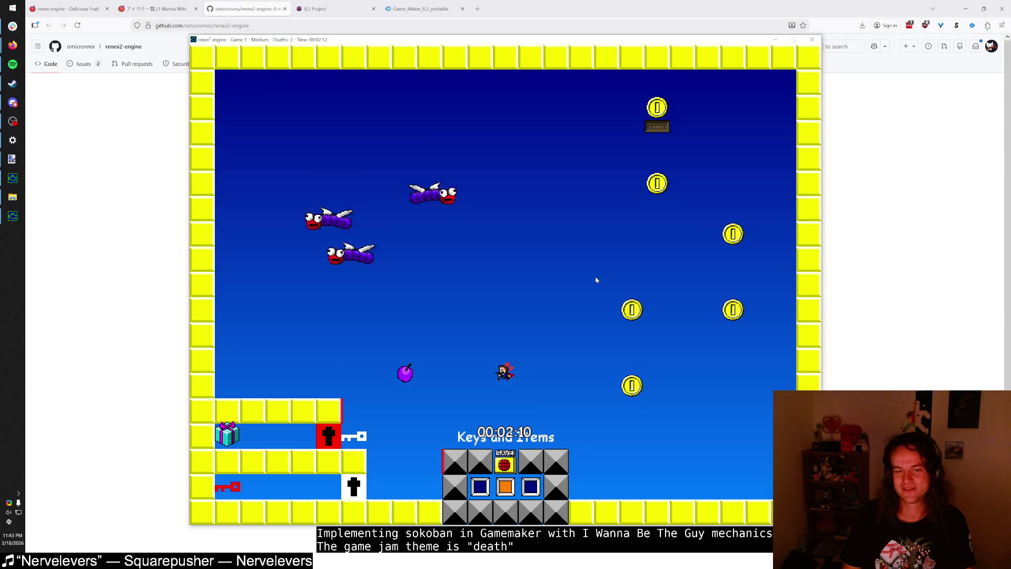
{"action": "key", "text": "Left"}
{"action": "key", "text": "Right"}
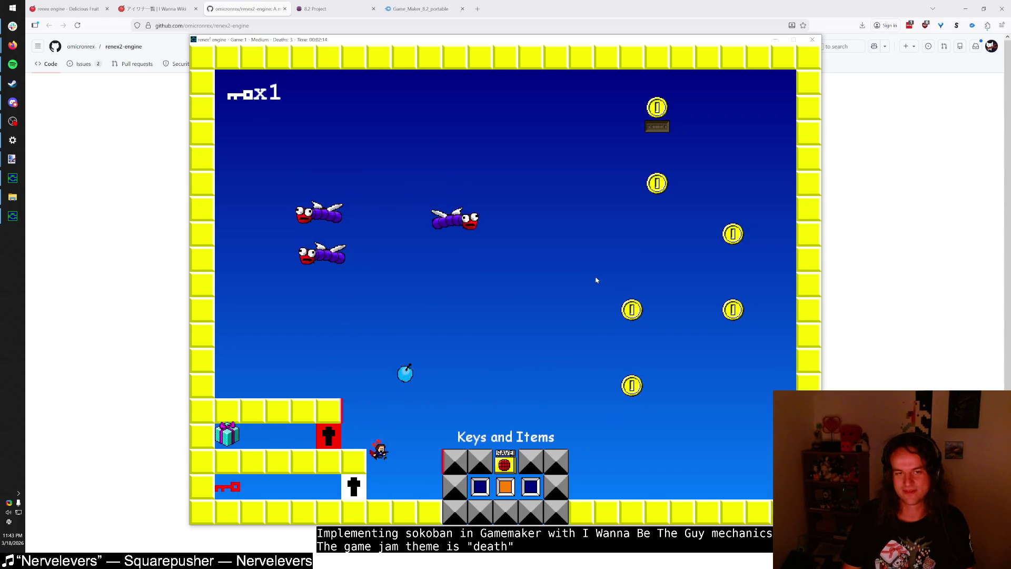
{"action": "key", "text": "Left"}
{"action": "key", "text": "shift"}
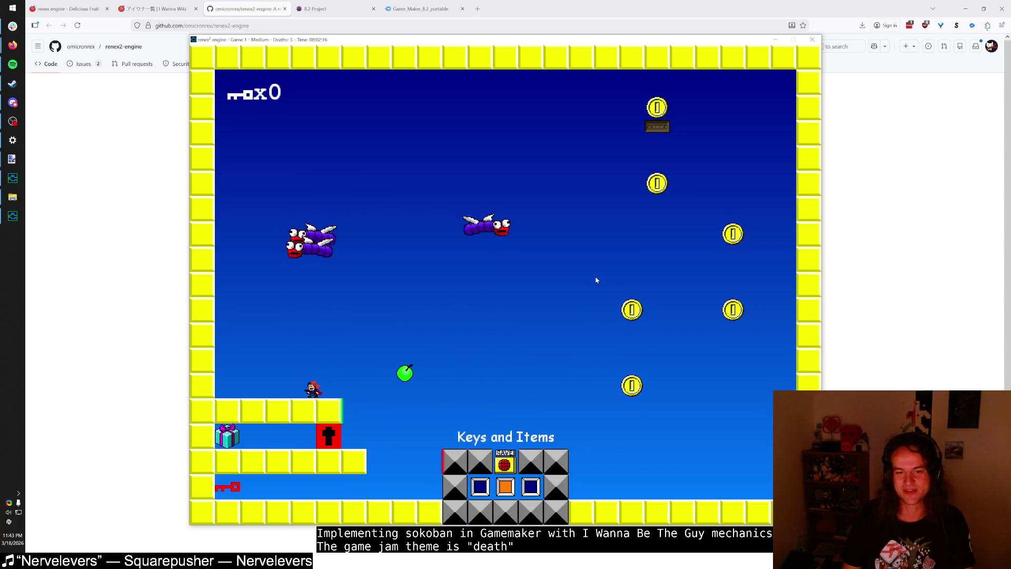
{"action": "key", "text": "Right"}
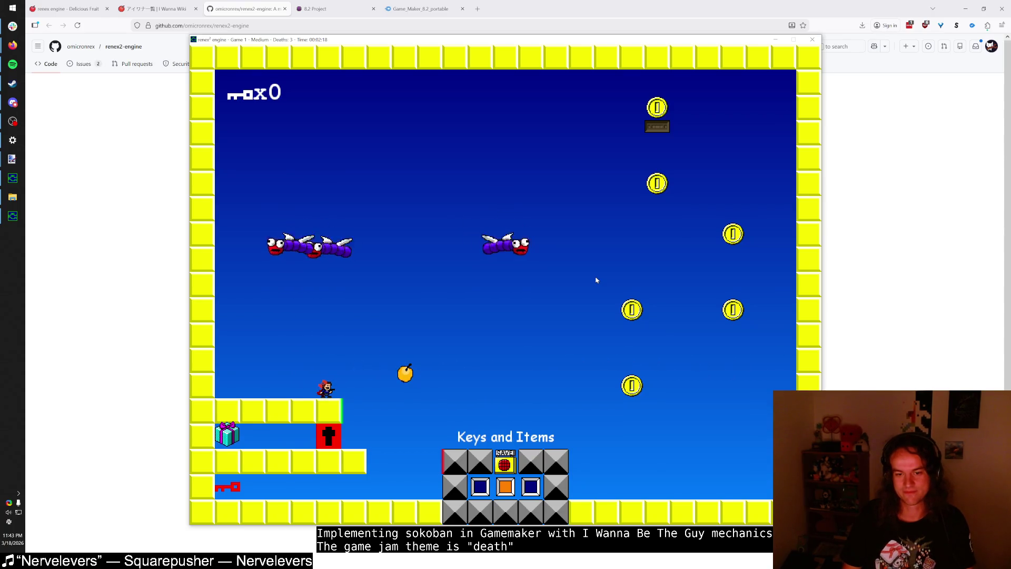
{"action": "key", "text": "Right"}
{"action": "key", "text": "shift"}
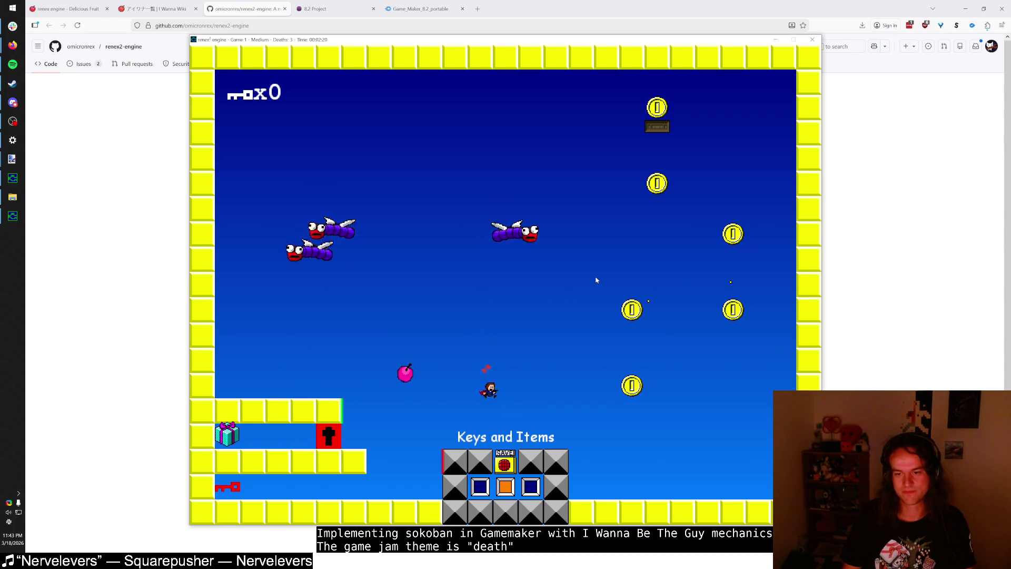
Step: Return via the grey block to the centre box and warp to Walk the Ceiling & Vandal
{"action": "key", "text": "Right"}
{"action": "key", "text": "shift"}
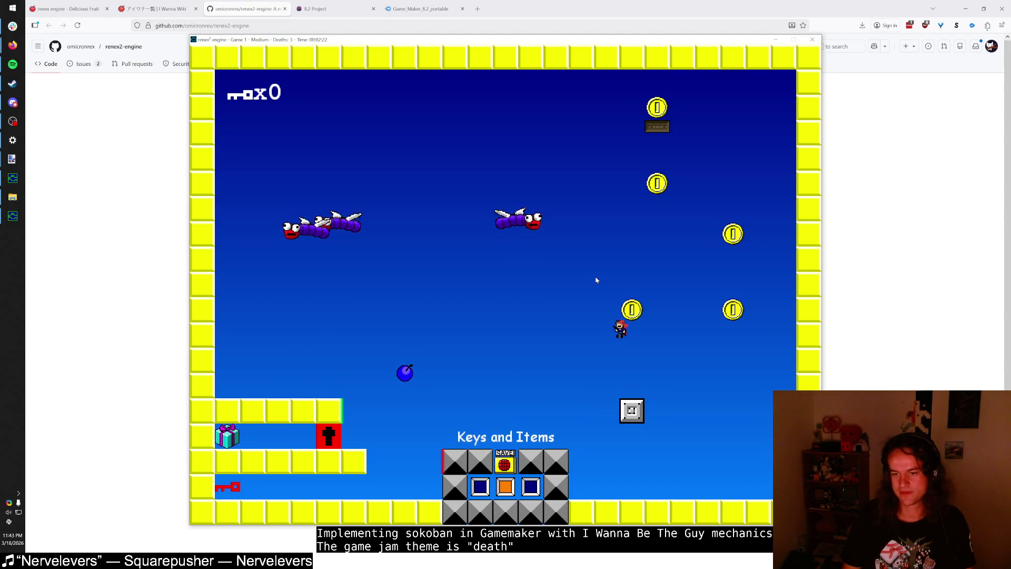
{"action": "key", "text": "Left"}
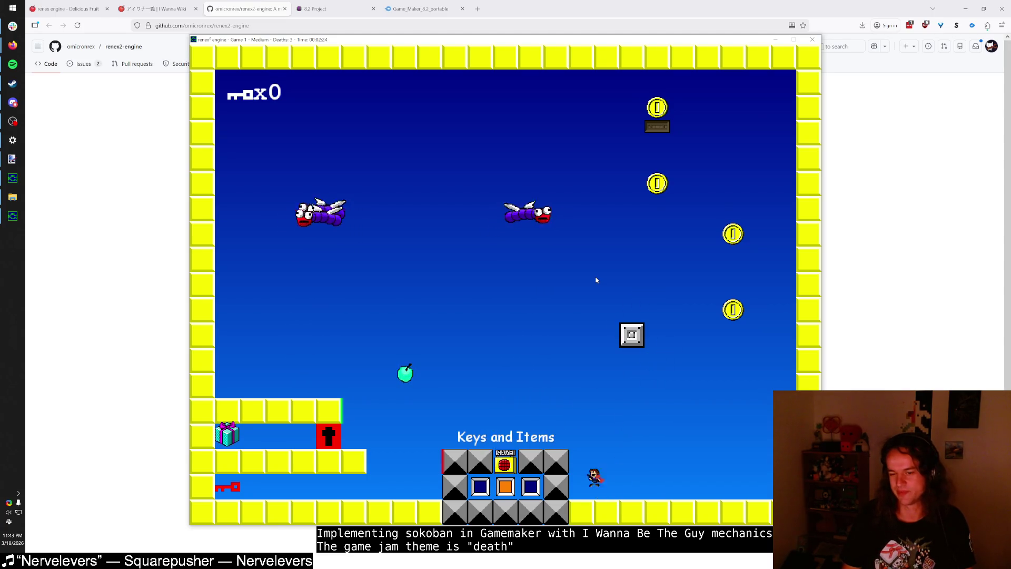
{"action": "key", "text": "Left"}
{"action": "key", "text": "shift"}
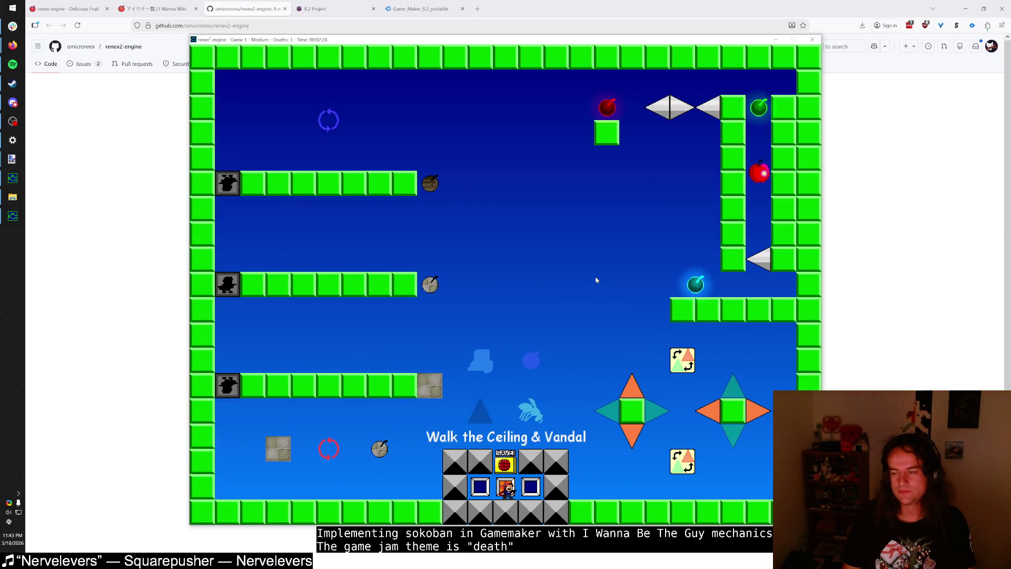
{"action": "key", "text": "Right"}
{"action": "key", "text": "Right"}
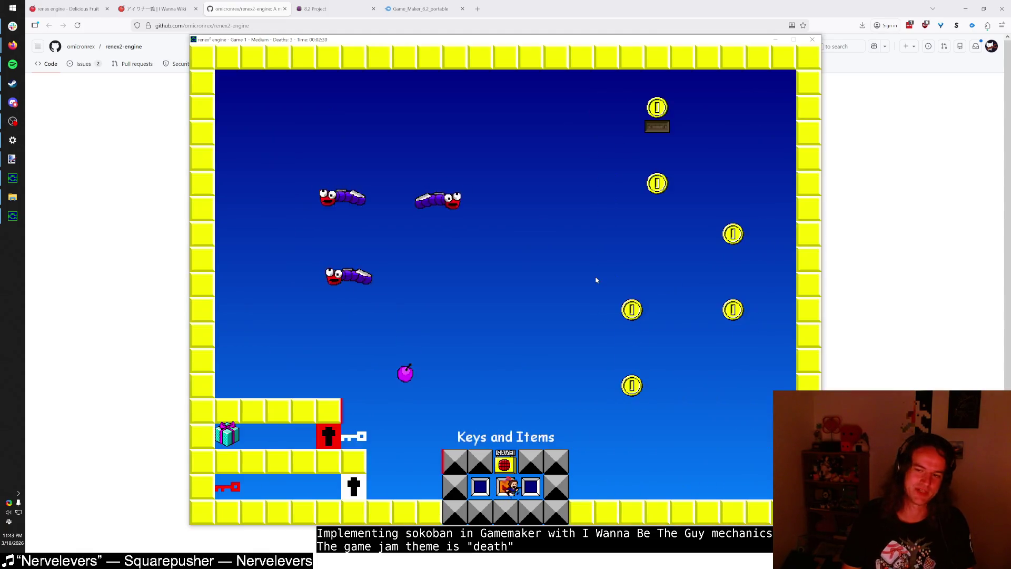
{"action": "key", "text": "Right"}
Step: Jump the kid across the green and middle platforms, then warp into NOT ANOTHER GIMMICK ROOM
{"action": "key", "text": "shift"}
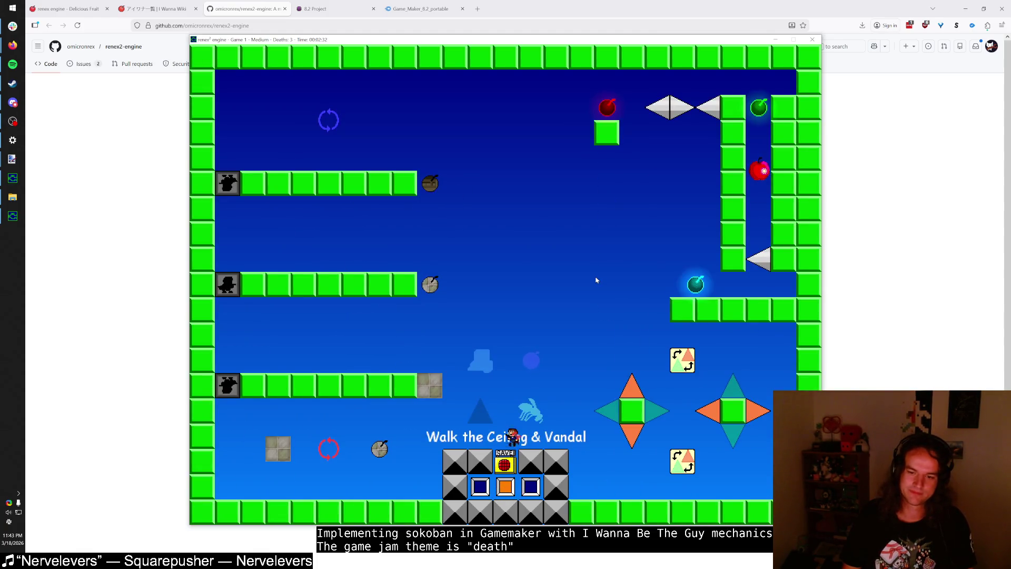
{"action": "key", "text": "Right"}
{"action": "key", "text": "shift"}
{"action": "key", "text": "Right"}
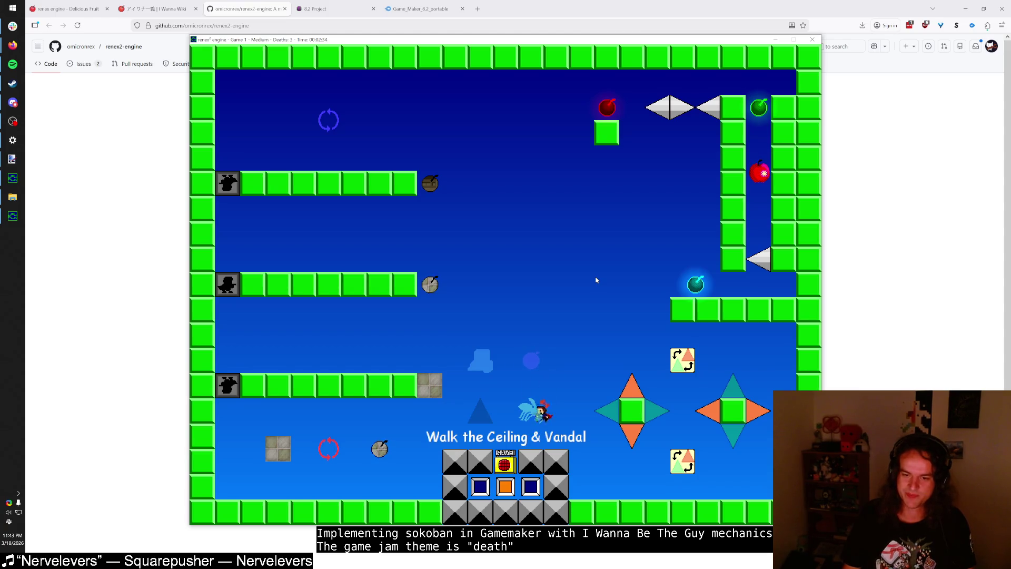
{"action": "key", "text": "shift"}
{"action": "key", "text": "Left"}
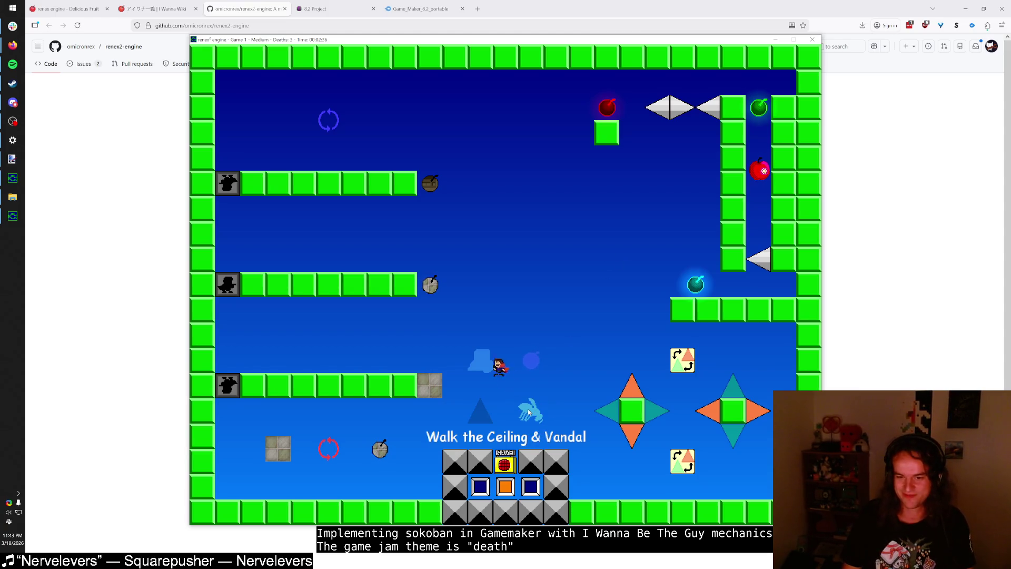
{"action": "key", "text": "shift"}
{"action": "key", "text": "Right"}
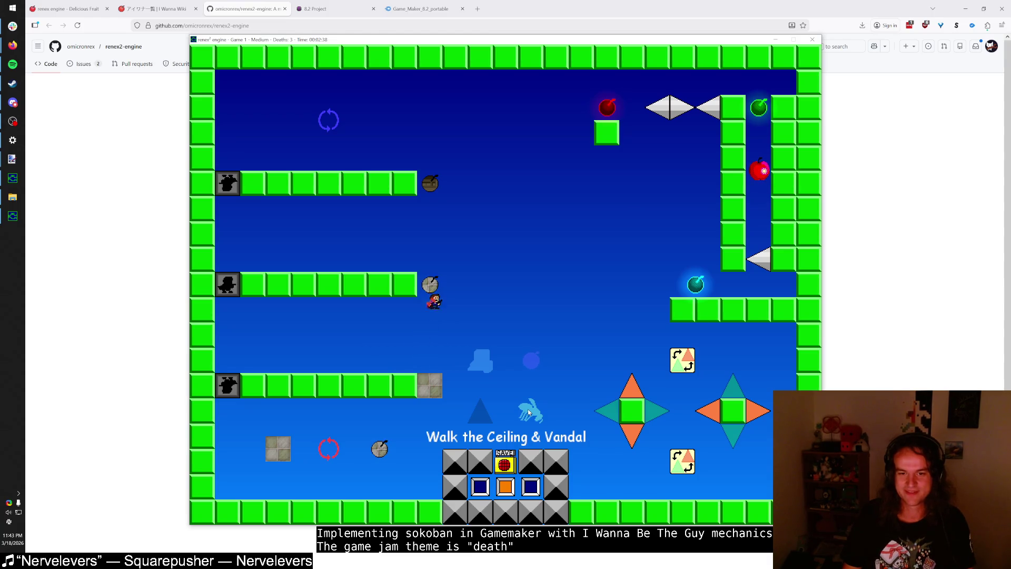
{"action": "key", "text": "Left"}
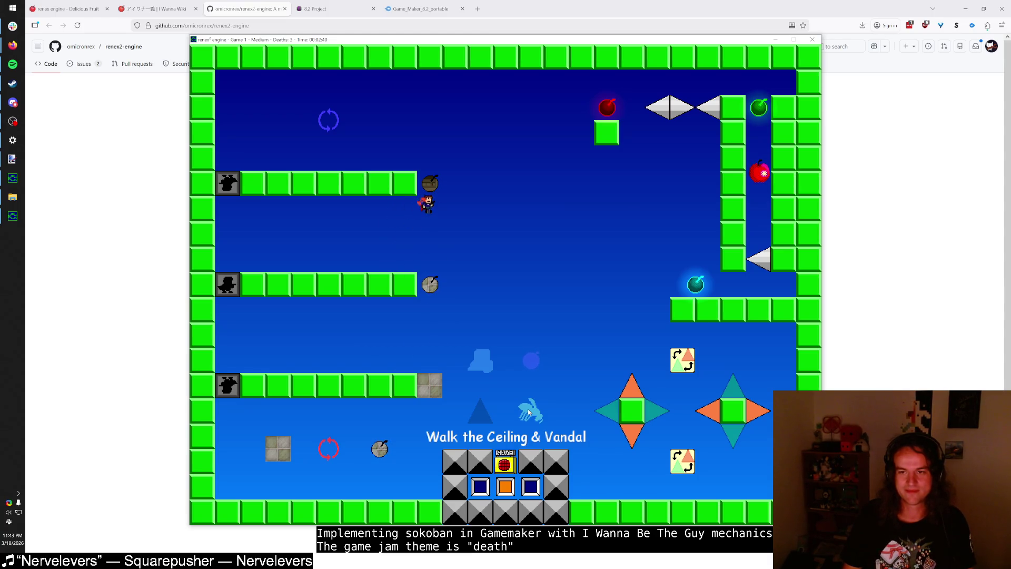
{"action": "key", "text": "Right"}
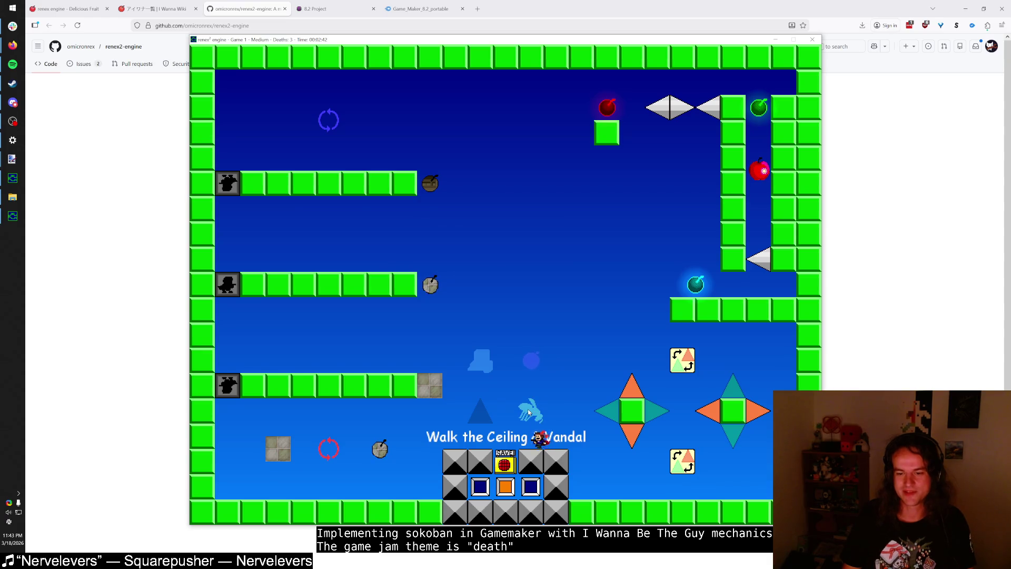
{"action": "key", "text": "Left"}
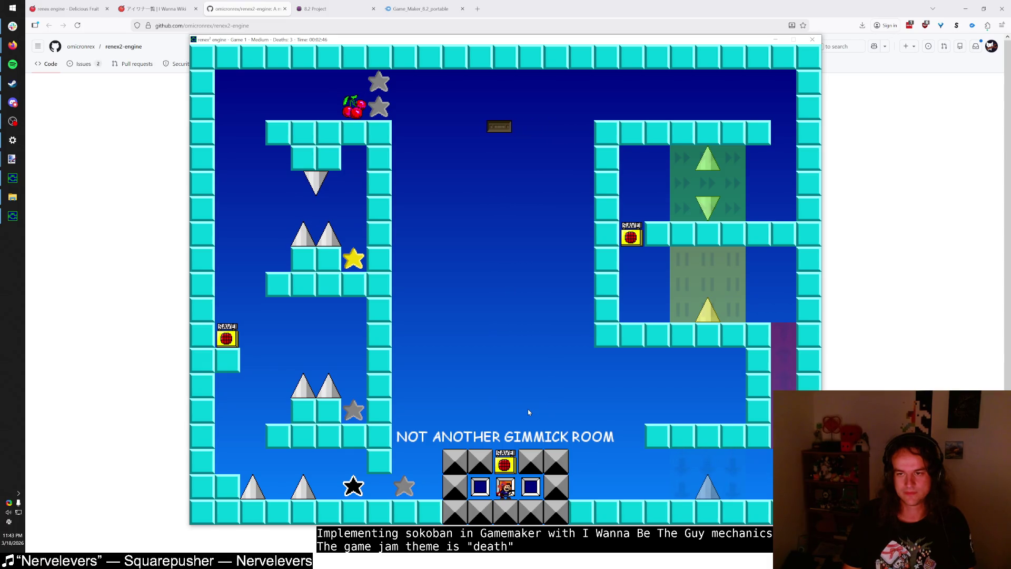
Step: Cycle the warp hub through Pastel & CN3 and Vcoin & KTG to the Yoshi Room
{"action": "key", "text": "Right"}
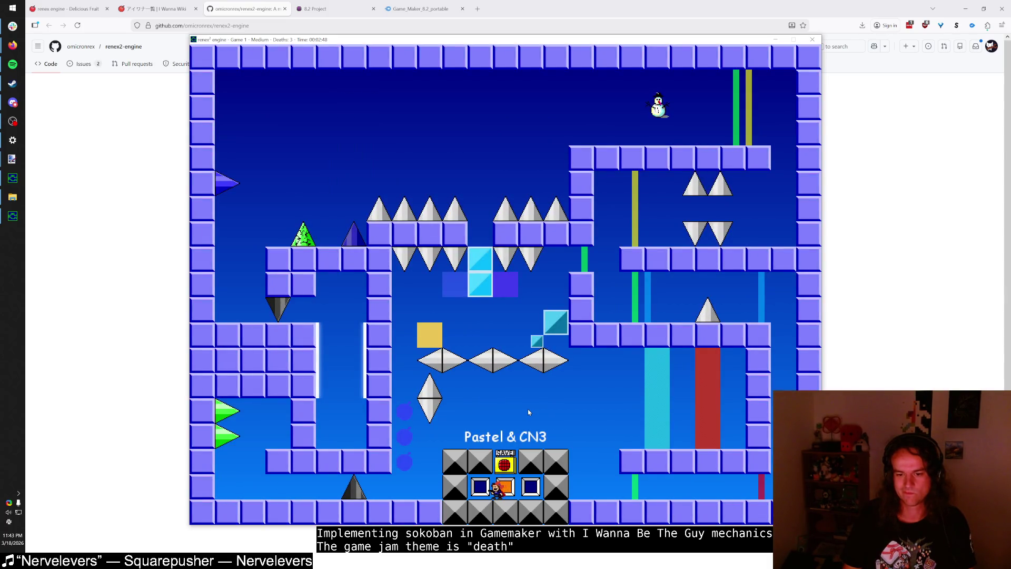
{"action": "key", "text": "Right"}
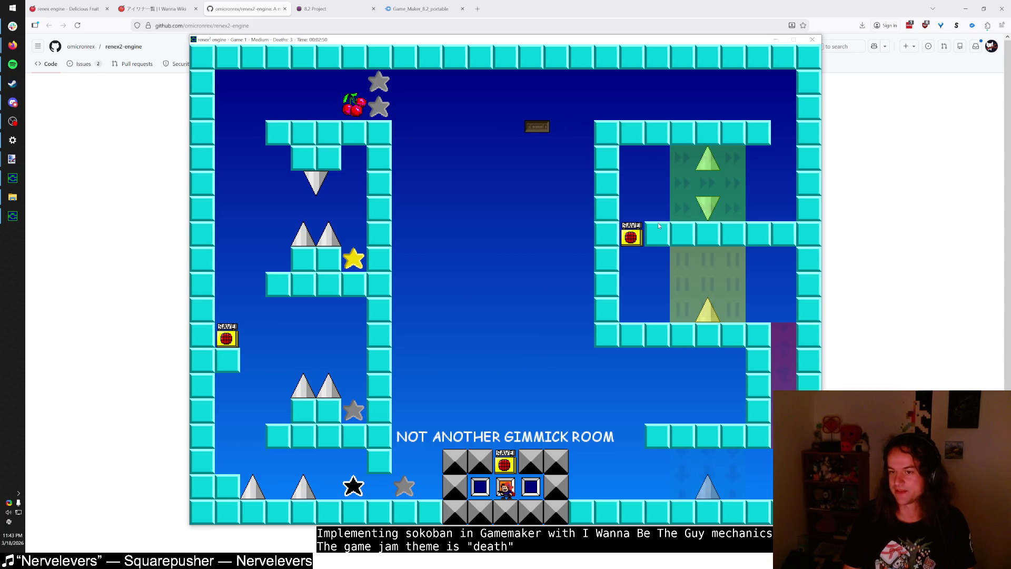
{"action": "key", "text": "Right"}
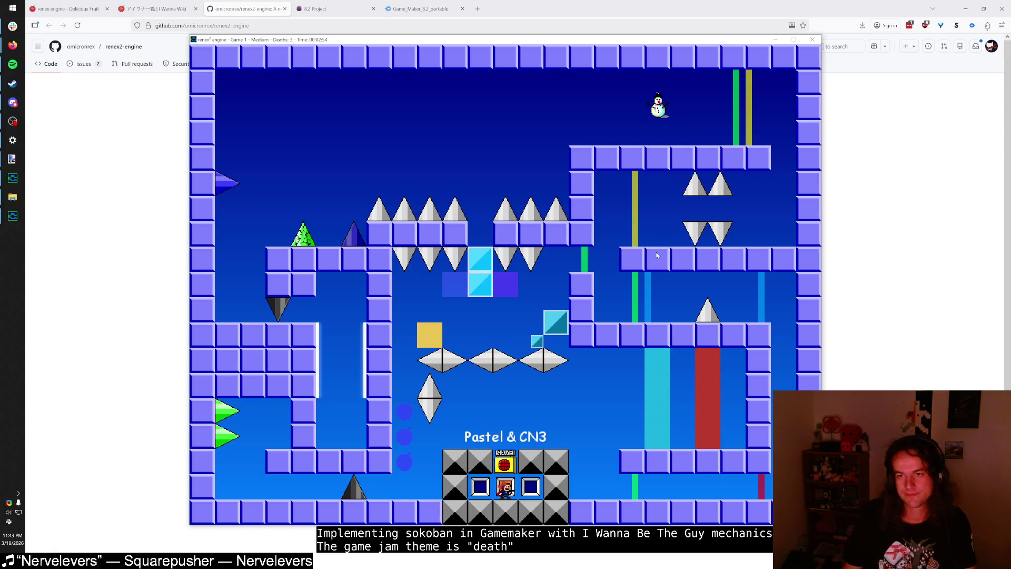
{"action": "key", "text": "Left"}
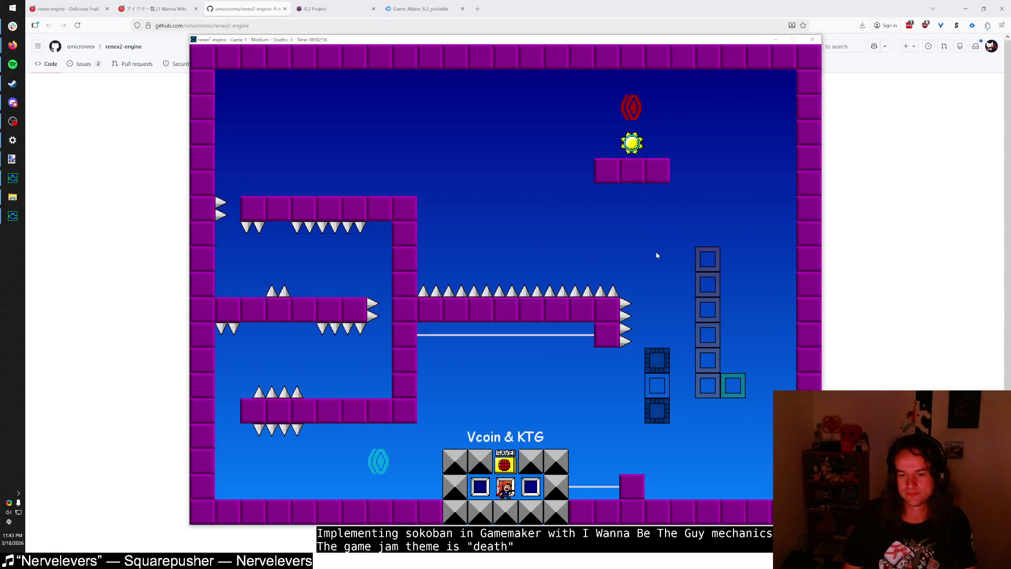
{"action": "key", "text": "Left"}
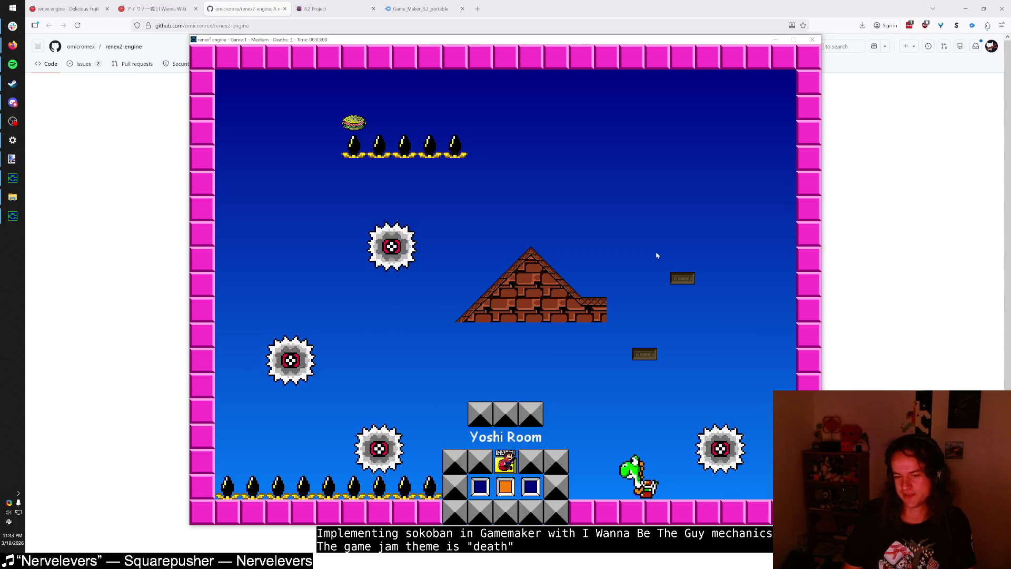
Step: Mount Yoshi and jump off the saw blade
{"action": "key", "text": "shift"}
{"action": "key", "text": "Right"}
{"action": "key", "text": "Right"}
{"action": "key", "text": "shift"}
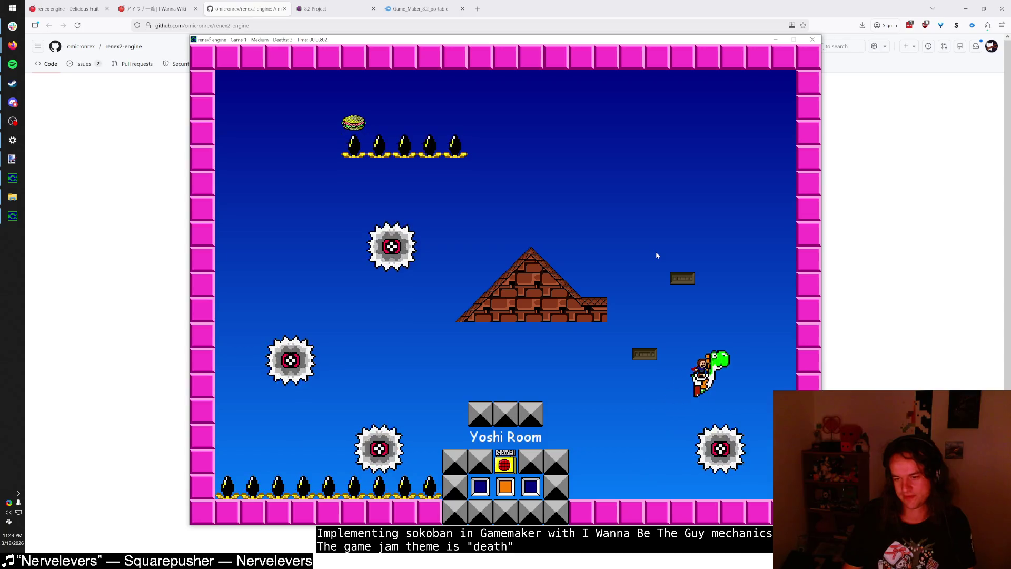
{"action": "key", "text": "shift"}
{"action": "key", "text": "Left"}
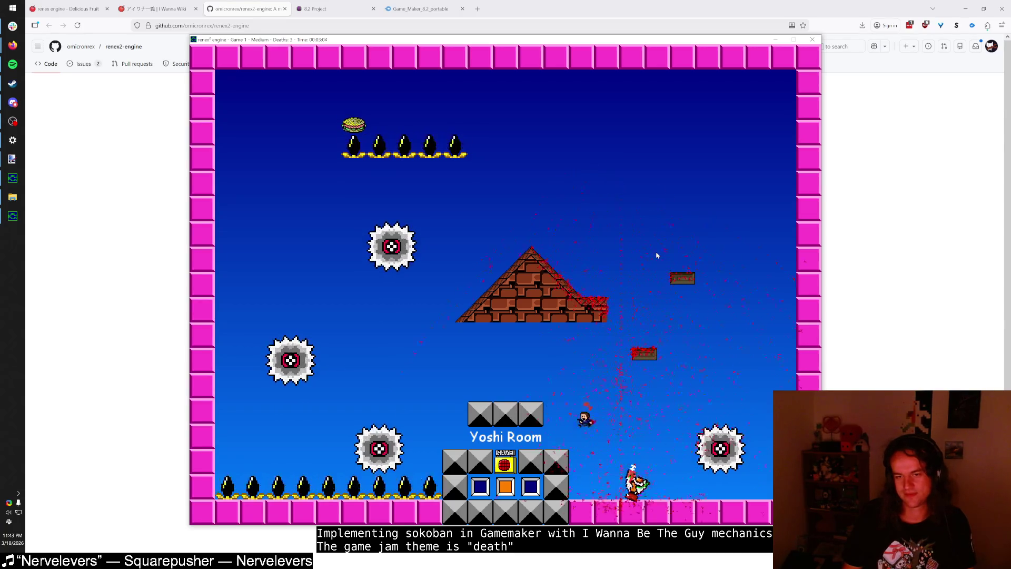
Step: Cycle the warp back through Kid Variants to Keys and Items, then close the game window
{"action": "key", "text": "Left"}
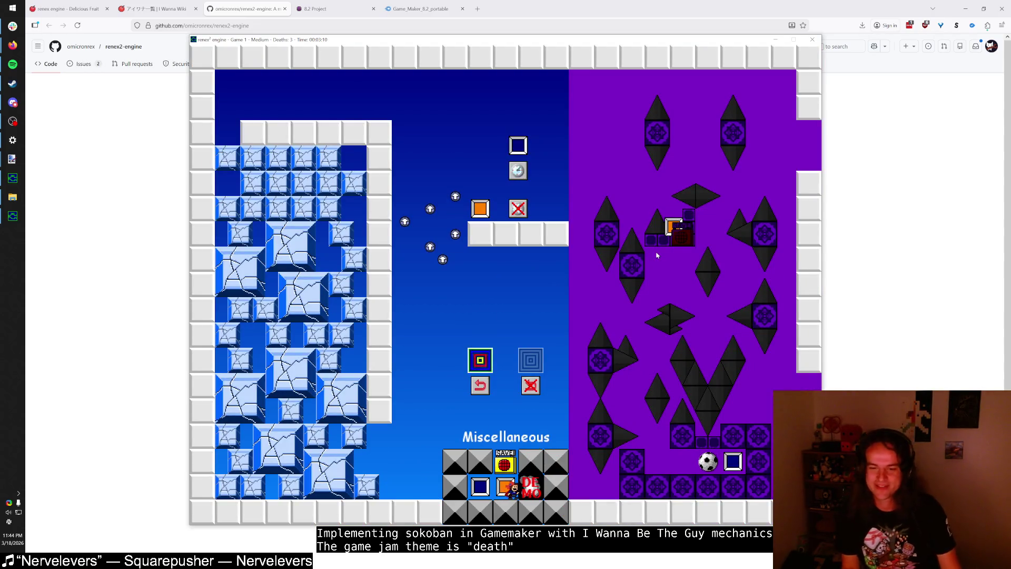
{"action": "key", "text": "Left"}
{"action": "key", "text": "Left"}
{"action": "key", "text": "Left"}
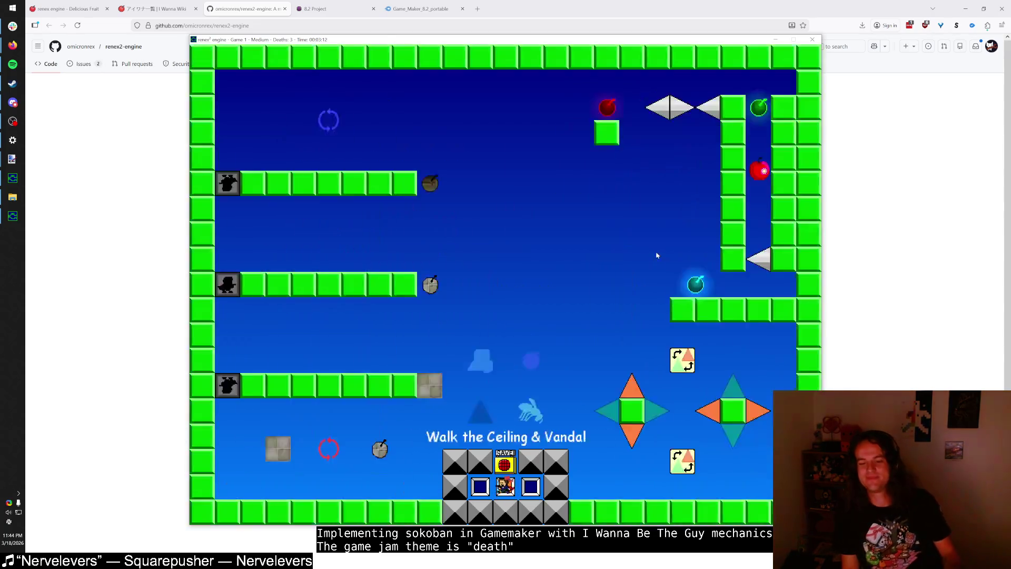
{"action": "key", "text": "Left"}
{"action": "key", "text": "Left"}
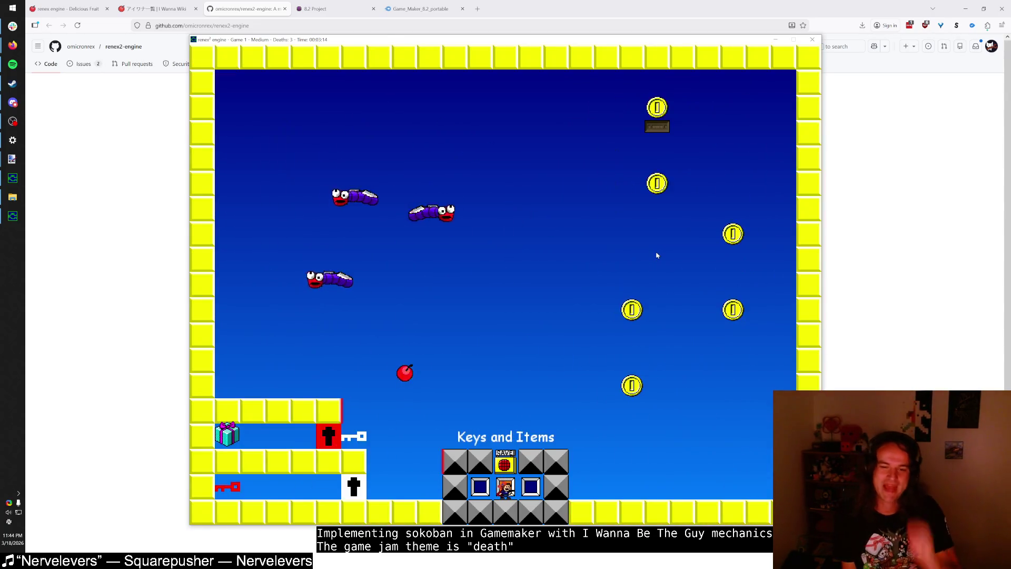
{"action": "key", "text": "Right"}
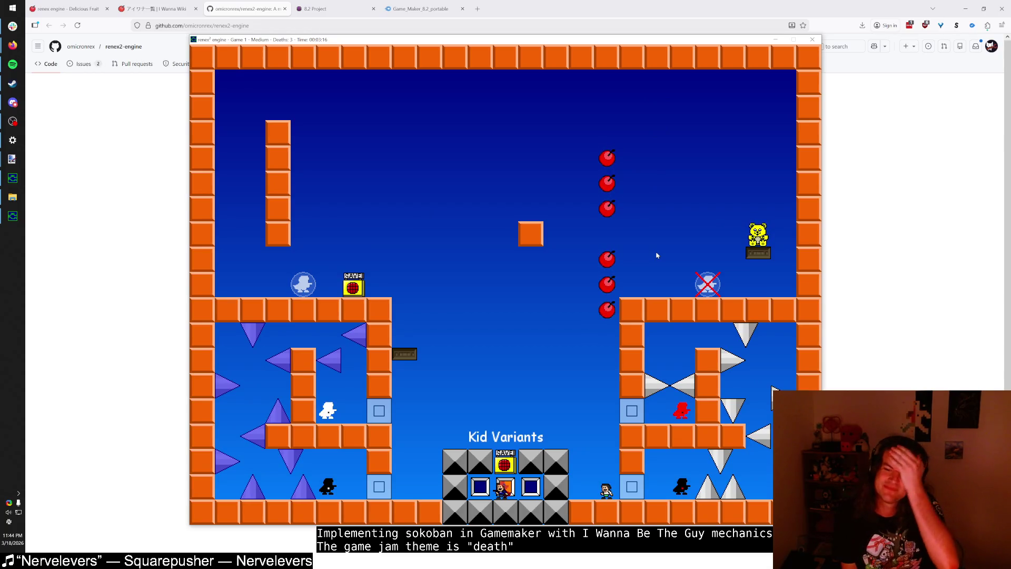
{"action": "key", "text": "Left"}
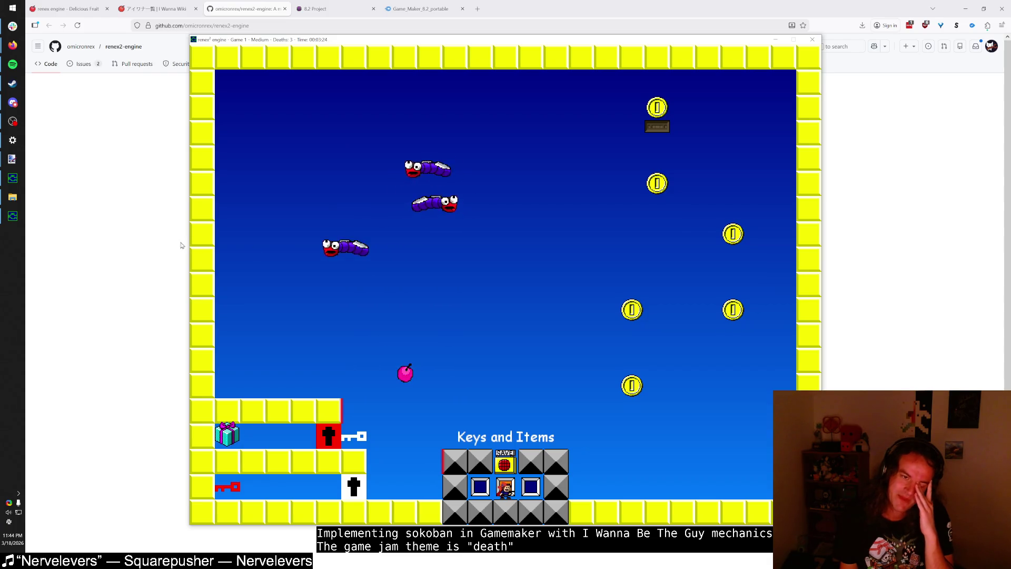
{"action": "left_click", "coordinate": [145, 231]}
Step: Open github.com/omicronrex/renex2-engine in a new browser tab
{"action": "key", "text": "ctrl+t"}
{"action": "type", "text": "y"}
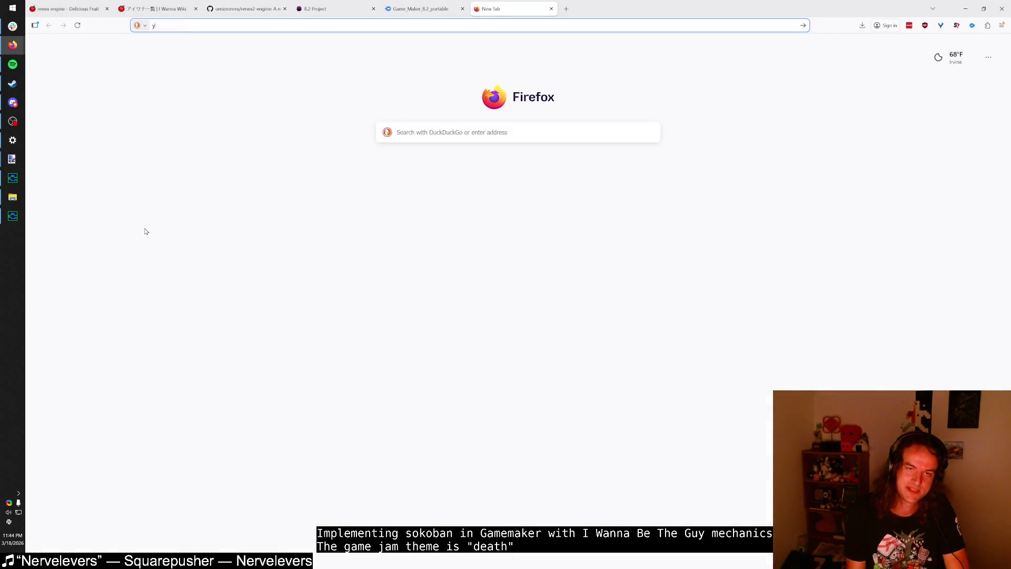
{"action": "type", "text": "github.com/omicronrex/renex2-engine"}
{"action": "key", "text": "Return"}
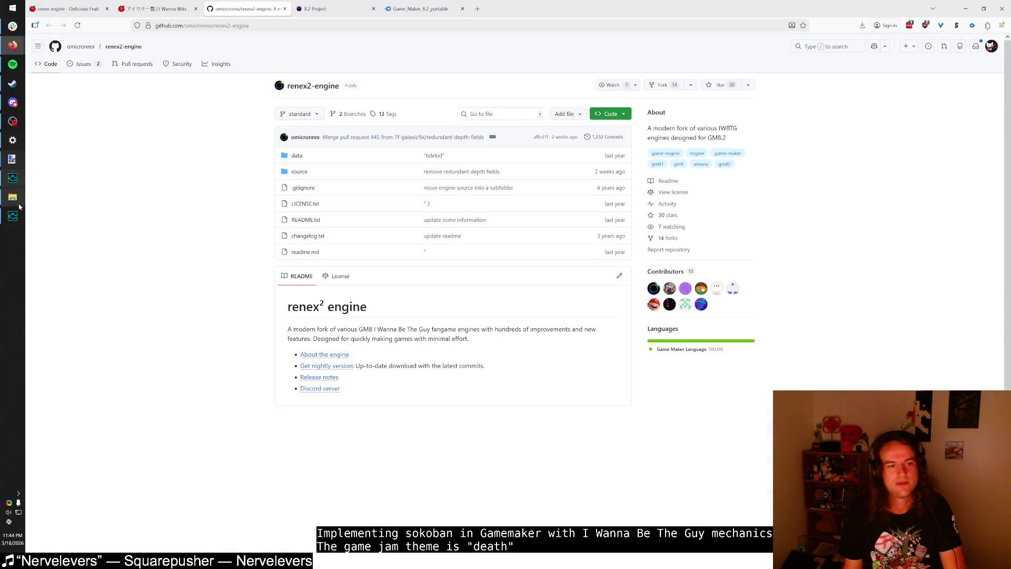
Step: Launch File Explorer from Start and open the Projects folder
{"action": "left_click", "coordinate": [13, 8]}
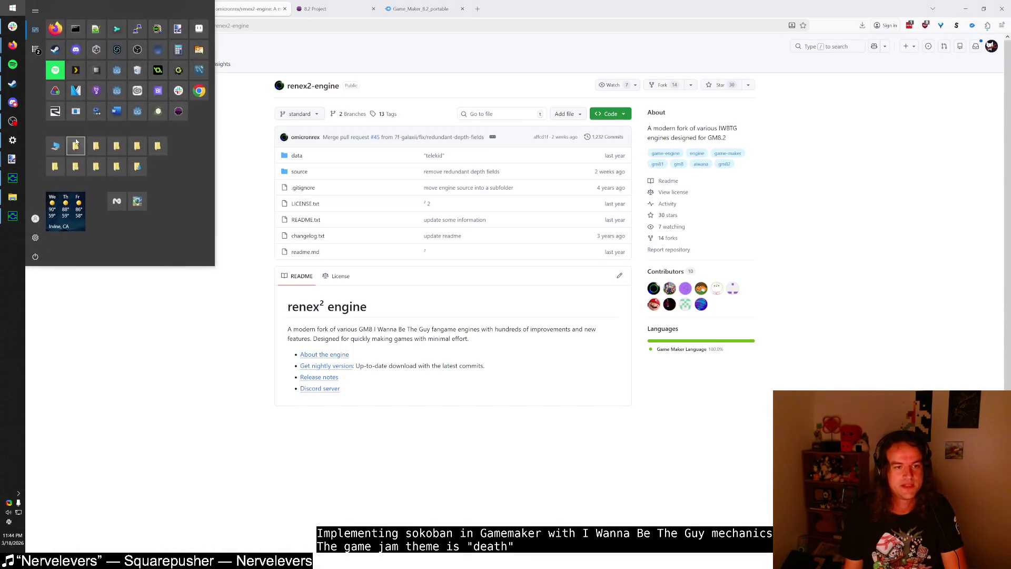
{"action": "left_click", "coordinate": [55, 211]}
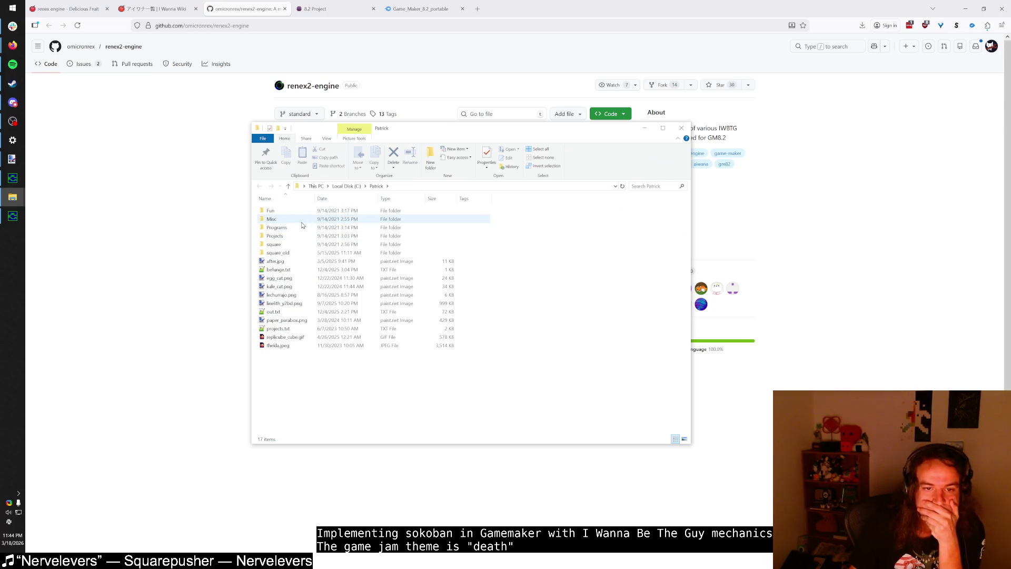
{"action": "double_click", "coordinate": [301, 220]}
{"action": "key", "text": "i"}
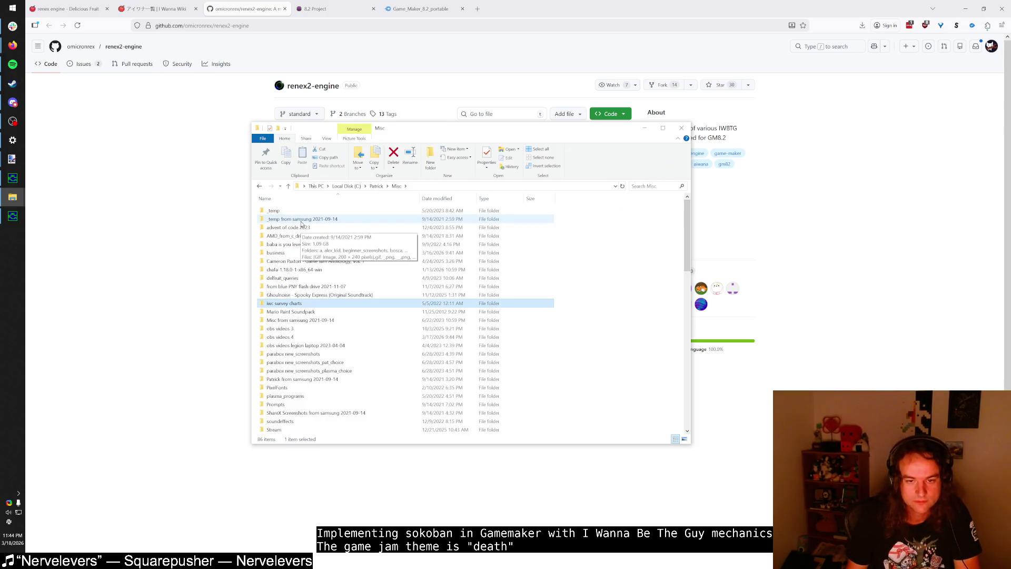
{"action": "key", "text": "alt+Left"}
{"action": "key", "text": "Down"}
{"action": "key", "text": "Down"}
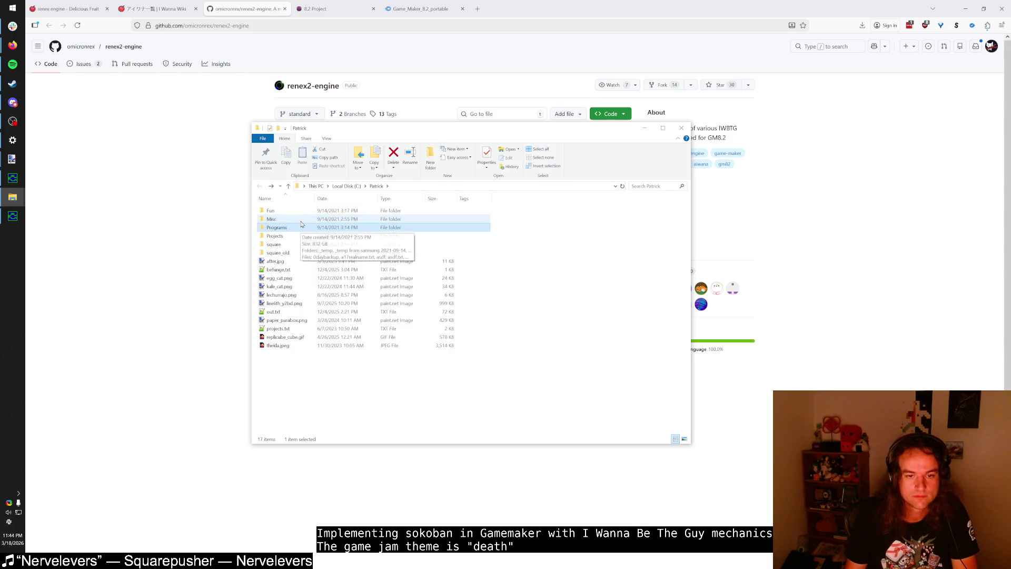
{"action": "key", "text": "Return"}
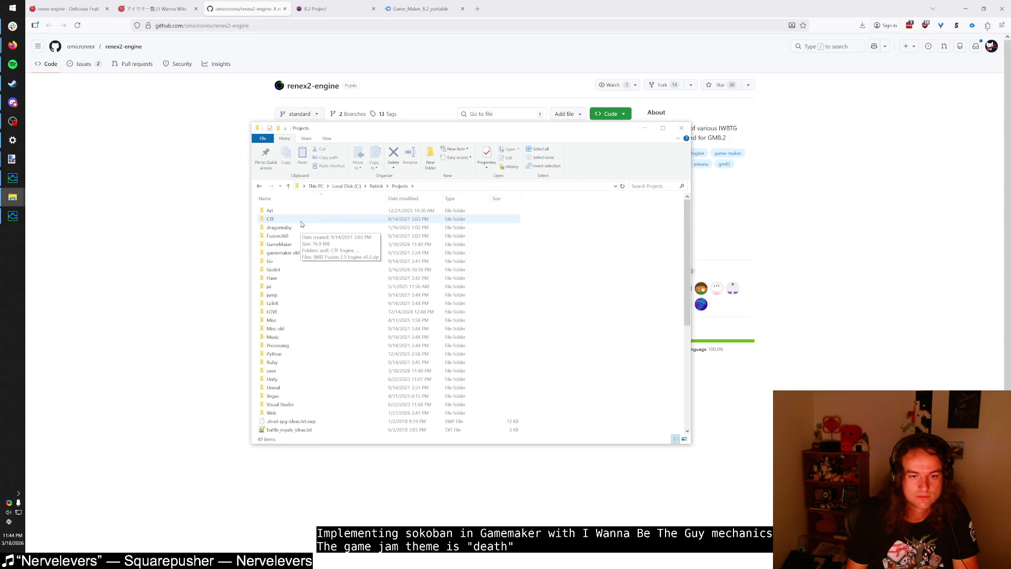
Step: Open GameMaker > iwbtg_resources > no-dups and maximize the window
{"action": "key", "text": "g"}
{"action": "key", "text": "Return"}
{"action": "key", "text": "i"}
{"action": "key", "text": "Down"}
{"action": "key", "text": "Down"}
{"action": "key", "text": "Down"}
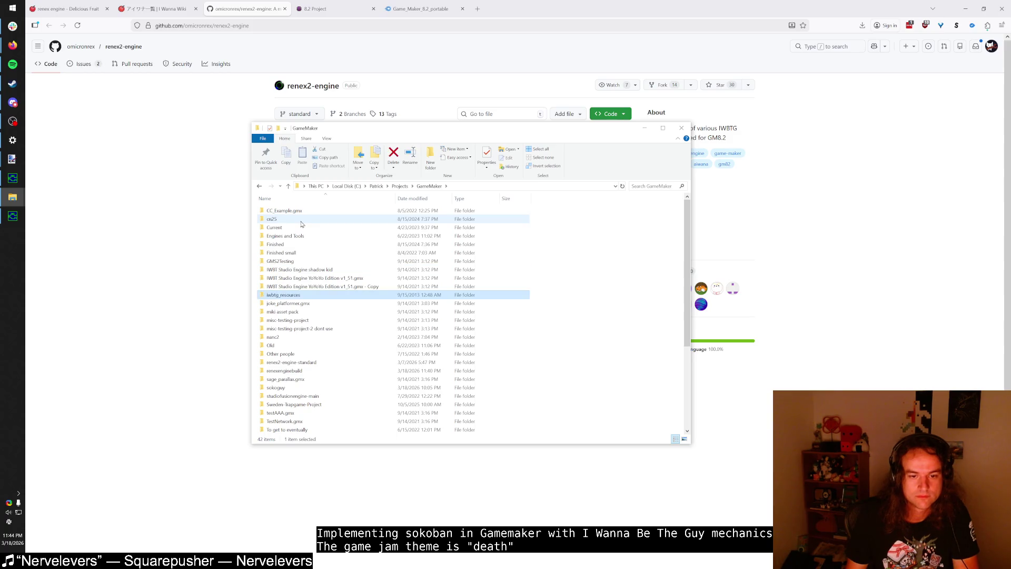
{"action": "key", "text": "Return"}
{"action": "key", "text": "n"}
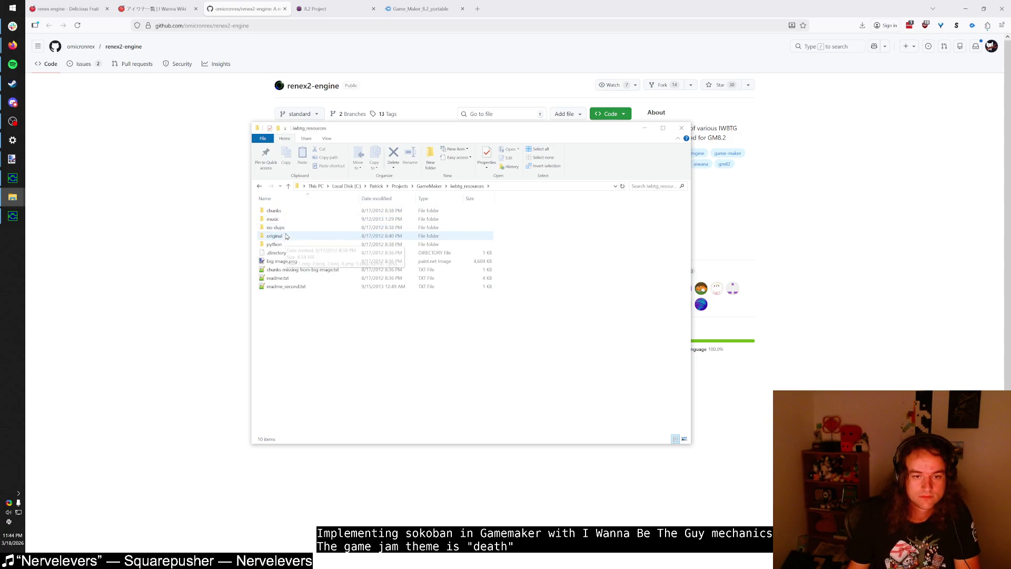
{"action": "key", "text": "Return"}
{"action": "double_click", "coordinate": [455, 137]}
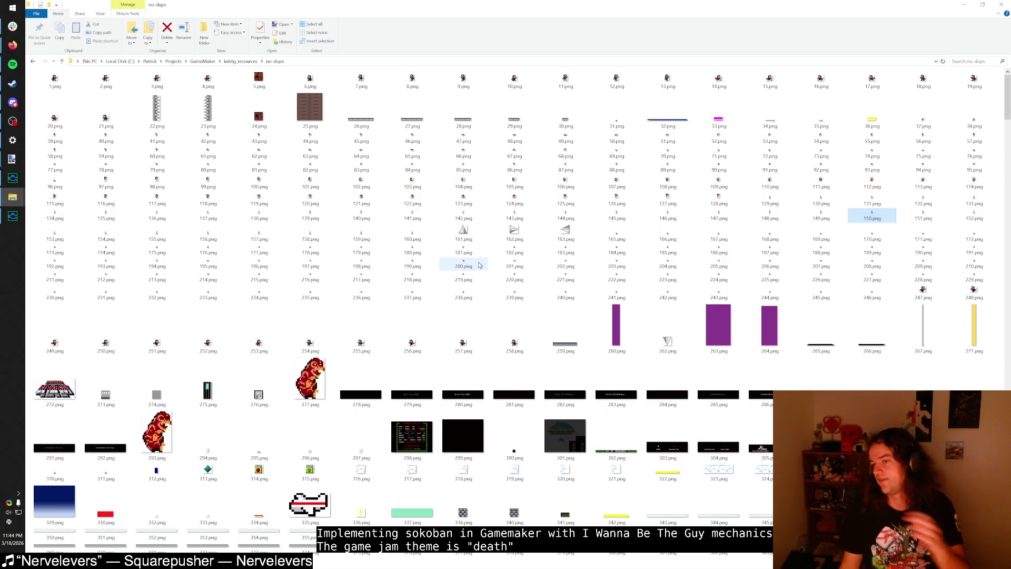
{"action": "scroll", "coordinate": [428, 207], "scroll_direction": "down", "scroll_amount": 3}
{"action": "scroll", "coordinate": [428, 207], "scroll_direction": "down", "scroll_amount": 5}
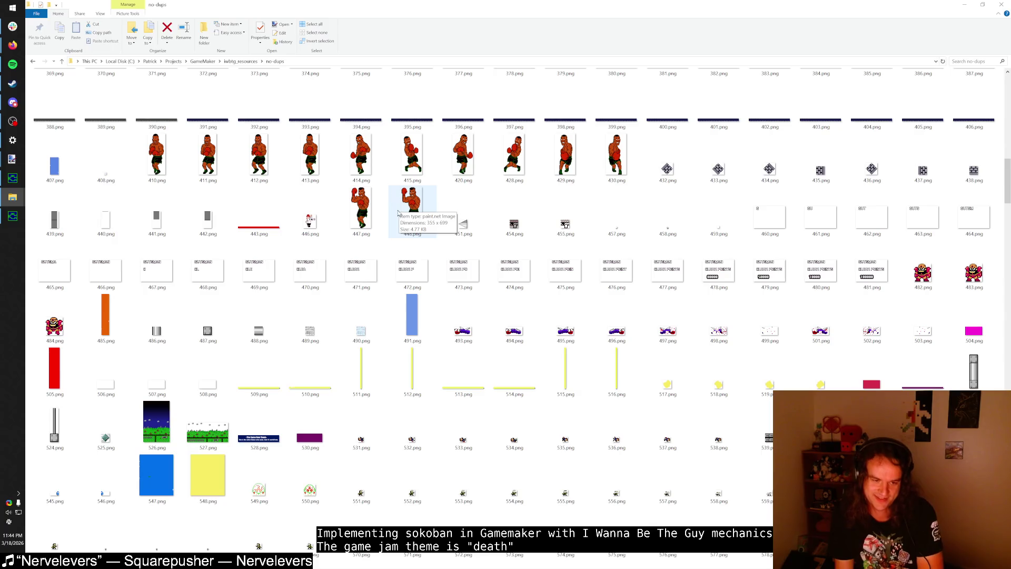
{"action": "scroll", "coordinate": [396, 211], "scroll_direction": "down", "scroll_amount": 6}
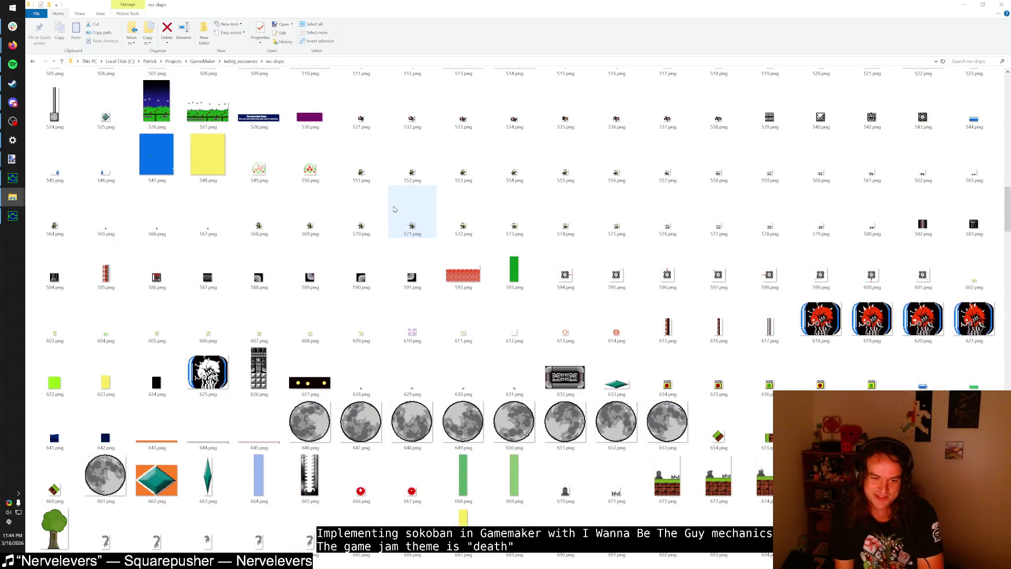
{"action": "scroll", "coordinate": [394, 210], "scroll_direction": "down", "scroll_amount": 3}
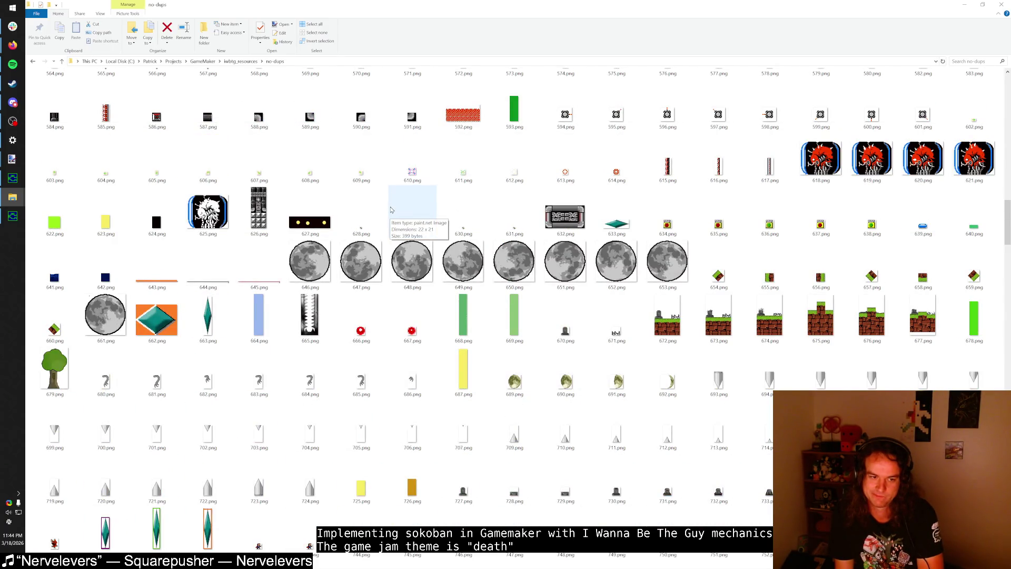
{"action": "scroll", "coordinate": [390, 209], "scroll_direction": "down", "scroll_amount": 3}
{"action": "scroll", "coordinate": [391, 209], "scroll_direction": "up", "scroll_amount": 2}
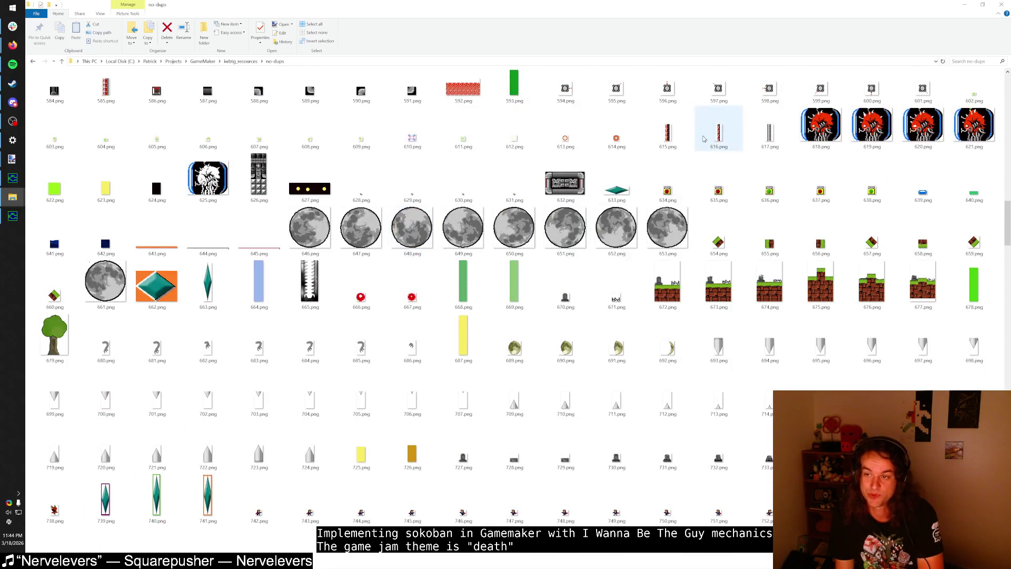
{"action": "scroll", "coordinate": [515, 174], "scroll_direction": "down", "scroll_amount": 2}
{"action": "scroll", "coordinate": [516, 171], "scroll_direction": "down", "scroll_amount": 3}
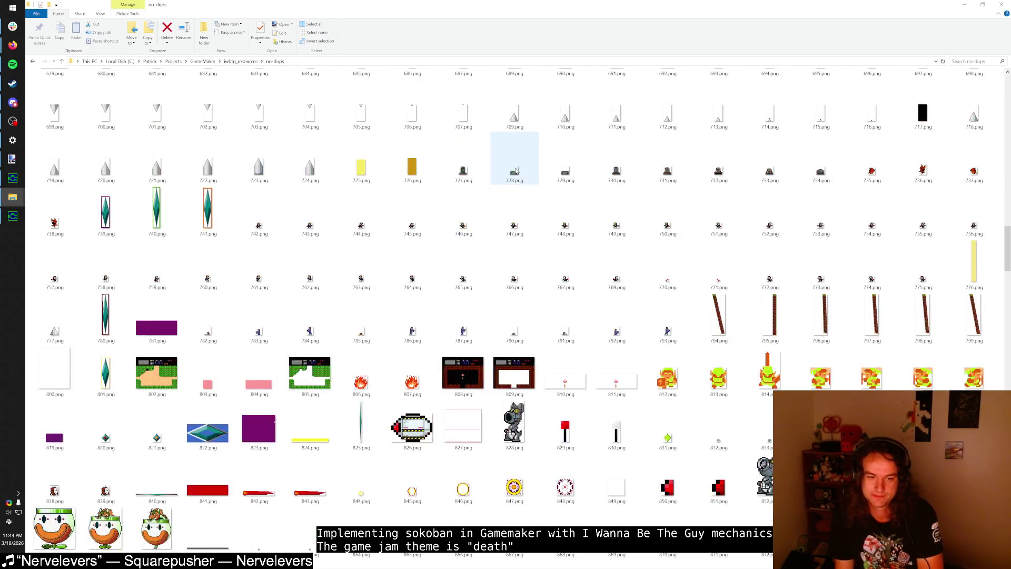
{"action": "scroll", "coordinate": [516, 171], "scroll_direction": "up", "scroll_amount": 3}
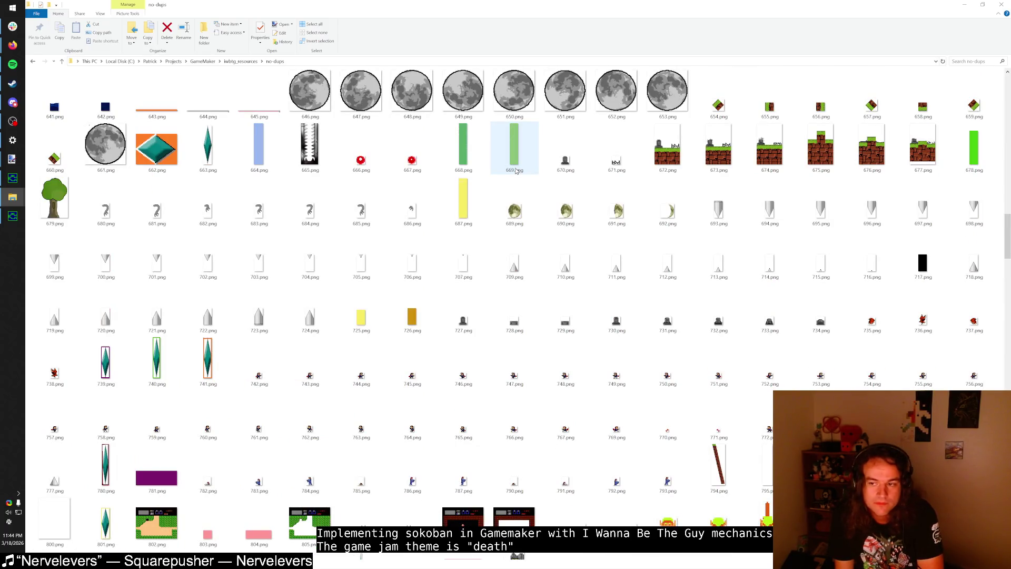
{"action": "scroll", "coordinate": [516, 172], "scroll_direction": "down", "scroll_amount": 6}
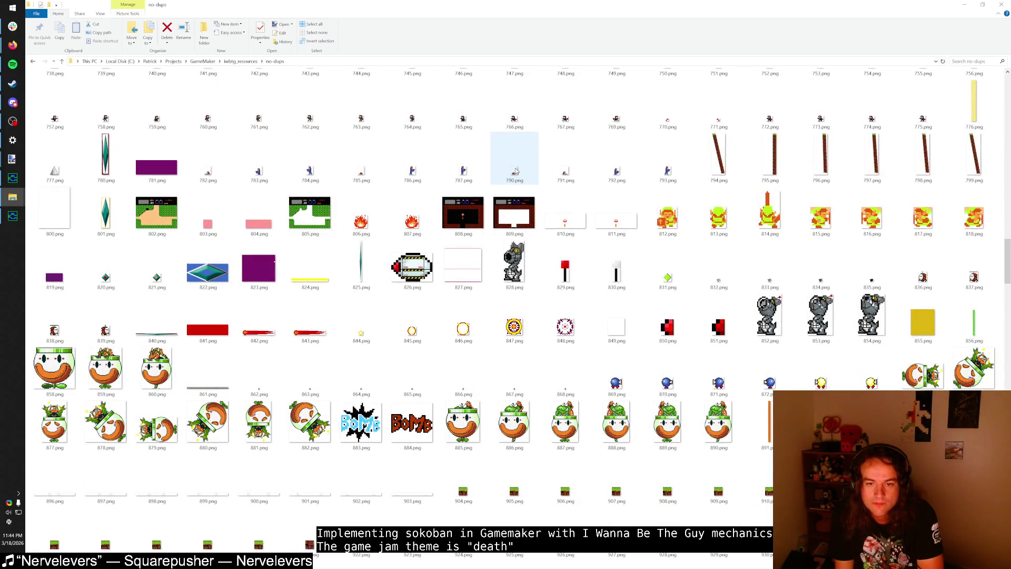
{"action": "scroll", "coordinate": [516, 168], "scroll_direction": "down", "scroll_amount": 3}
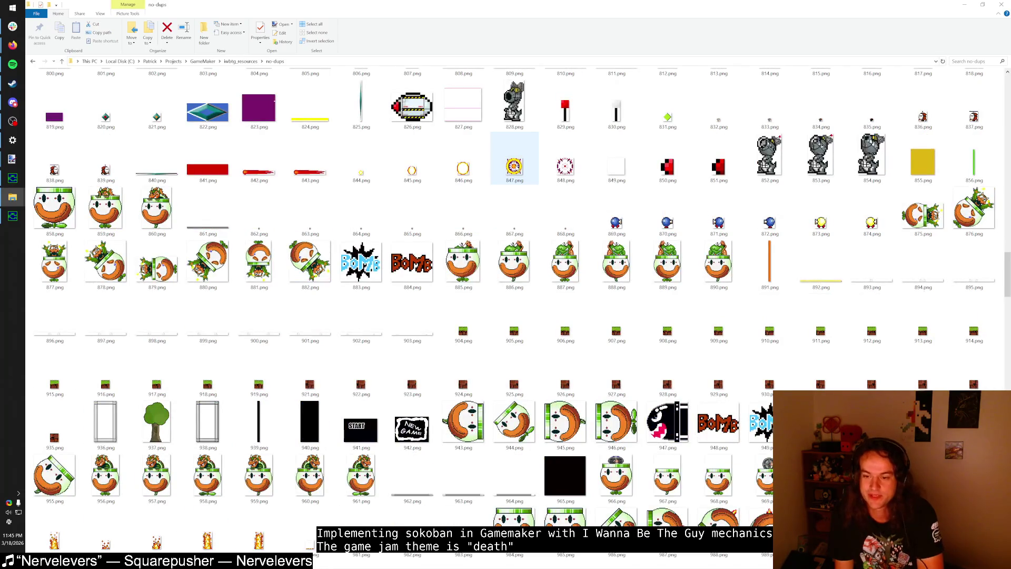
{"action": "scroll", "coordinate": [516, 169], "scroll_direction": "down", "scroll_amount": 3}
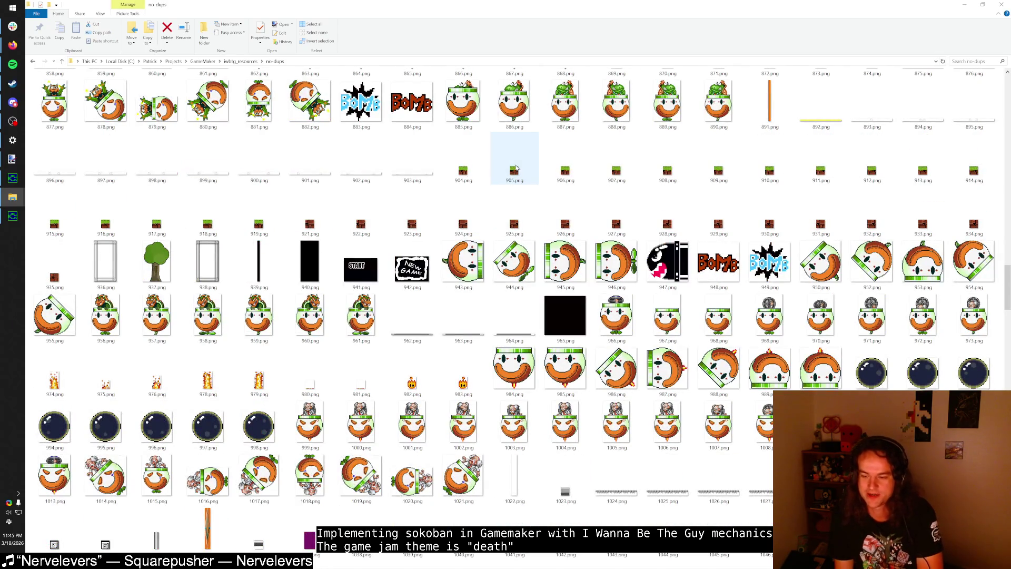
{"action": "scroll", "coordinate": [516, 167], "scroll_direction": "down", "scroll_amount": 3}
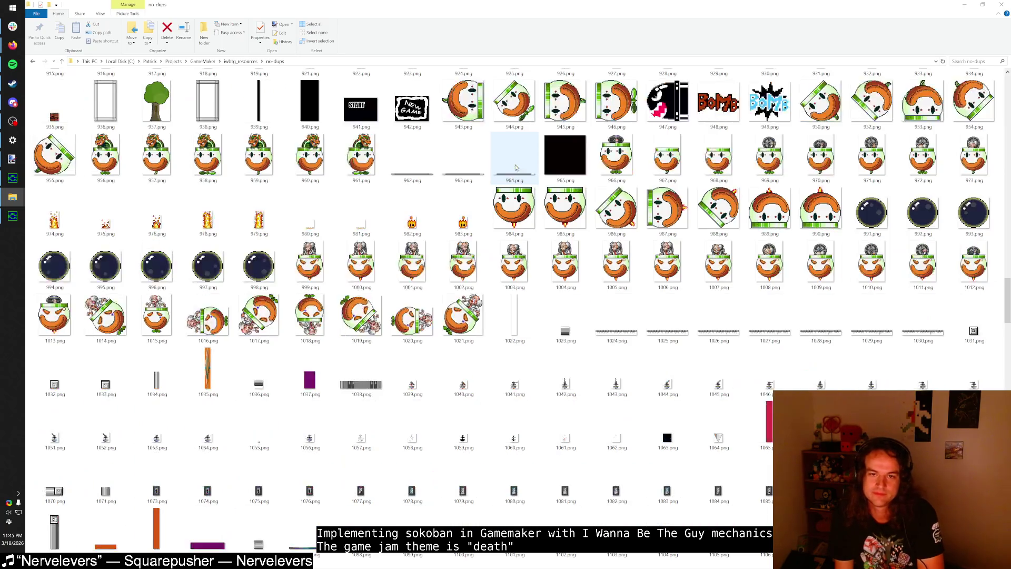
{"action": "scroll", "coordinate": [516, 168], "scroll_direction": "down", "scroll_amount": 3}
{"action": "scroll", "coordinate": [516, 167], "scroll_direction": "down", "scroll_amount": 3}
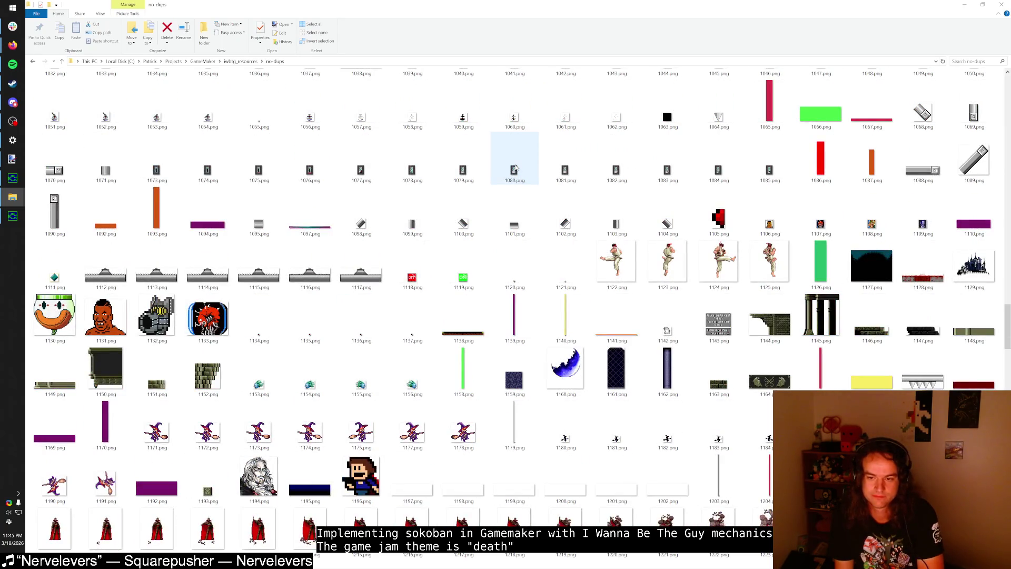
{"action": "scroll", "coordinate": [516, 168], "scroll_direction": "down", "scroll_amount": 3}
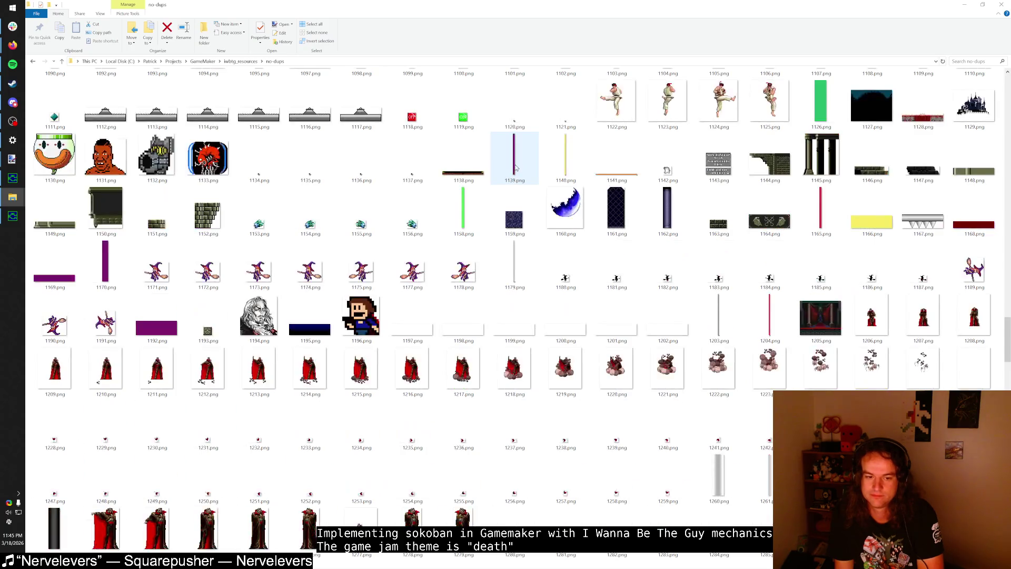
{"action": "scroll", "coordinate": [516, 168], "scroll_direction": "down", "scroll_amount": 9}
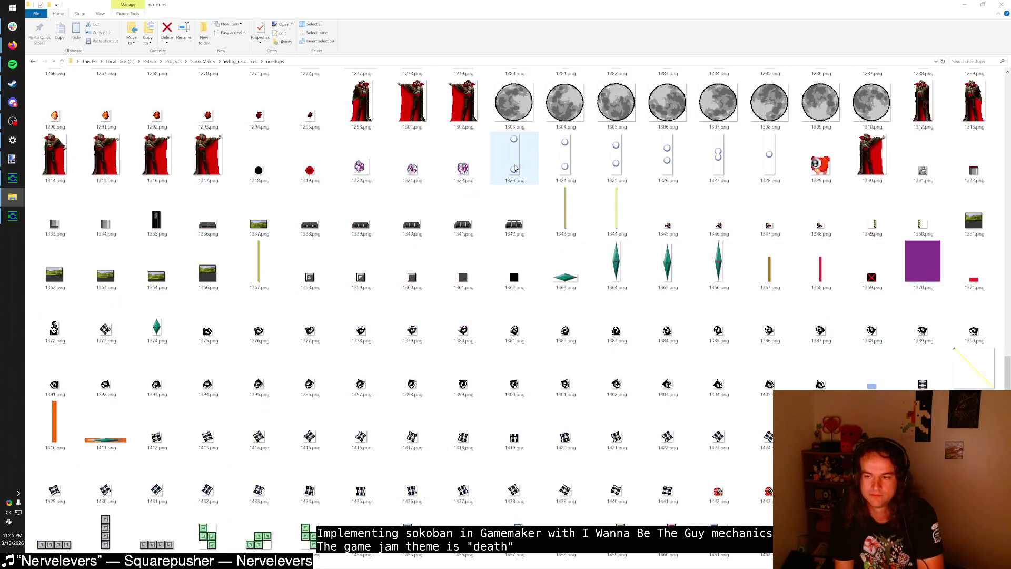
{"action": "left_click", "coordinate": [820, 165]}
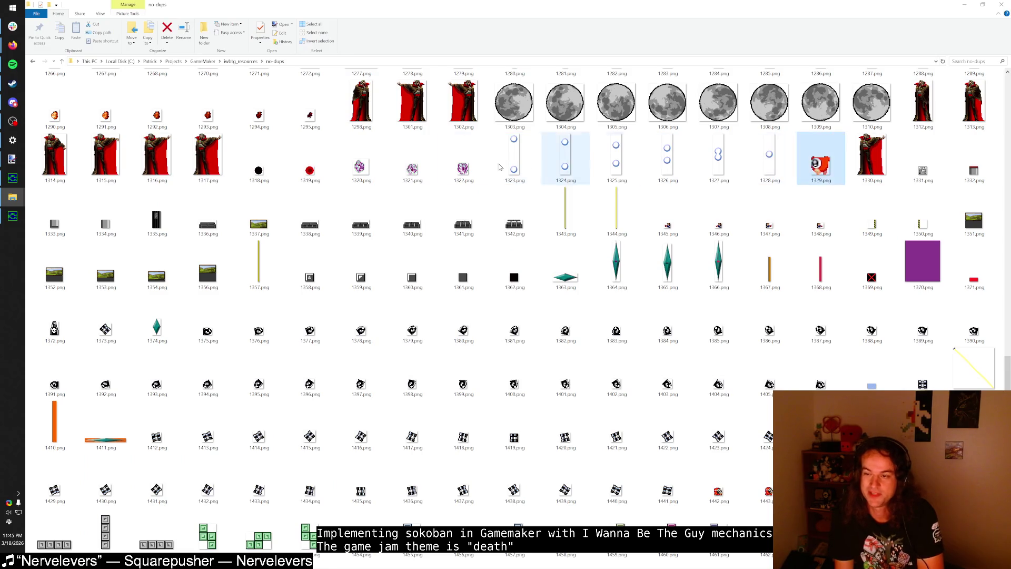
{"action": "scroll", "coordinate": [480, 179], "scroll_direction": "down", "scroll_amount": 6}
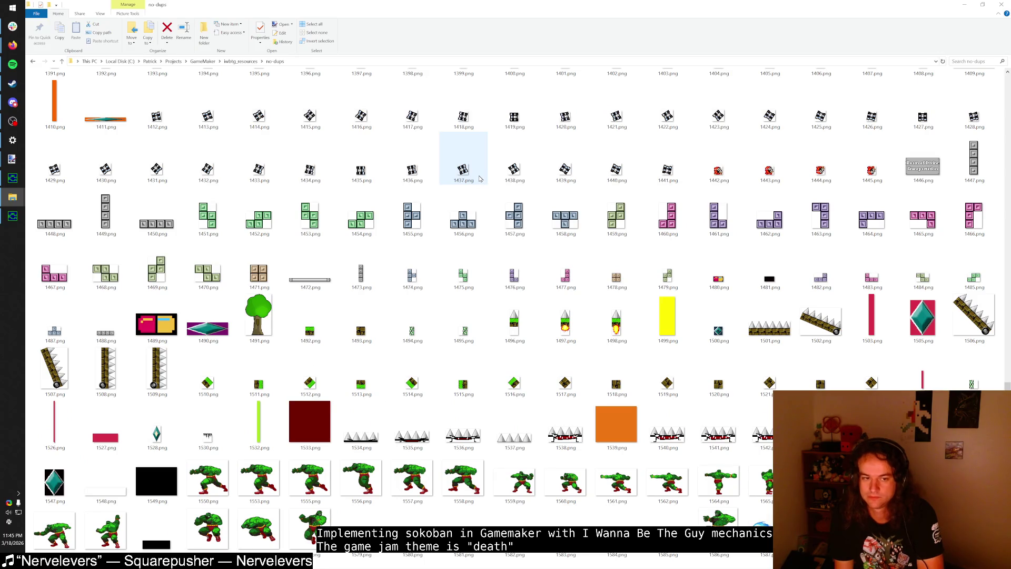
{"action": "scroll", "coordinate": [466, 222], "scroll_direction": "down", "scroll_amount": 3}
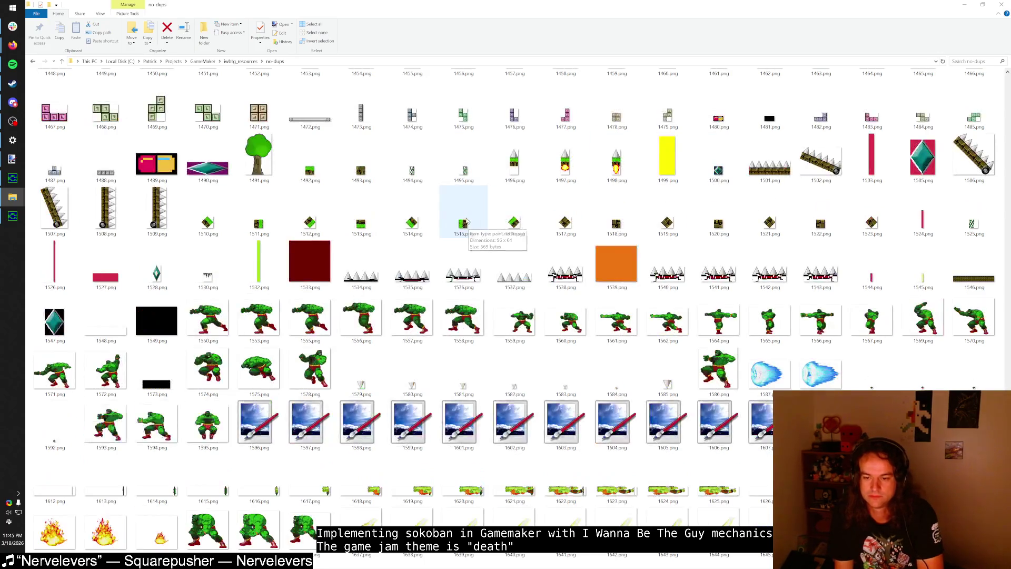
{"action": "scroll", "coordinate": [466, 222], "scroll_direction": "down", "scroll_amount": 3}
{"action": "scroll", "coordinate": [467, 222], "scroll_direction": "down", "scroll_amount": 3}
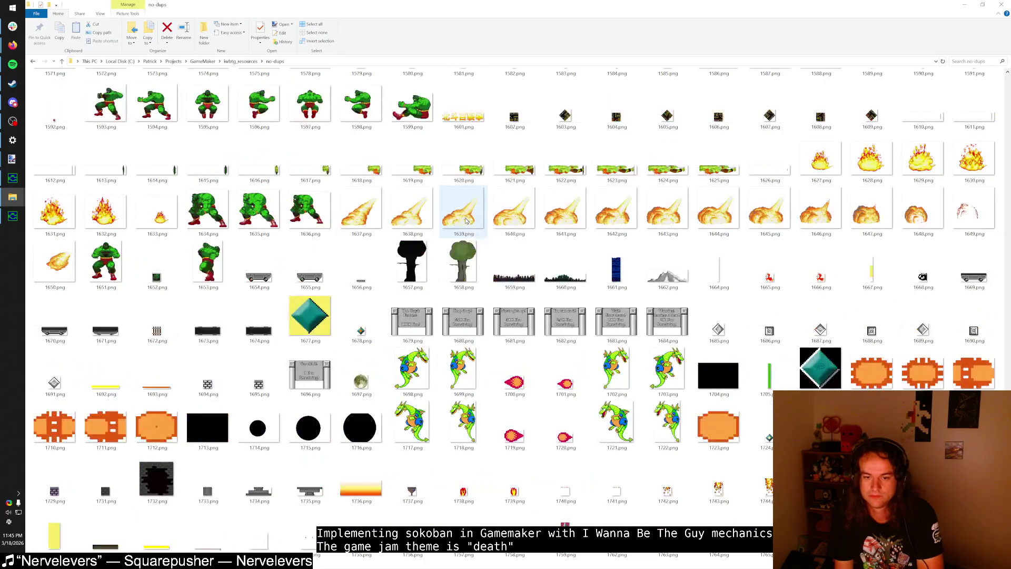
{"action": "scroll", "coordinate": [466, 221], "scroll_direction": "down", "scroll_amount": 3}
{"action": "scroll", "coordinate": [466, 221], "scroll_direction": "down", "scroll_amount": 3}
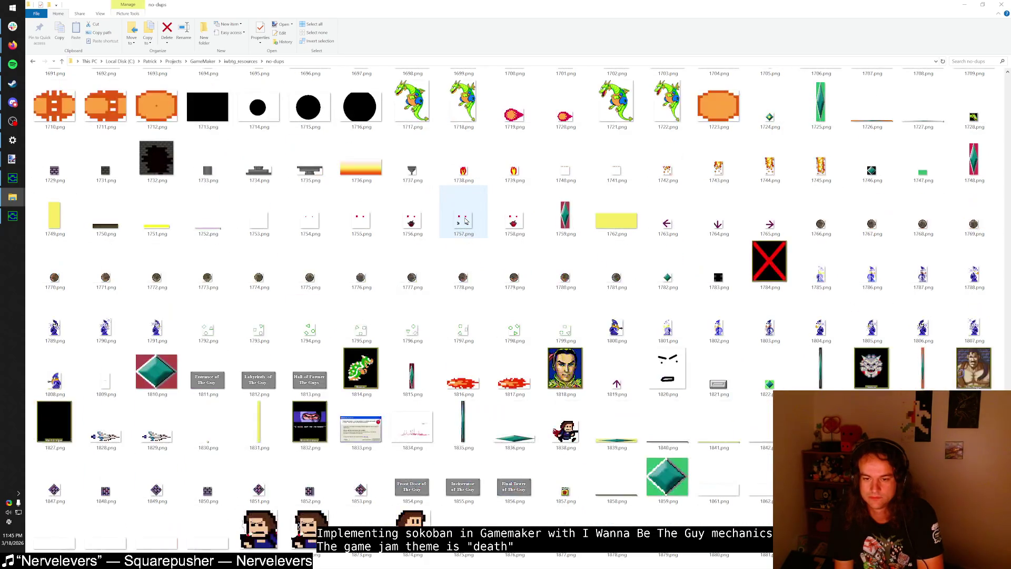
{"action": "scroll", "coordinate": [465, 221], "scroll_direction": "down", "scroll_amount": 3}
{"action": "scroll", "coordinate": [465, 222], "scroll_direction": "down", "scroll_amount": 3}
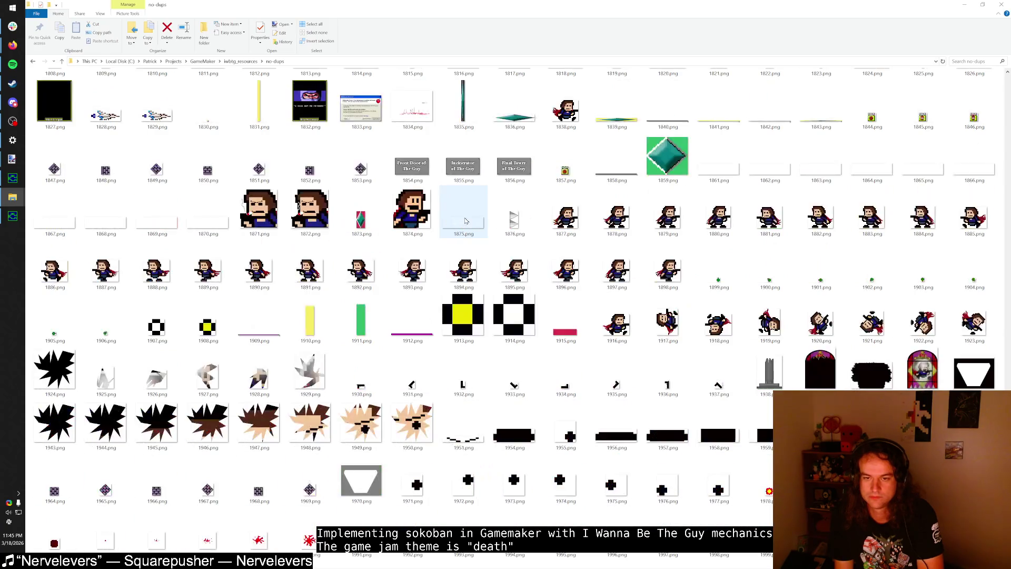
{"action": "scroll", "coordinate": [465, 221], "scroll_direction": "down", "scroll_amount": 9}
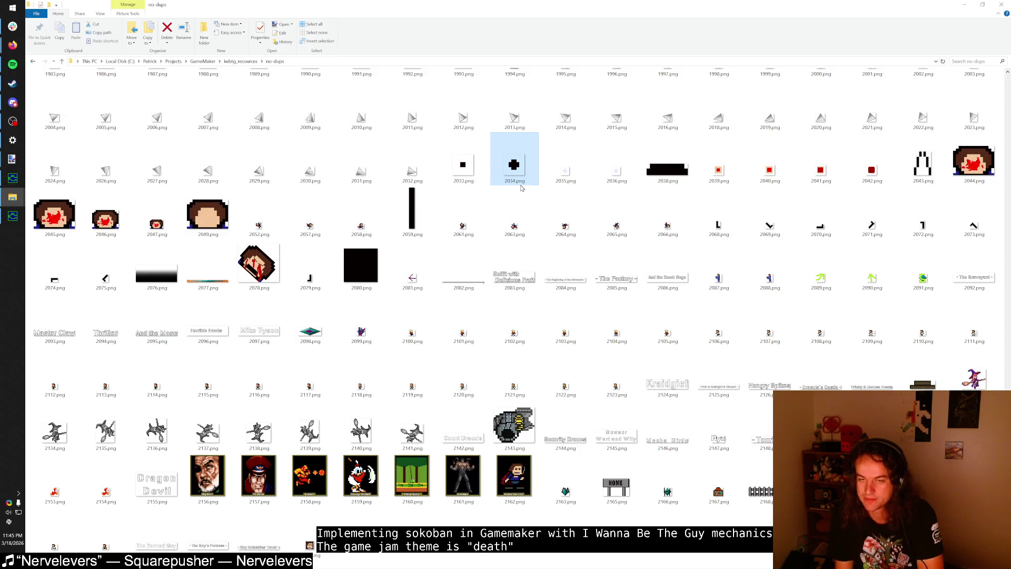
Step: Scroll down through the no-dups sprite thumbnails from the first file
{"action": "key", "text": "Home"}
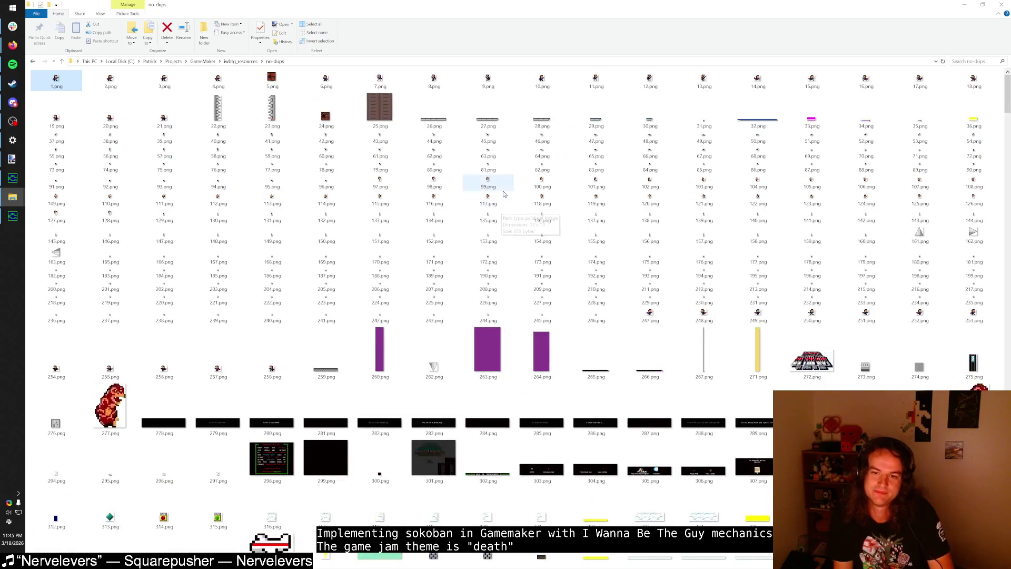
{"action": "scroll", "coordinate": [504, 195], "scroll_direction": "down", "scroll_amount": 1}
{"action": "scroll", "coordinate": [504, 195], "scroll_direction": "down", "scroll_amount": 10}
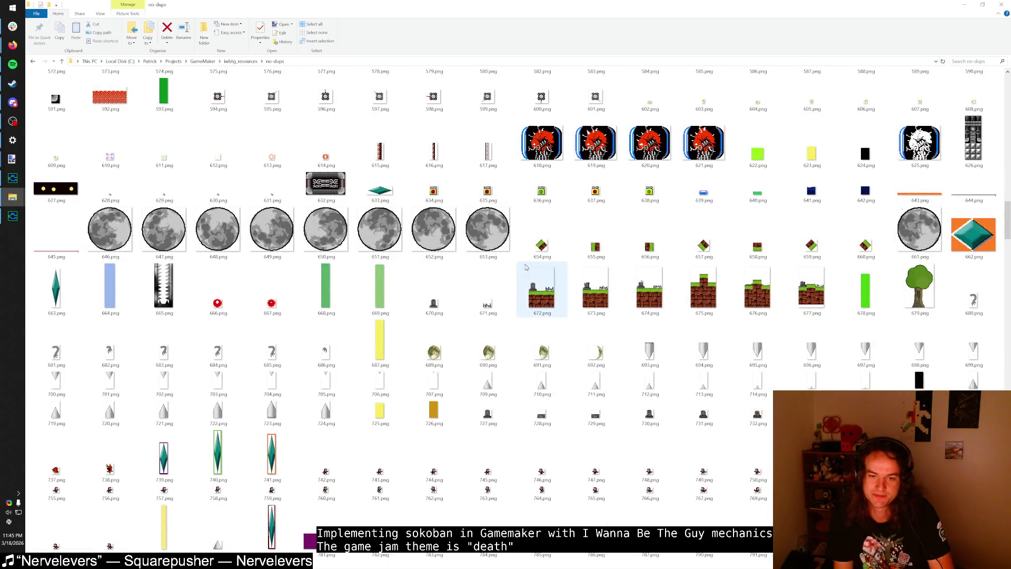
{"action": "scroll", "coordinate": [479, 227], "scroll_direction": "up", "scroll_amount": 5}
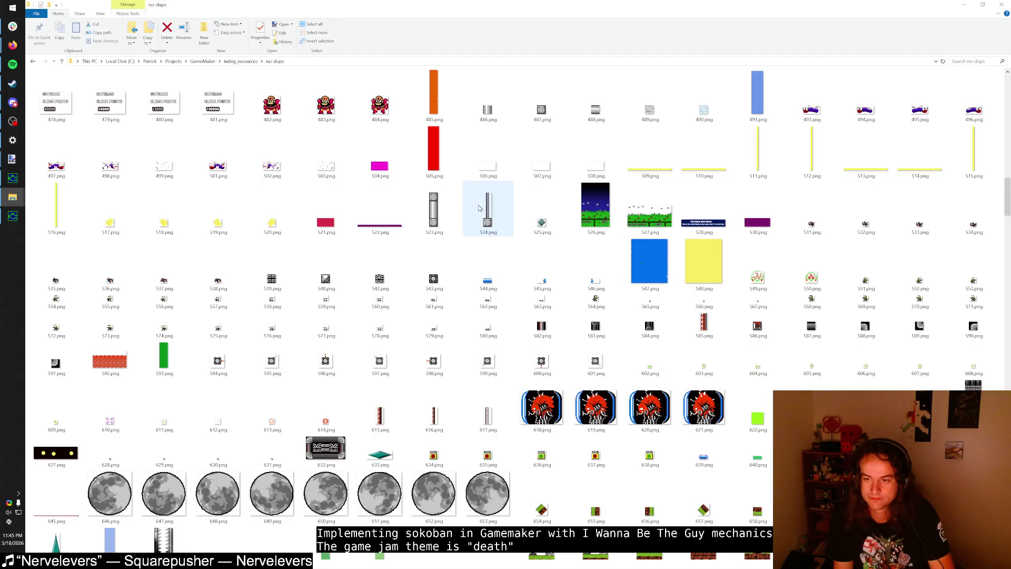
{"action": "scroll", "coordinate": [479, 211], "scroll_direction": "down", "scroll_amount": 6}
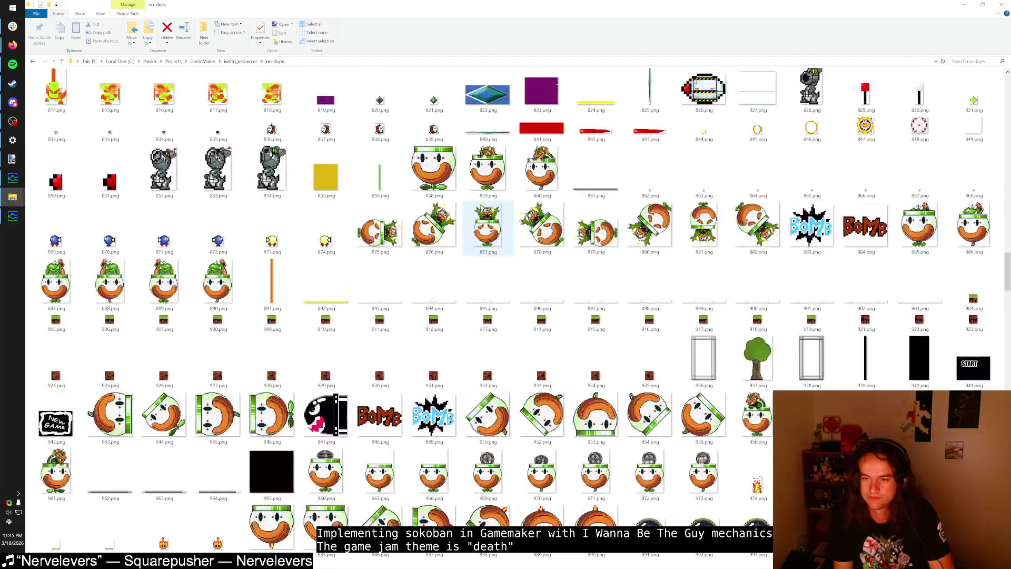
{"action": "scroll", "coordinate": [481, 210], "scroll_direction": "up", "scroll_amount": 3}
{"action": "scroll", "coordinate": [481, 207], "scroll_direction": "down", "scroll_amount": 4}
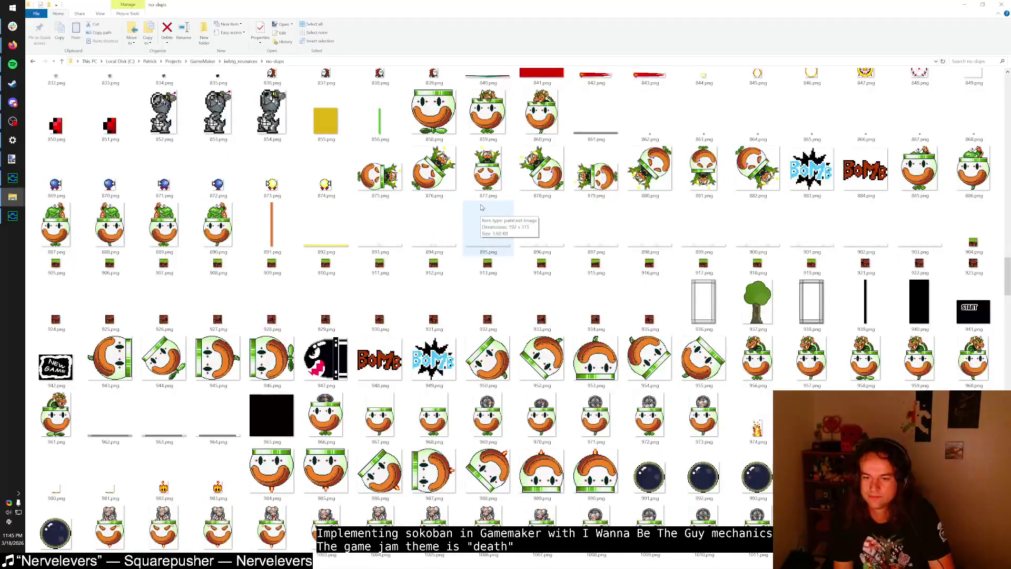
{"action": "scroll", "coordinate": [481, 208], "scroll_direction": "down", "scroll_amount": 6}
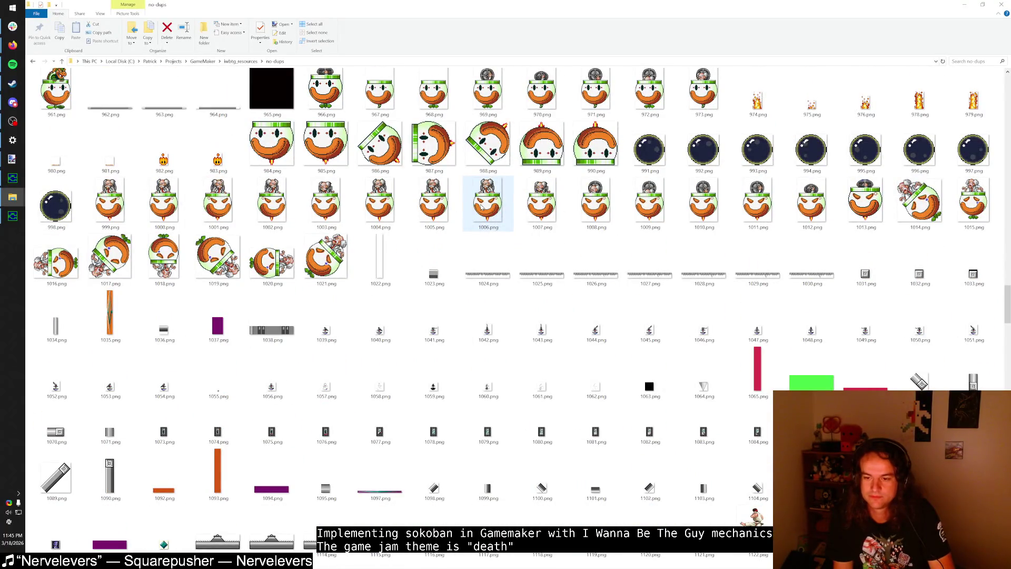
{"action": "scroll", "coordinate": [481, 207], "scroll_direction": "down", "scroll_amount": 6}
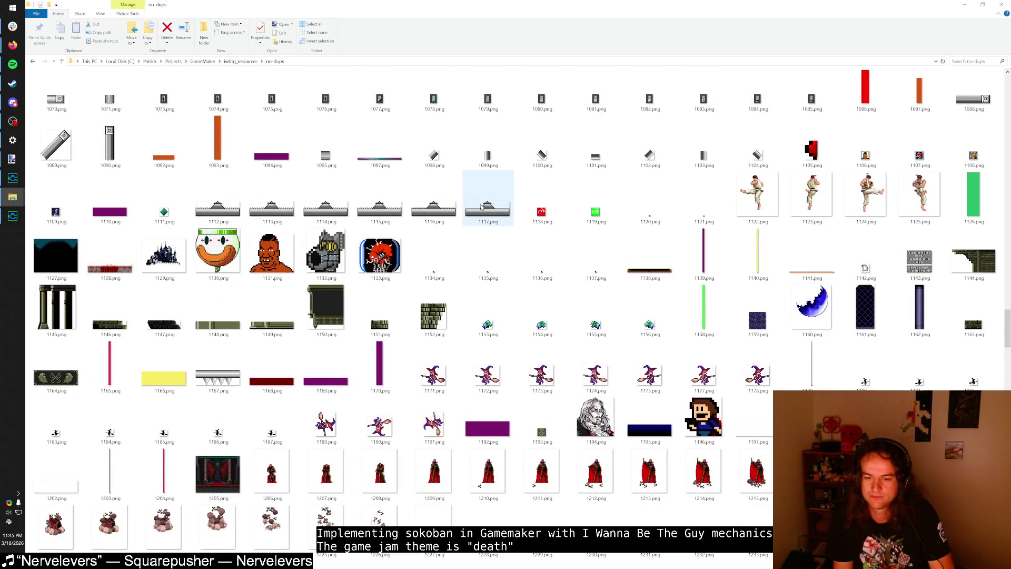
{"action": "scroll", "coordinate": [480, 207], "scroll_direction": "down", "scroll_amount": 5}
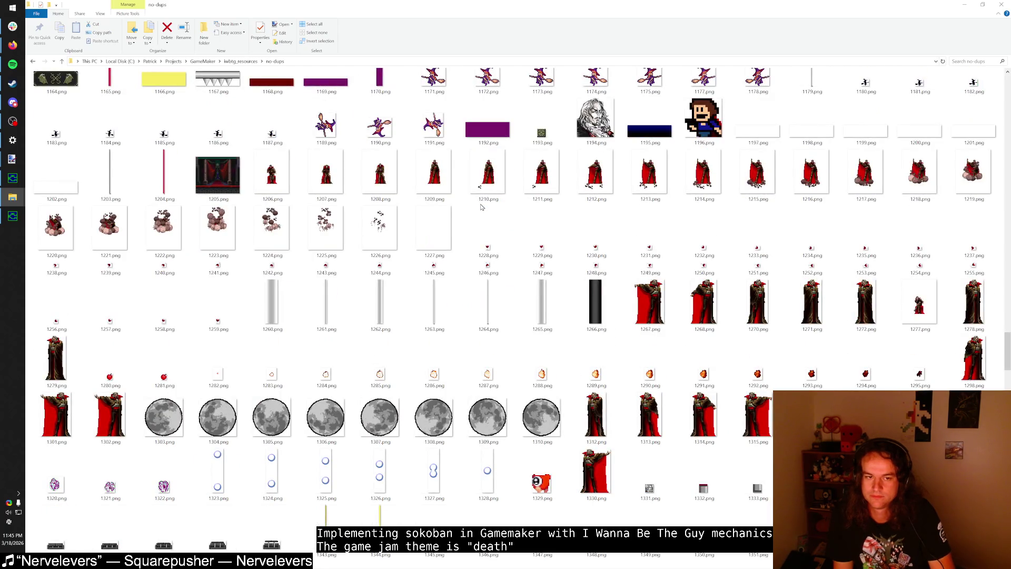
{"action": "scroll", "coordinate": [481, 207], "scroll_direction": "down", "scroll_amount": 5}
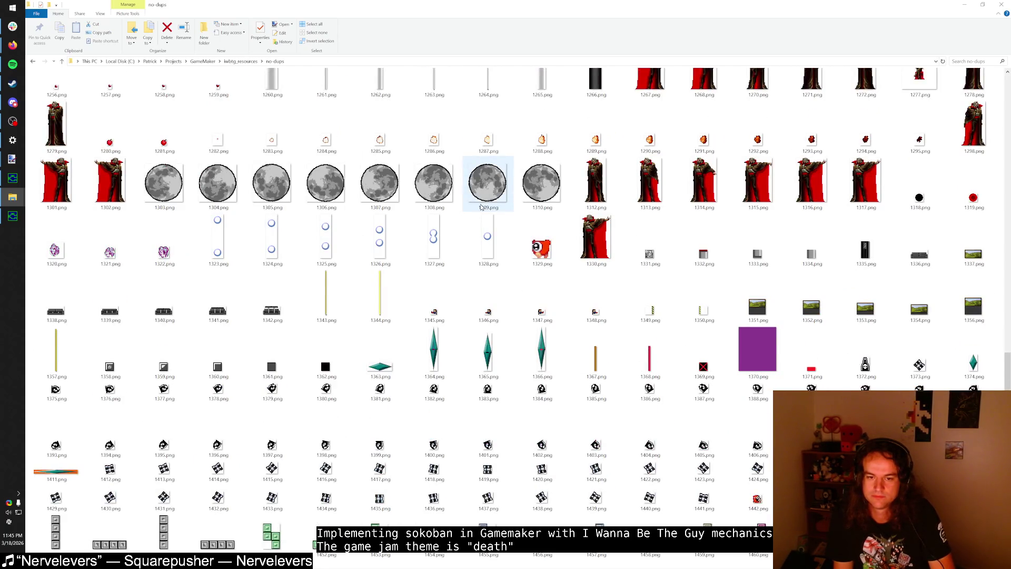
{"action": "scroll", "coordinate": [480, 207], "scroll_direction": "down", "scroll_amount": 20}
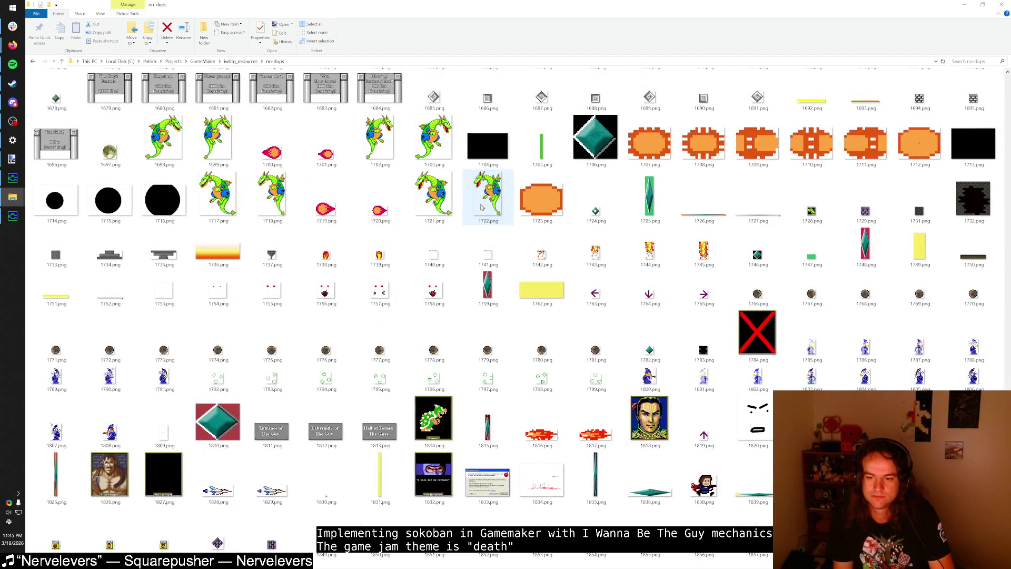
{"action": "scroll", "coordinate": [481, 208], "scroll_direction": "down", "scroll_amount": 10}
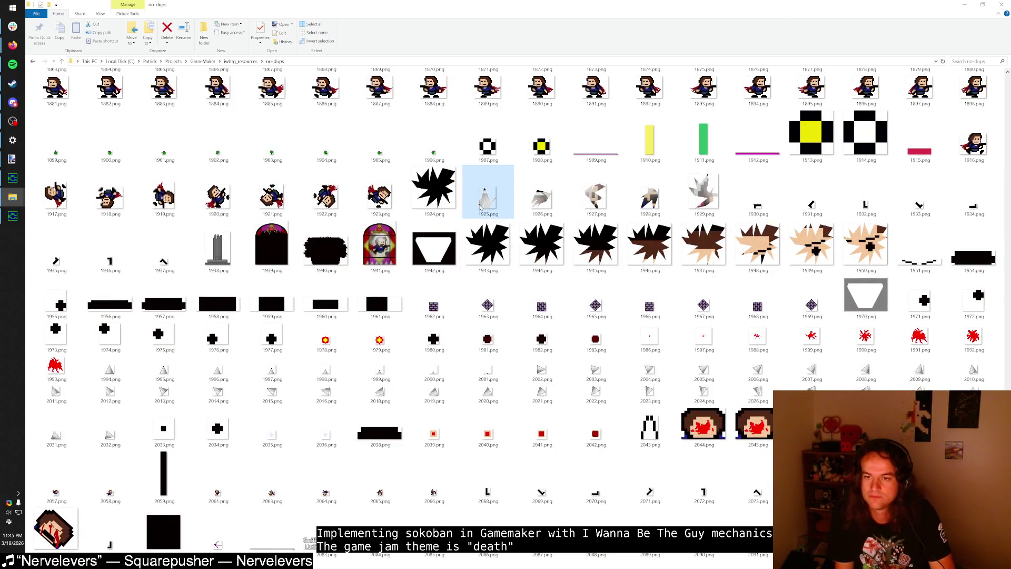
Step: Jump back to the start and scroll down to sprites around 572 to 790
{"action": "key", "text": "Home"}
{"action": "scroll", "coordinate": [478, 197], "scroll_direction": "down", "scroll_amount": 1}
{"action": "scroll", "coordinate": [478, 197], "scroll_direction": "down", "scroll_amount": 3}
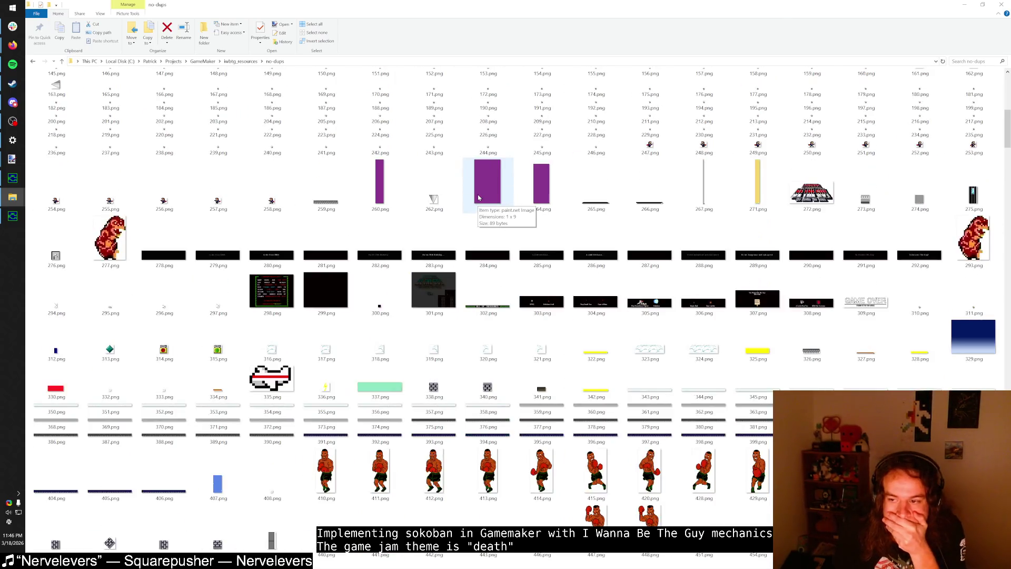
{"action": "scroll", "coordinate": [476, 198], "scroll_direction": "down", "scroll_amount": 3}
{"action": "scroll", "coordinate": [475, 199], "scroll_direction": "down", "scroll_amount": 3}
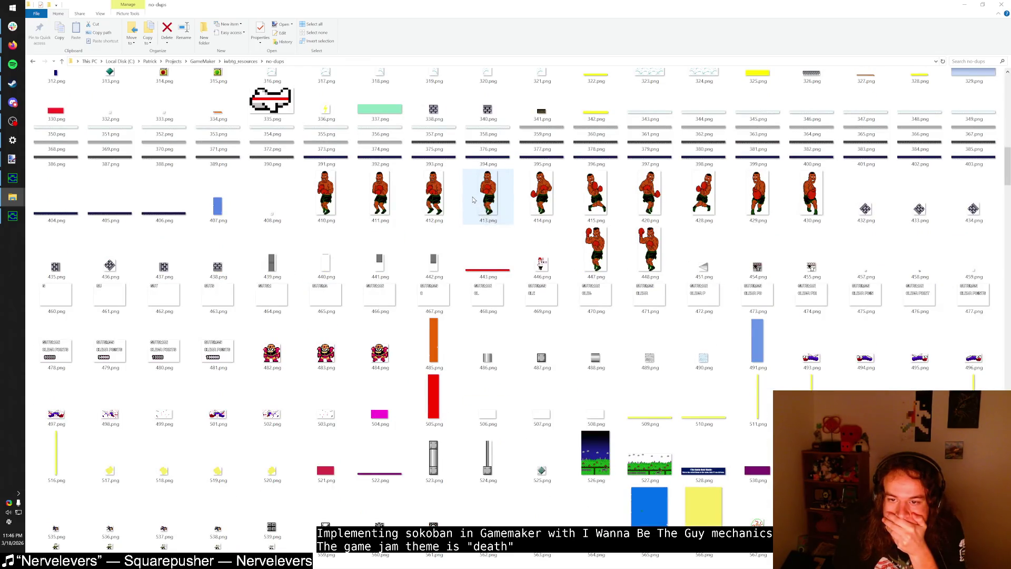
{"action": "scroll", "coordinate": [474, 199], "scroll_direction": "down", "scroll_amount": 2}
{"action": "scroll", "coordinate": [473, 199], "scroll_direction": "down", "scroll_amount": 3}
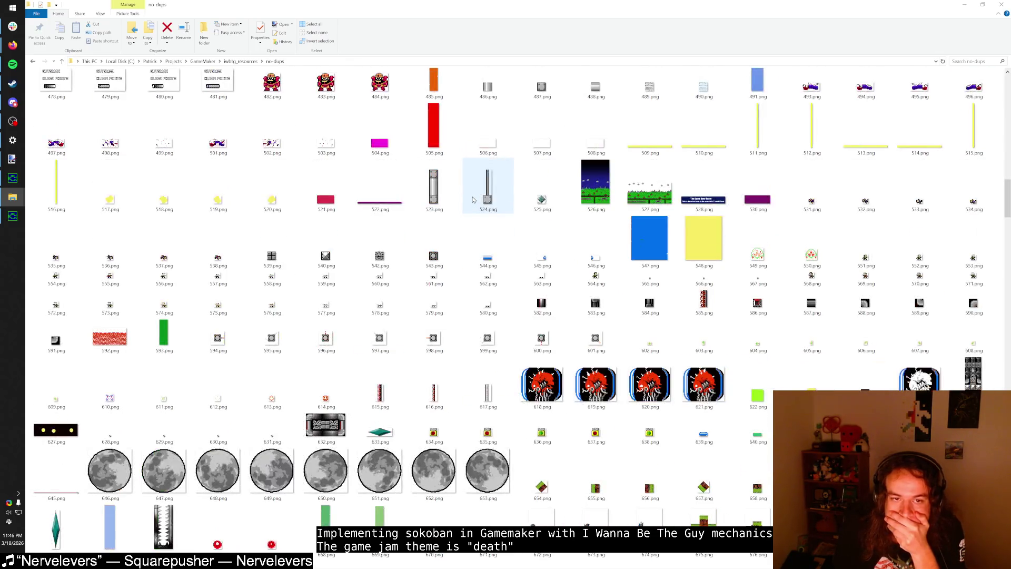
{"action": "scroll", "coordinate": [474, 199], "scroll_direction": "down", "scroll_amount": 3}
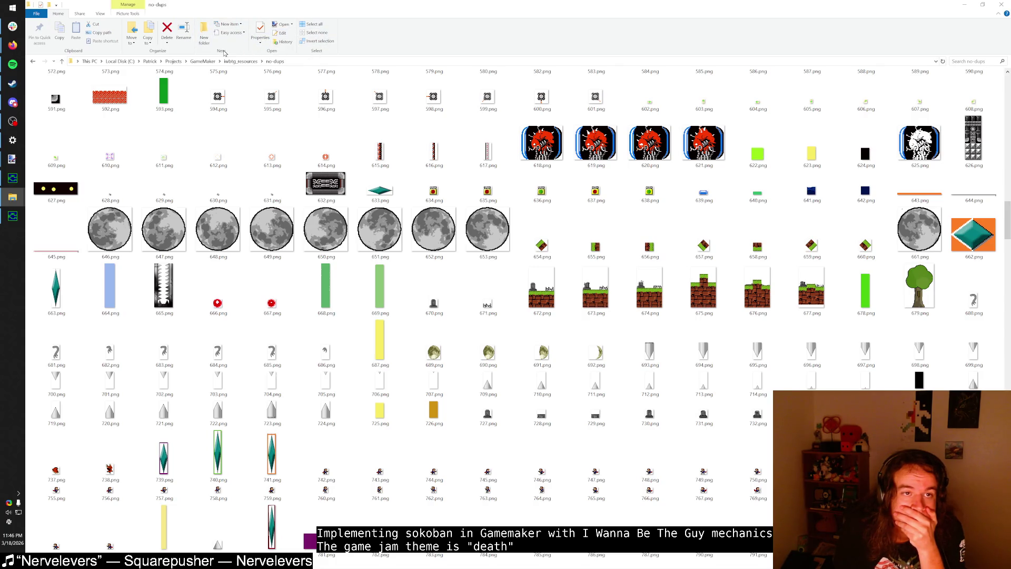
{"action": "scroll", "coordinate": [263, 48], "scroll_direction": "down", "scroll_amount": 2}
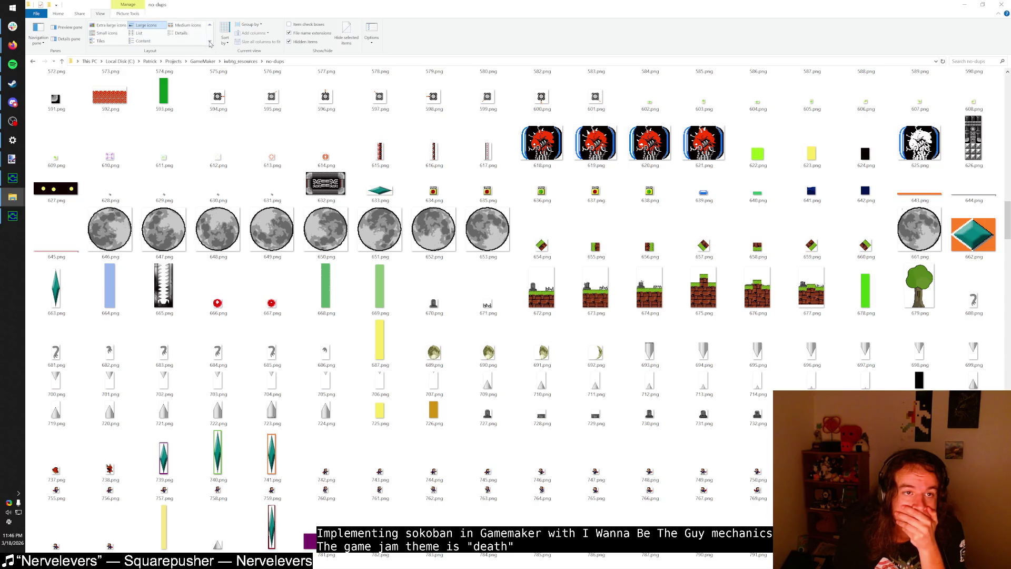
{"action": "left_click", "coordinate": [109, 25]}
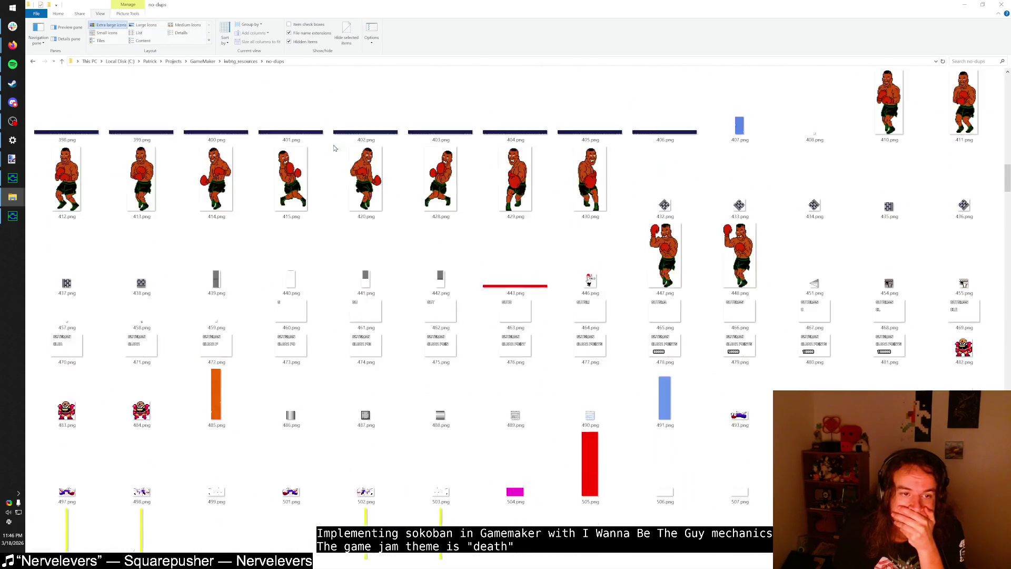
{"action": "scroll", "coordinate": [289, 158], "scroll_direction": "up", "scroll_amount": 15}
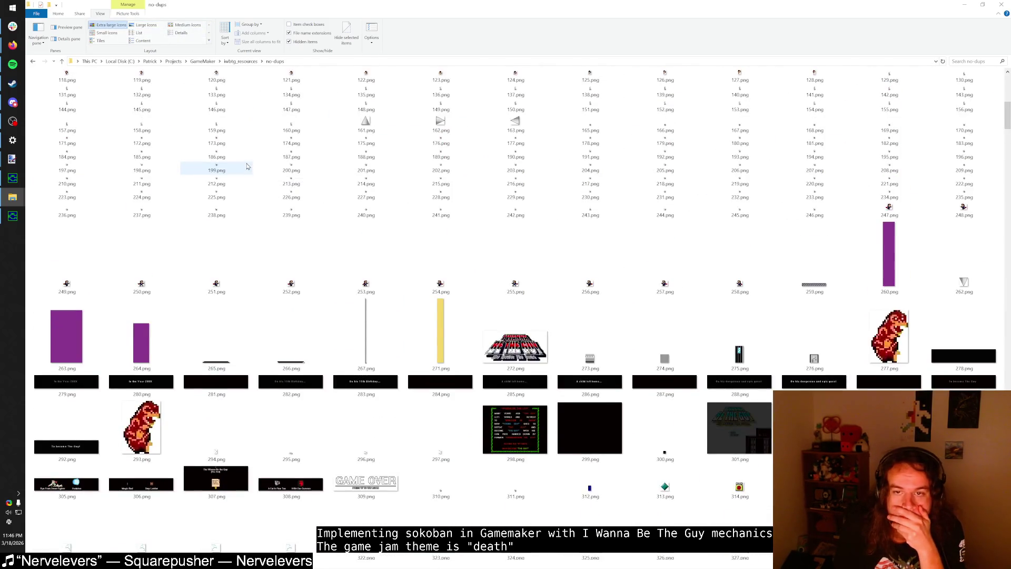
{"action": "scroll", "coordinate": [260, 167], "scroll_direction": "down", "scroll_amount": 10}
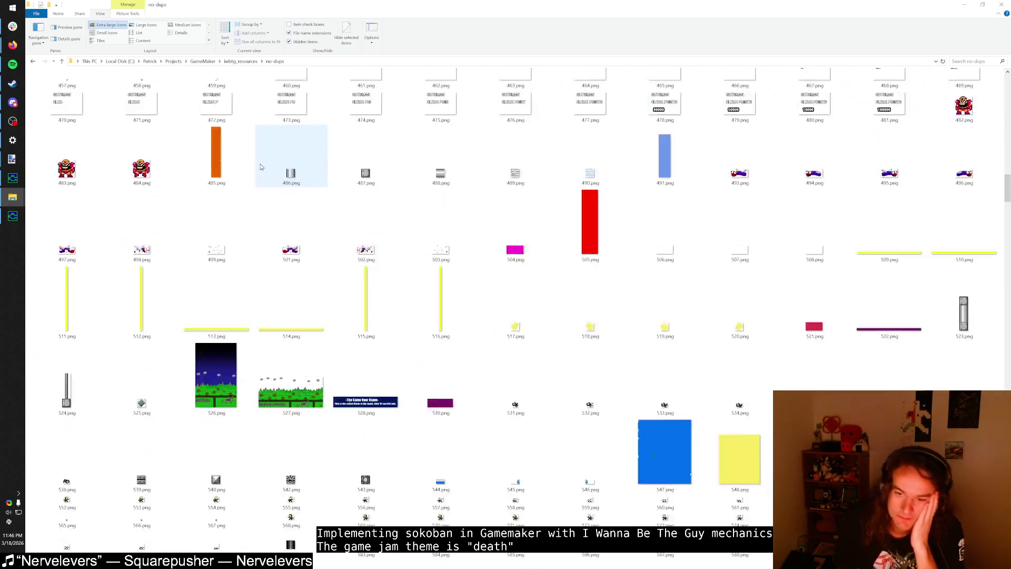
{"action": "scroll", "coordinate": [260, 167], "scroll_direction": "down", "scroll_amount": 3}
{"action": "scroll", "coordinate": [260, 167], "scroll_direction": "down", "scroll_amount": 9}
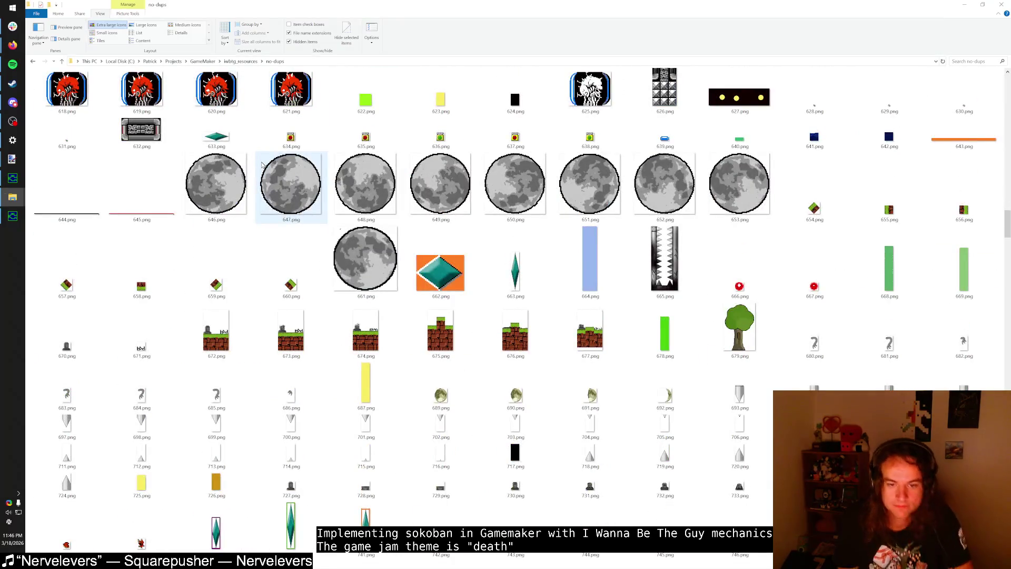
{"action": "scroll", "coordinate": [262, 165], "scroll_direction": "down", "scroll_amount": 1, "text": "ctrl"}
{"action": "scroll", "coordinate": [262, 166], "scroll_direction": "down", "scroll_amount": 5}
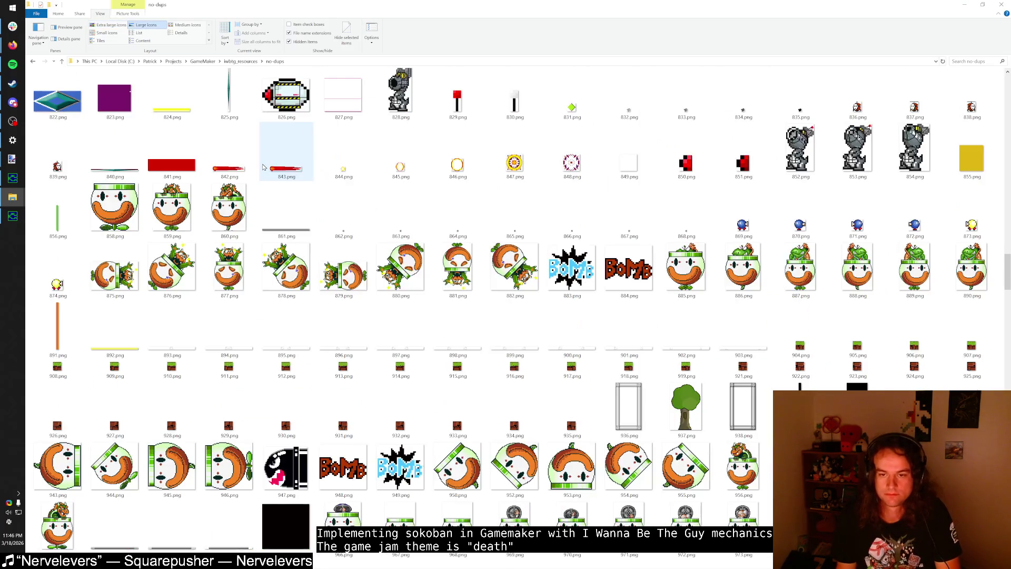
{"action": "scroll", "coordinate": [263, 167], "scroll_direction": "down", "scroll_amount": 5}
{"action": "scroll", "coordinate": [263, 166], "scroll_direction": "up", "scroll_amount": 15}
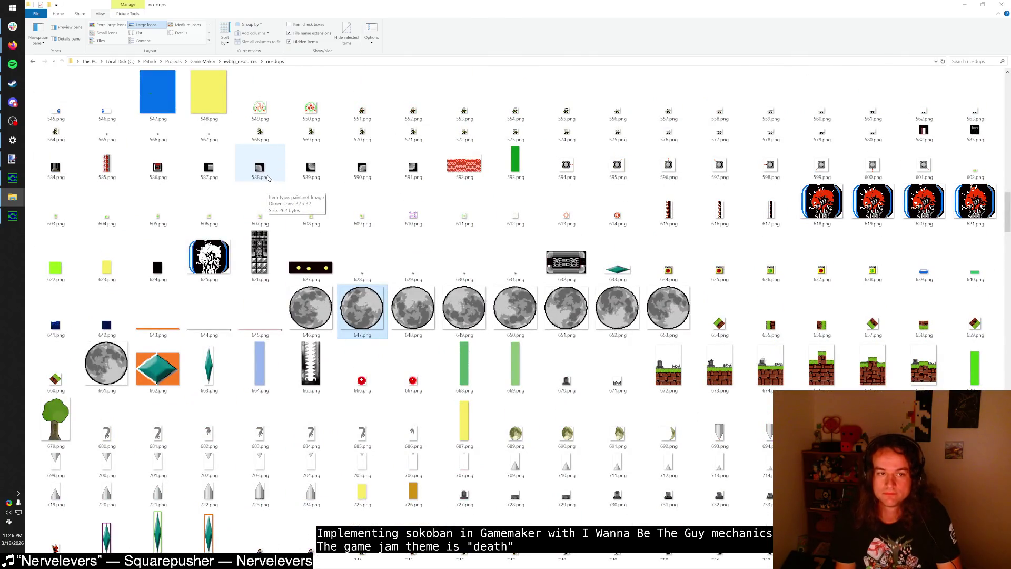
{"action": "scroll", "coordinate": [267, 178], "scroll_direction": "up", "scroll_amount": 6}
{"action": "scroll", "coordinate": [267, 178], "scroll_direction": "up", "scroll_amount": 10}
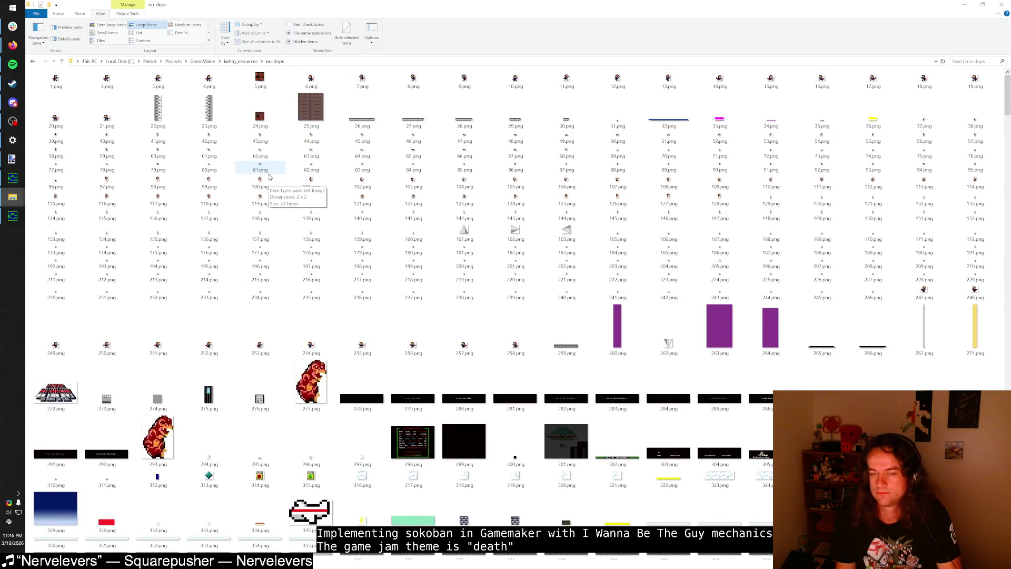
{"action": "scroll", "coordinate": [269, 177], "scroll_direction": "down", "scroll_amount": 20}
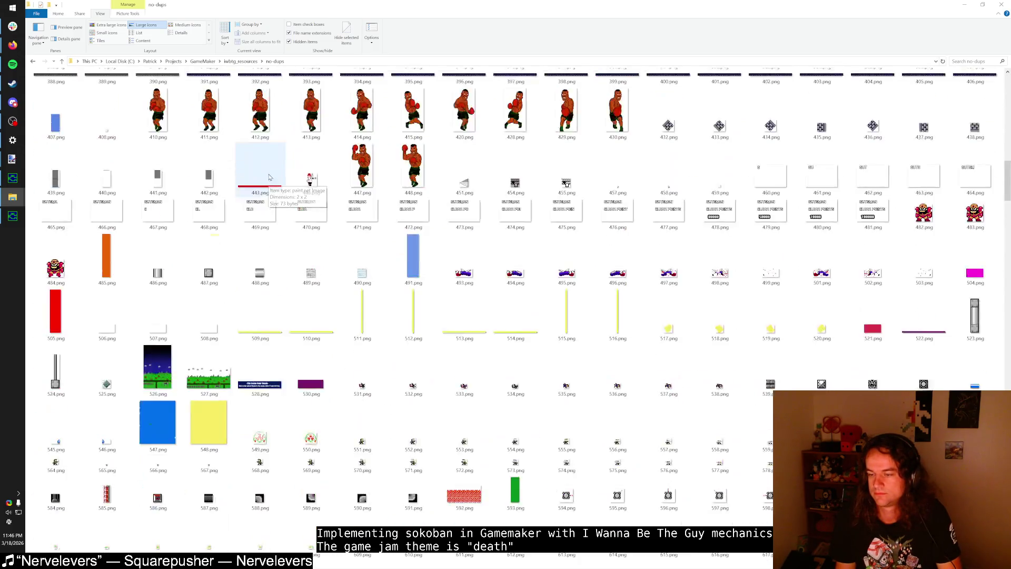
{"action": "scroll", "coordinate": [268, 177], "scroll_direction": "down", "scroll_amount": 12}
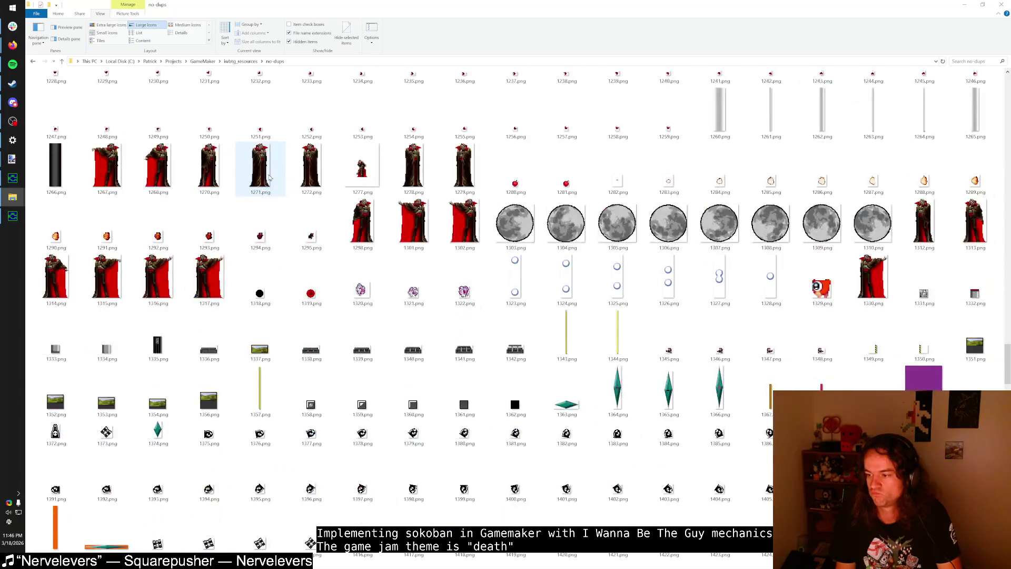
{"action": "scroll", "coordinate": [268, 177], "scroll_direction": "down", "scroll_amount": 7}
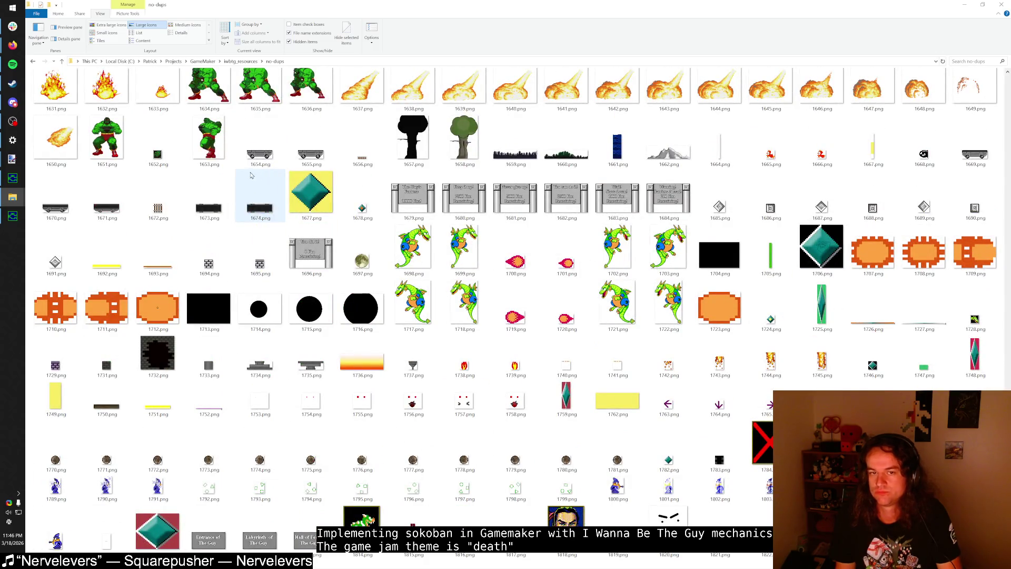
Step: Re-maximize the Explorer window and select sprites 1877.png and 1896.png
{"action": "mouse_move", "coordinate": [821, 5]}
{"action": "left_mouse_down"}
{"action": "mouse_move", "coordinate": [842, 7]}
{"action": "mouse_move", "coordinate": [592, 58]}
{"action": "left_mouse_up"}
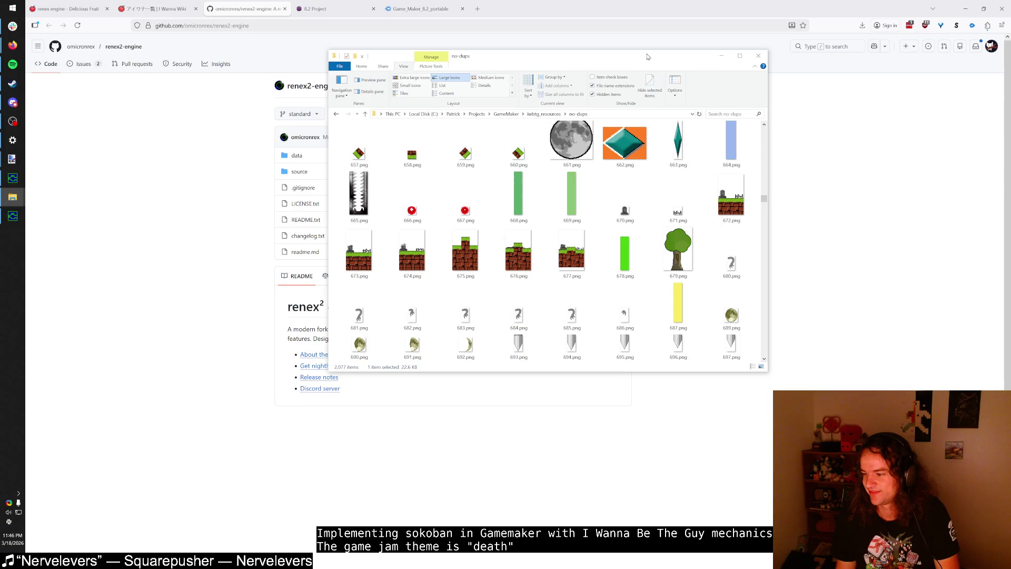
{"action": "double_click", "coordinate": [632, 60]}
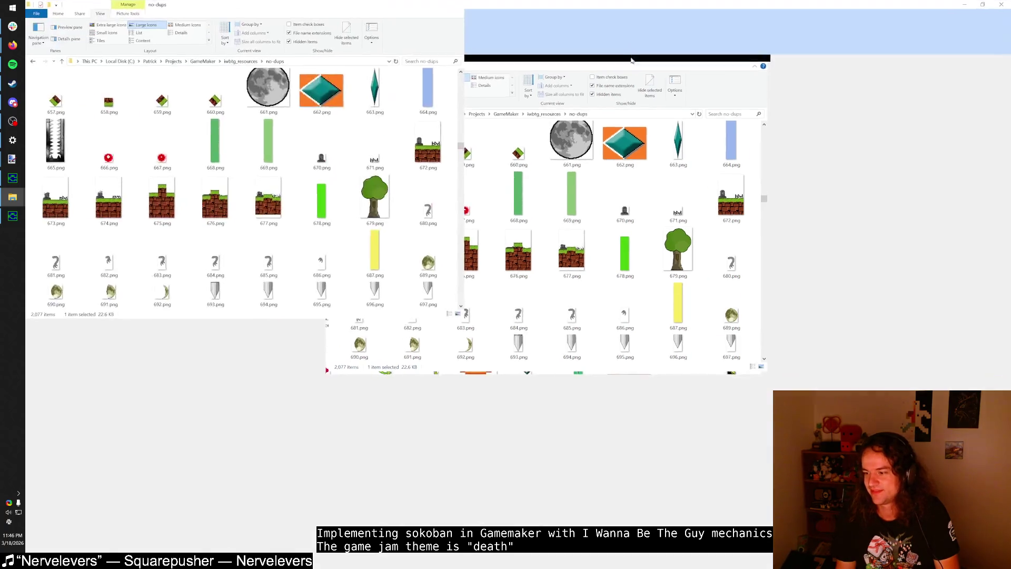
{"action": "scroll", "coordinate": [563, 166], "scroll_direction": "down", "scroll_amount": 5}
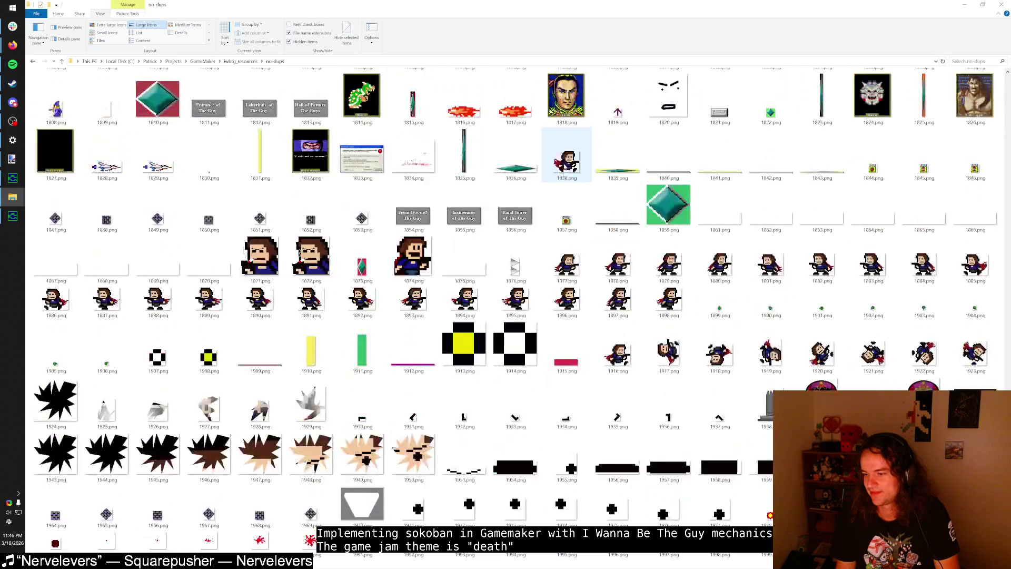
{"action": "left_click", "coordinate": [559, 261]}
{"action": "left_click", "coordinate": [566, 299]}
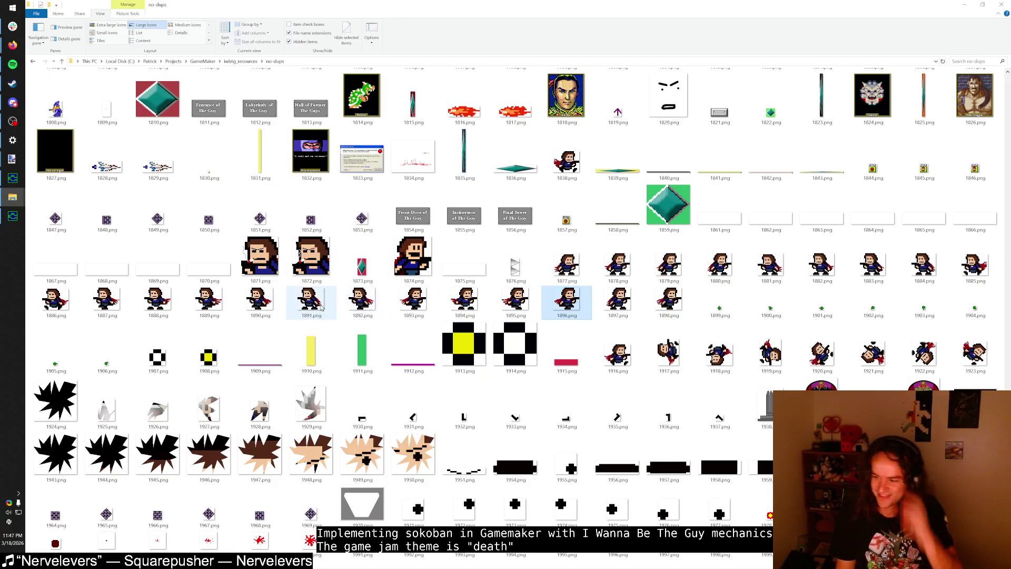
{"action": "mouse_move", "coordinate": [332, 299]}
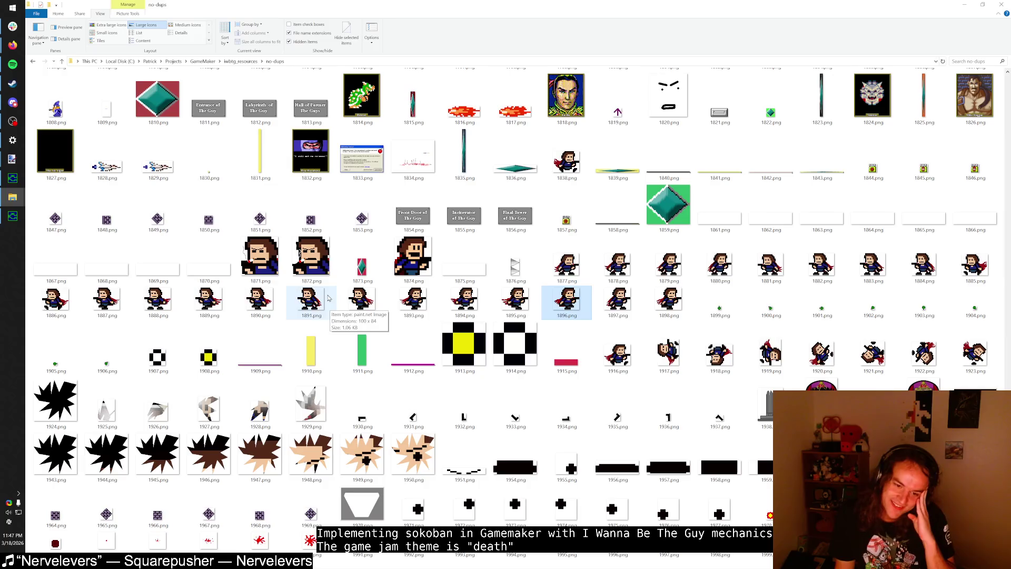
{"action": "scroll", "coordinate": [328, 298], "scroll_direction": "down", "scroll_amount": 5}
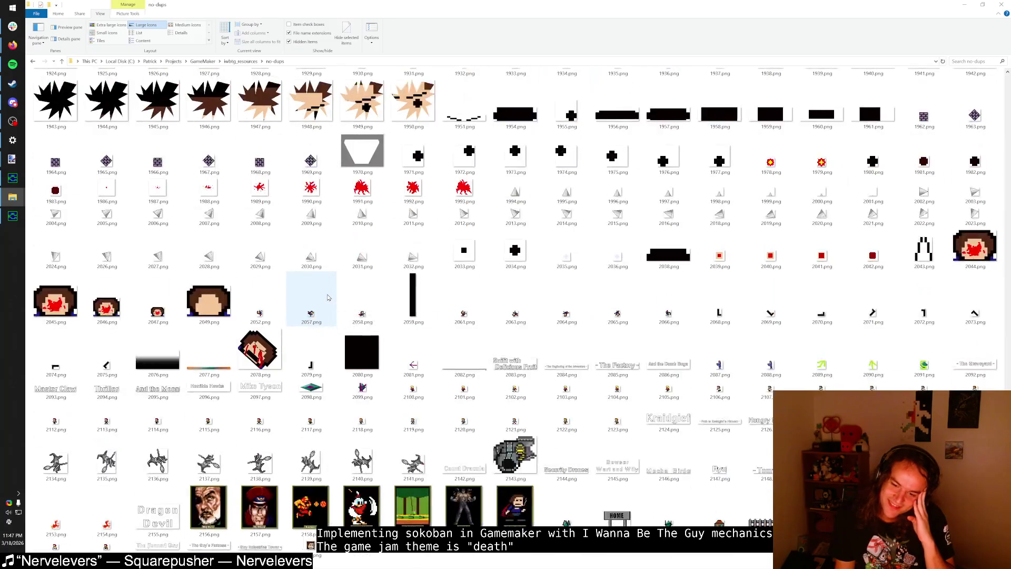
{"action": "scroll", "coordinate": [327, 298], "scroll_direction": "up", "scroll_amount": 8}
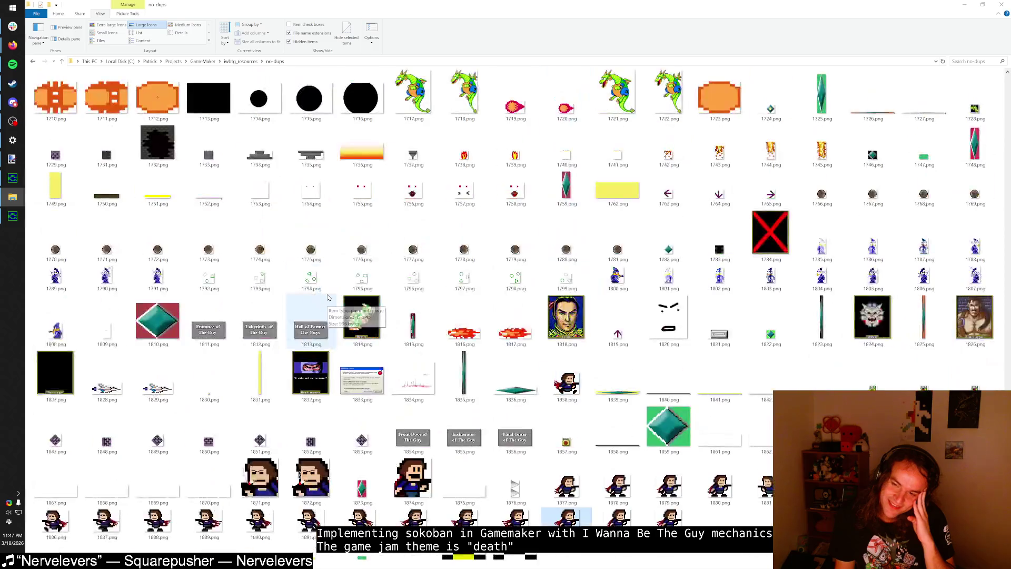
Step: Return to 1.png, scroll to select 495.png and 501.png, then minimize Explorer
{"action": "key", "text": "Home"}
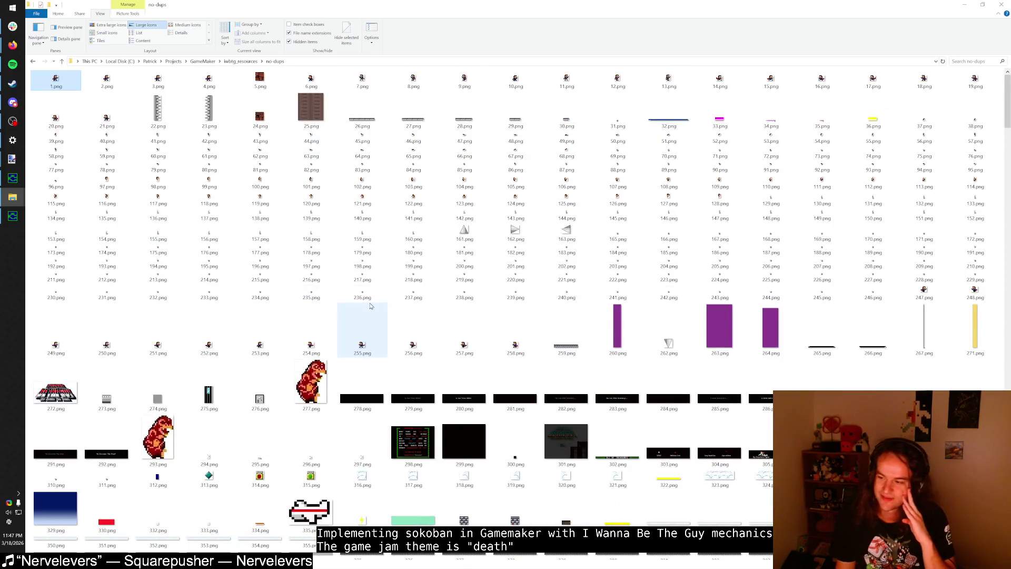
{"action": "scroll", "coordinate": [370, 306], "scroll_direction": "down", "scroll_amount": 6}
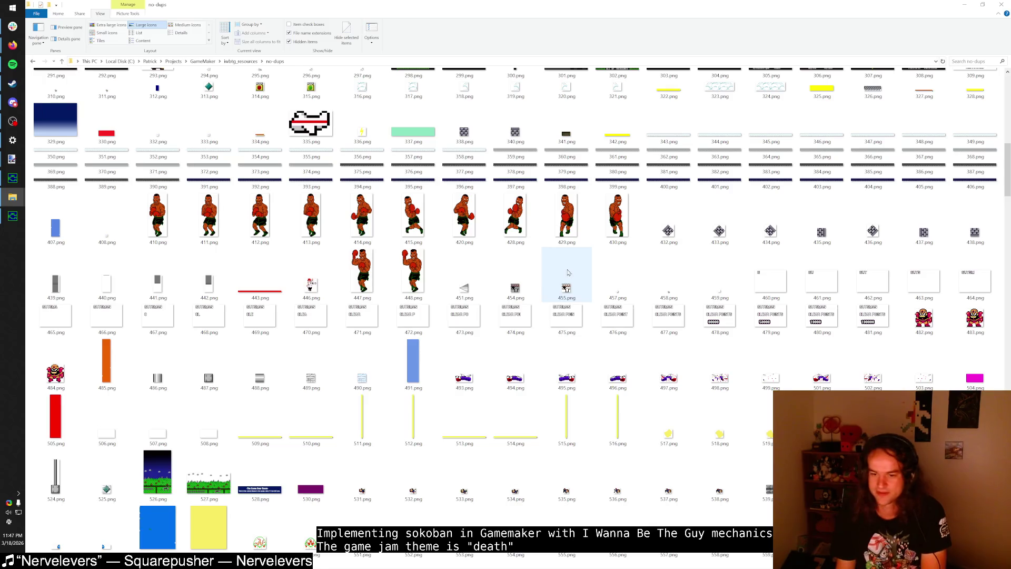
{"action": "scroll", "coordinate": [568, 272], "scroll_direction": "down", "scroll_amount": 2}
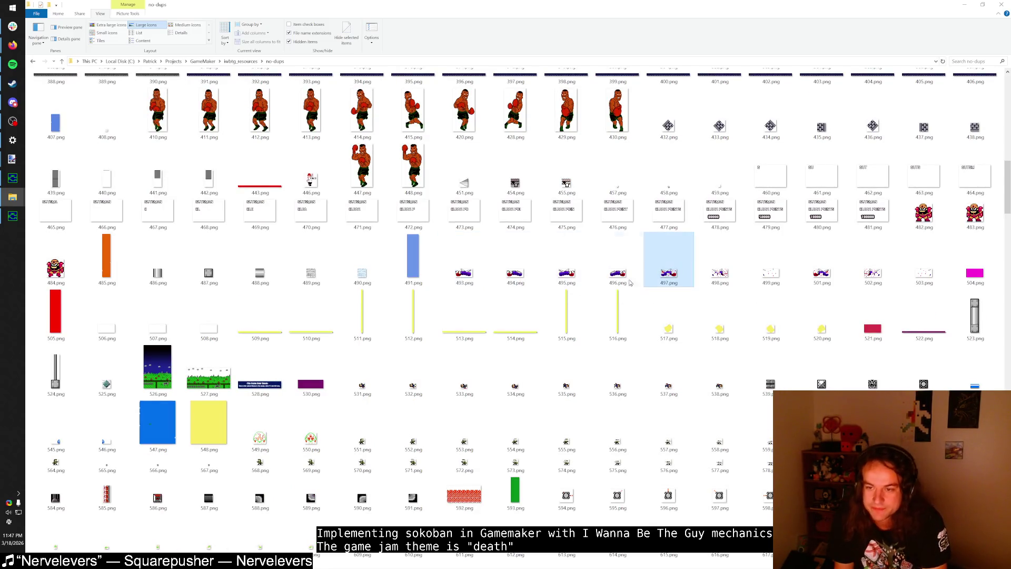
{"action": "left_click", "coordinate": [566, 276]}
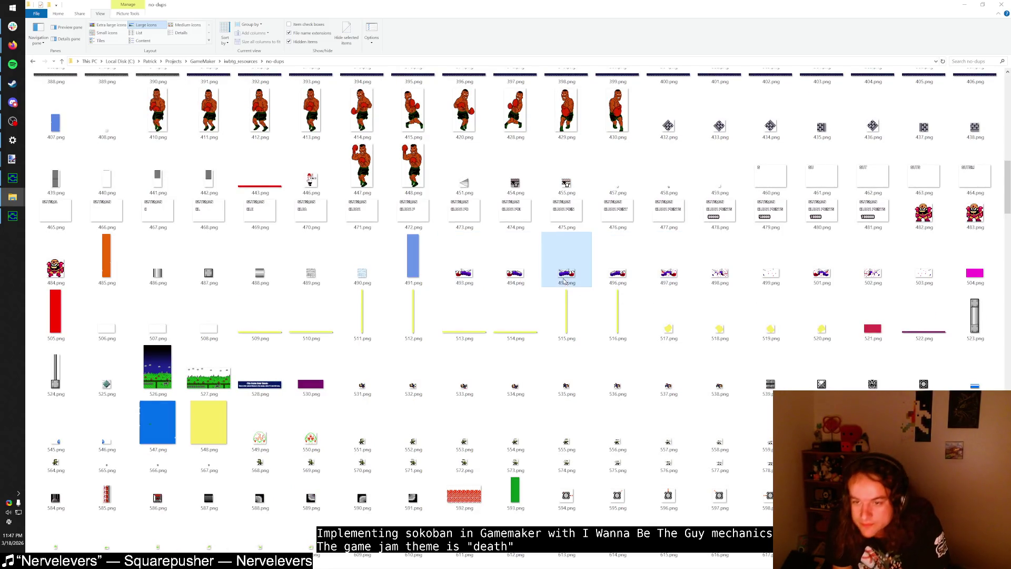
{"action": "left_click", "coordinate": [865, 267]}
{"action": "left_click", "coordinate": [837, 261]}
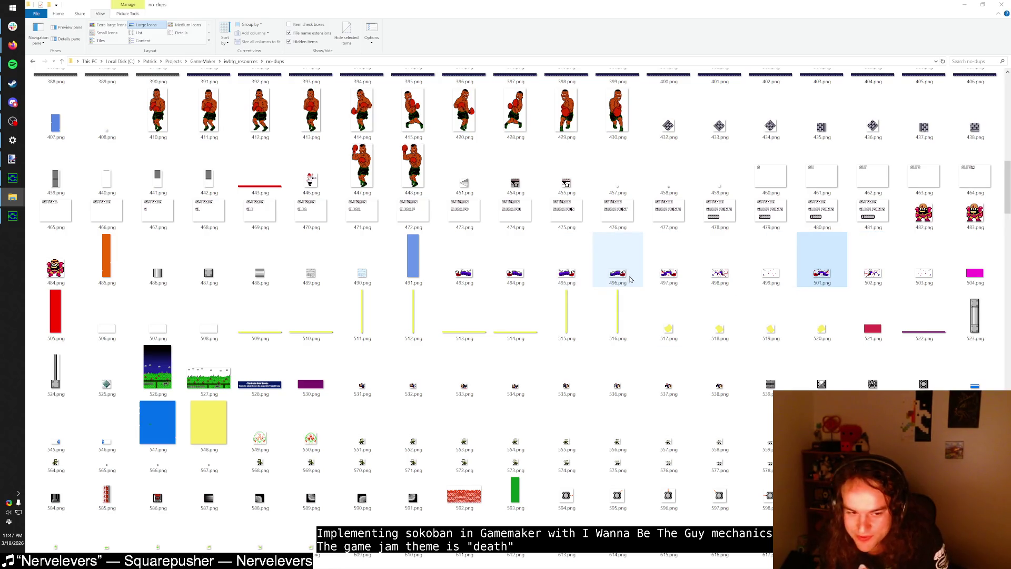
{"action": "scroll", "coordinate": [631, 279], "scroll_direction": "down", "scroll_amount": 5}
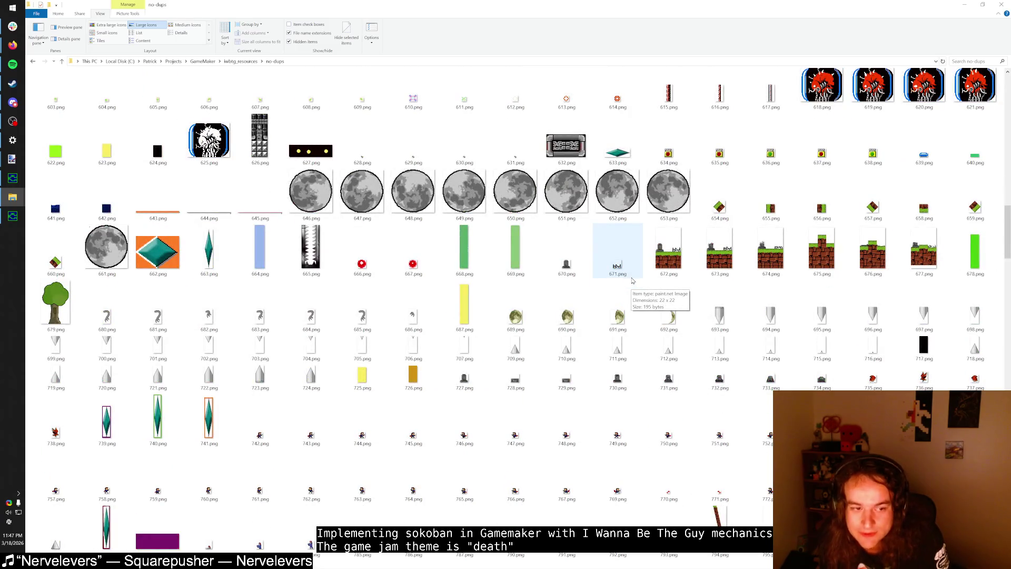
{"action": "scroll", "coordinate": [633, 280], "scroll_direction": "up", "scroll_amount": 5}
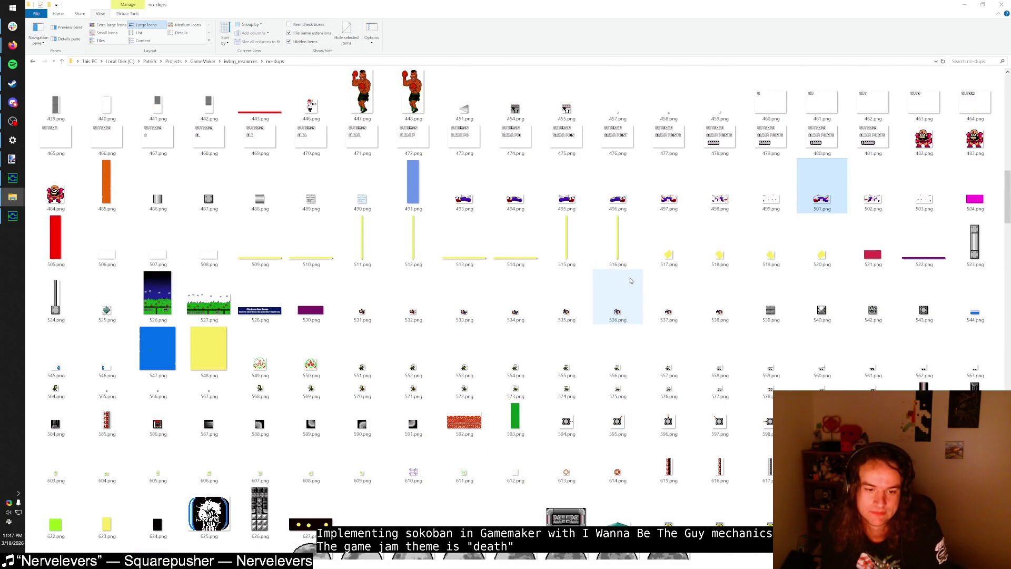
{"action": "left_click", "coordinate": [961, 6]}
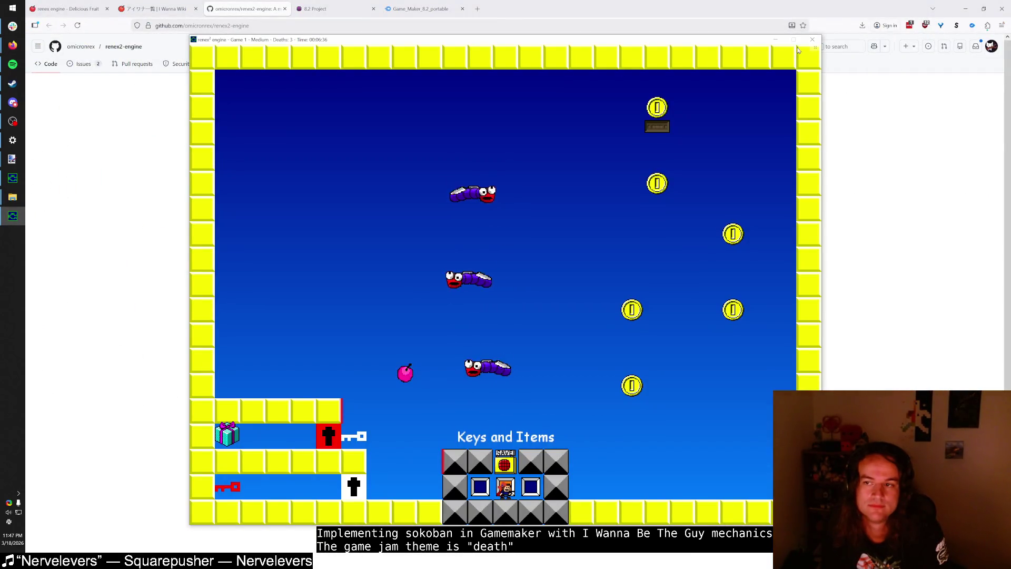
Step: Close the renex2 demo with Escape and restore the no-dups Explorer window from the taskbar
{"action": "key", "text": "Escape"}
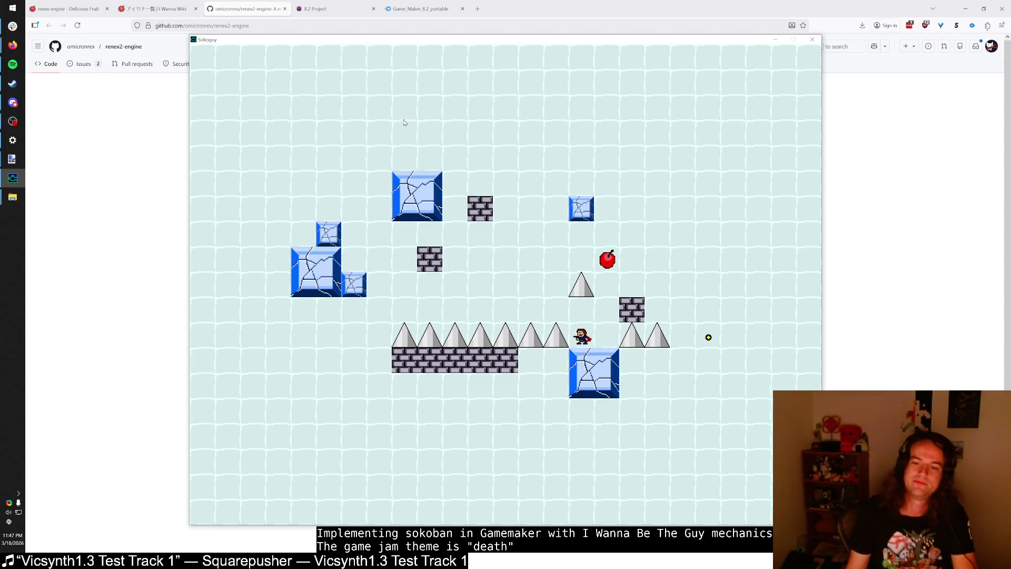
{"action": "mouse_move", "coordinate": [13, 196]}
{"action": "left_click", "coordinate": [66, 226]}
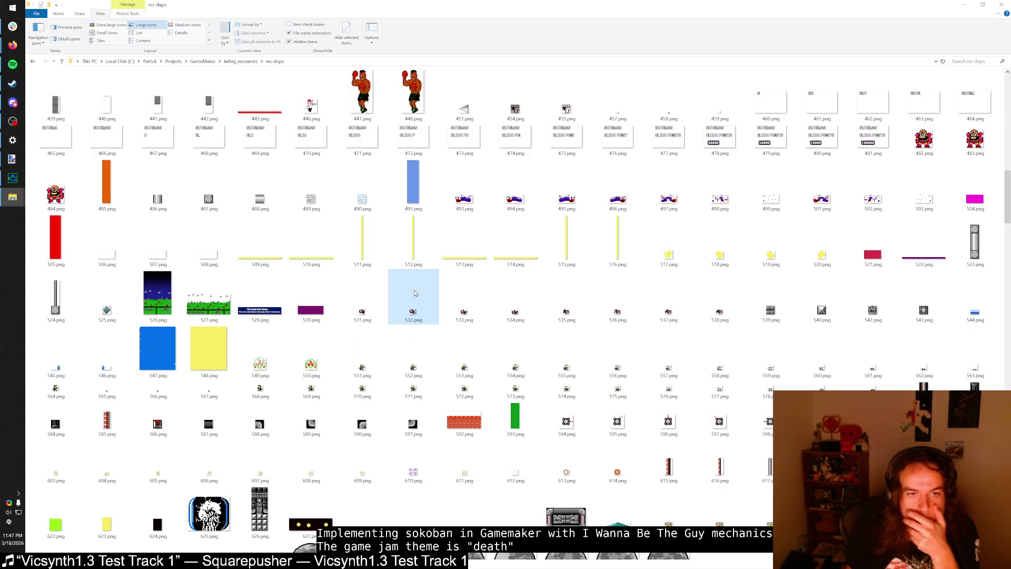
Step: Jump back to 1.png and scroll down through the no-dups sprite thumbnails
{"action": "key", "text": "Home"}
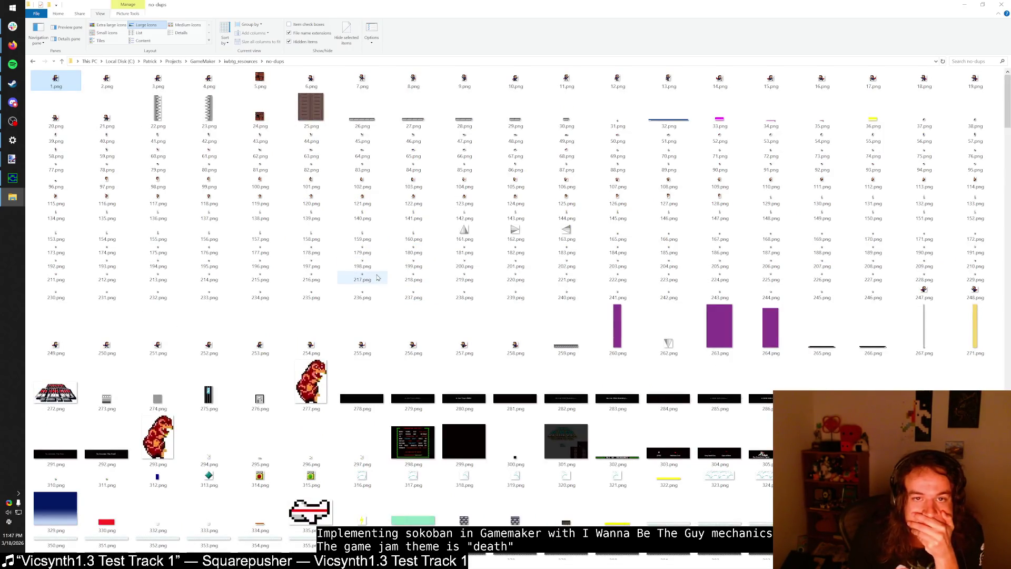
{"action": "mouse_move", "coordinate": [377, 277]}
{"action": "scroll", "coordinate": [377, 278], "scroll_direction": "down", "scroll_amount": 2}
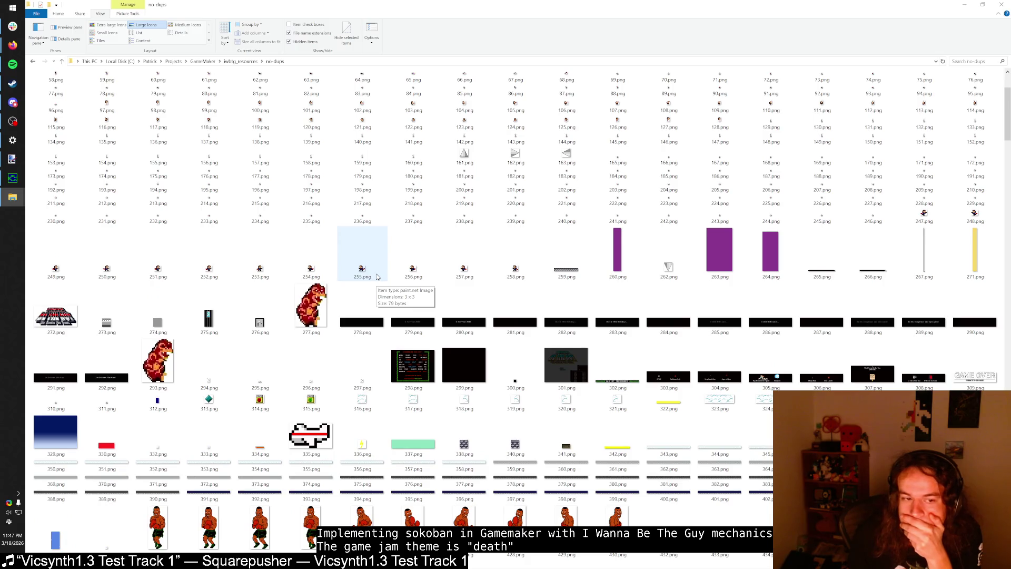
{"action": "scroll", "coordinate": [377, 277], "scroll_direction": "down", "scroll_amount": 4}
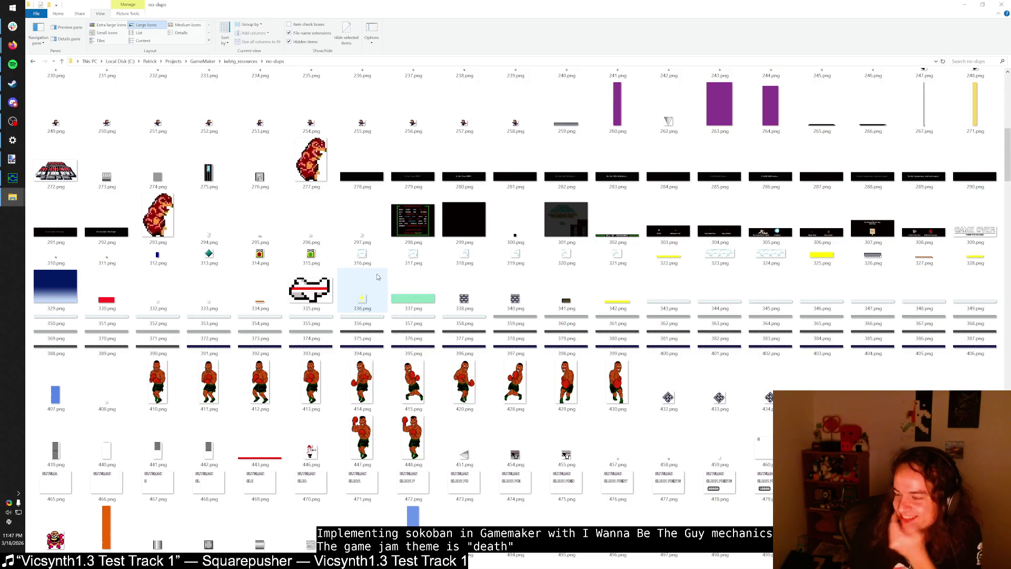
{"action": "mouse_move", "coordinate": [559, 309]}
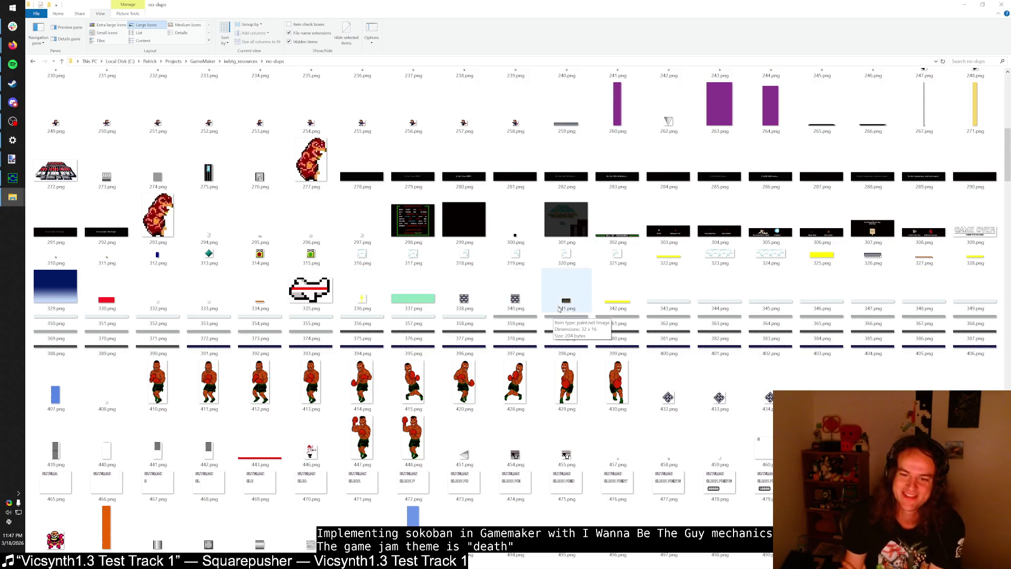
{"action": "scroll", "coordinate": [581, 309], "scroll_direction": "down", "scroll_amount": 3}
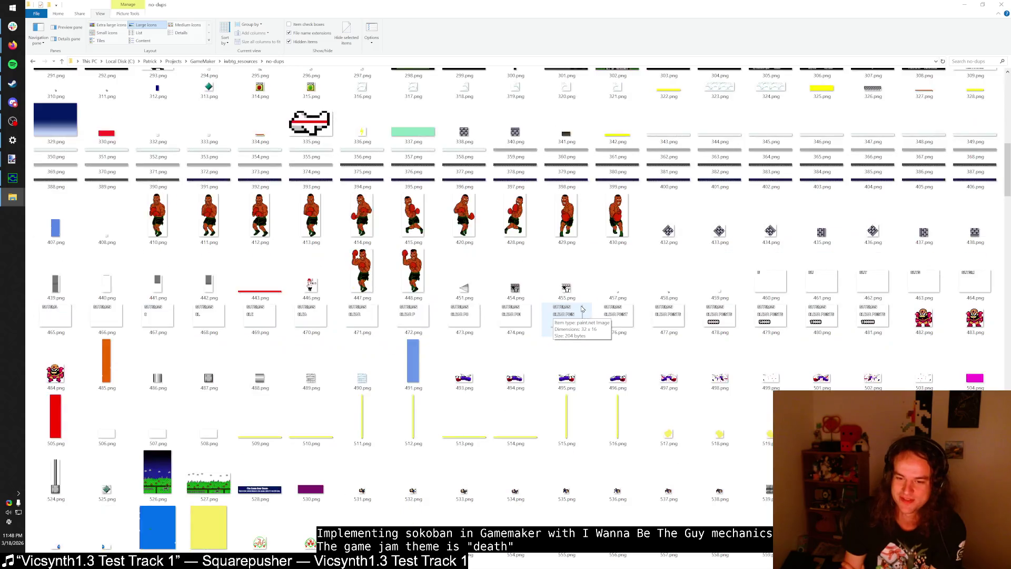
{"action": "mouse_move", "coordinate": [630, 289]}
{"action": "mouse_move", "coordinate": [610, 236]}
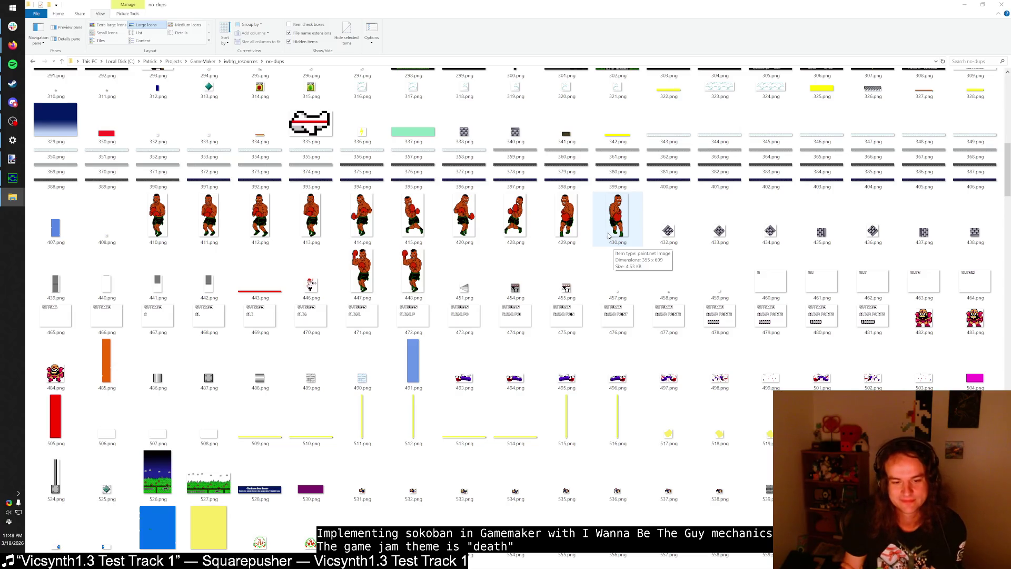
{"action": "scroll", "coordinate": [602, 287], "scroll_direction": "down", "scroll_amount": 2}
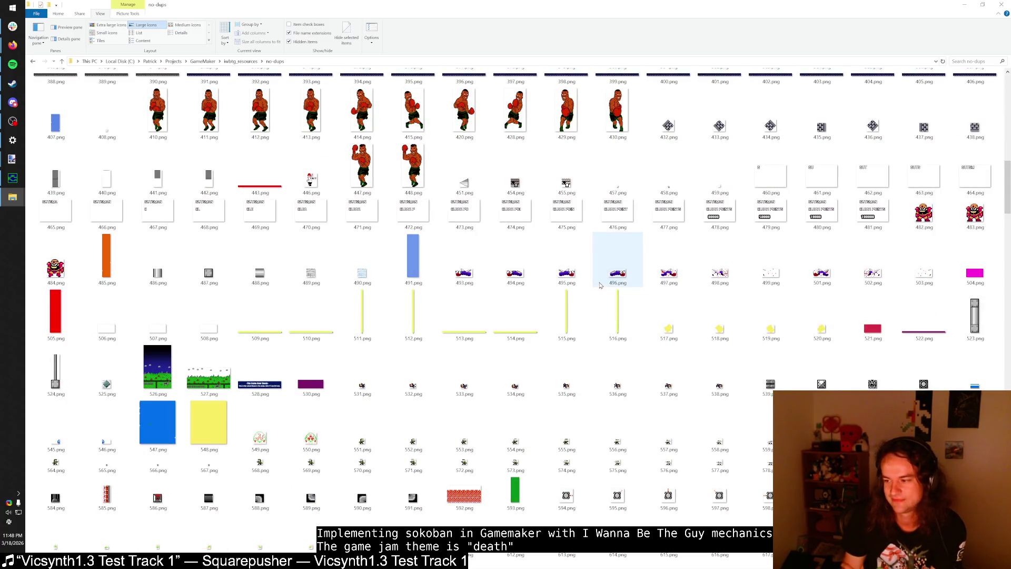
{"action": "scroll", "coordinate": [599, 285], "scroll_direction": "down", "scroll_amount": 3}
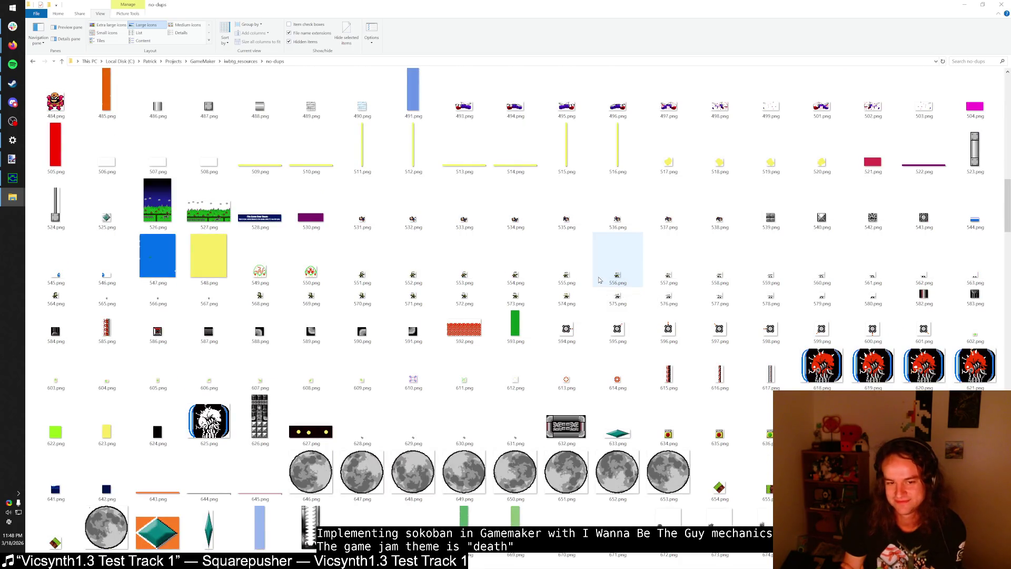
{"action": "mouse_move", "coordinate": [598, 279]}
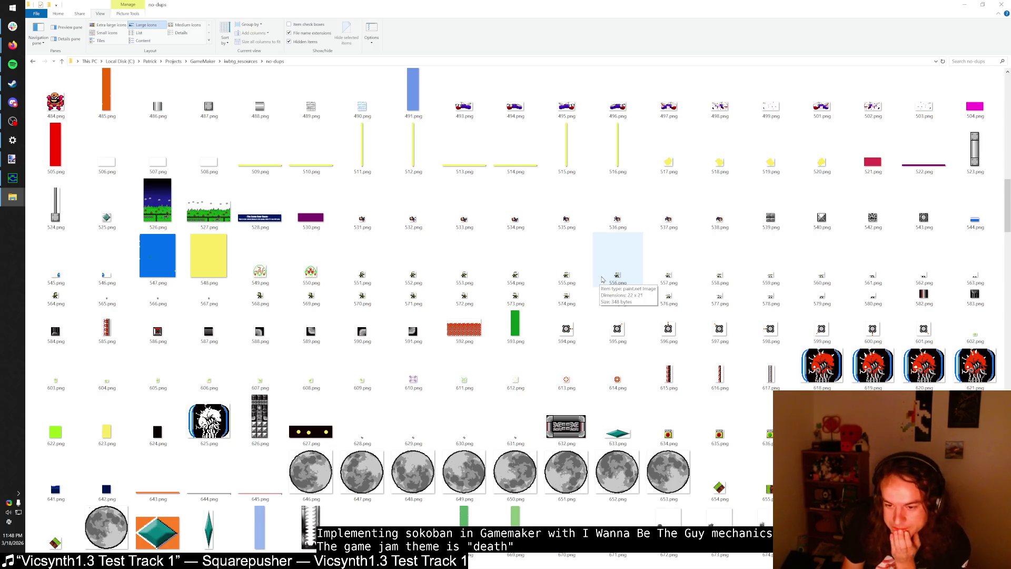
Step: Scroll on to the red creature frames and open 735.png in paint.net
{"action": "scroll", "coordinate": [603, 279], "scroll_direction": "down", "scroll_amount": 2}
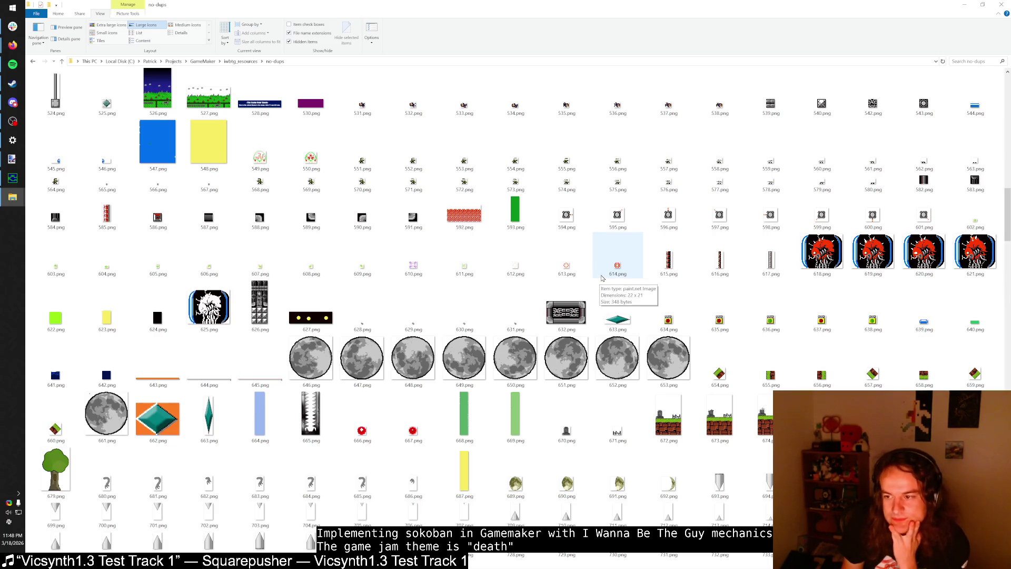
{"action": "scroll", "coordinate": [602, 279], "scroll_direction": "down", "scroll_amount": 3}
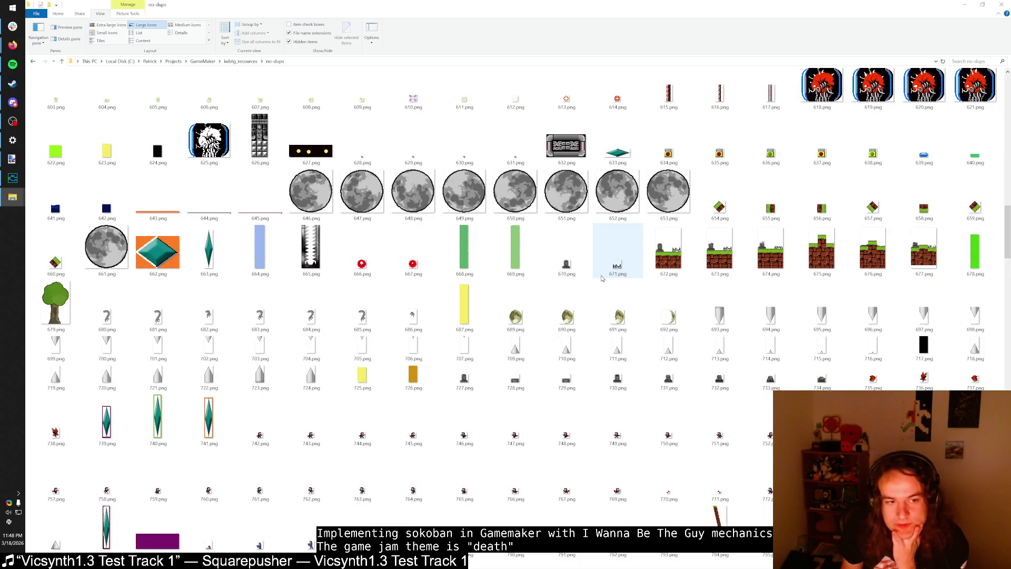
{"action": "scroll", "coordinate": [602, 279], "scroll_direction": "up", "scroll_amount": 15}
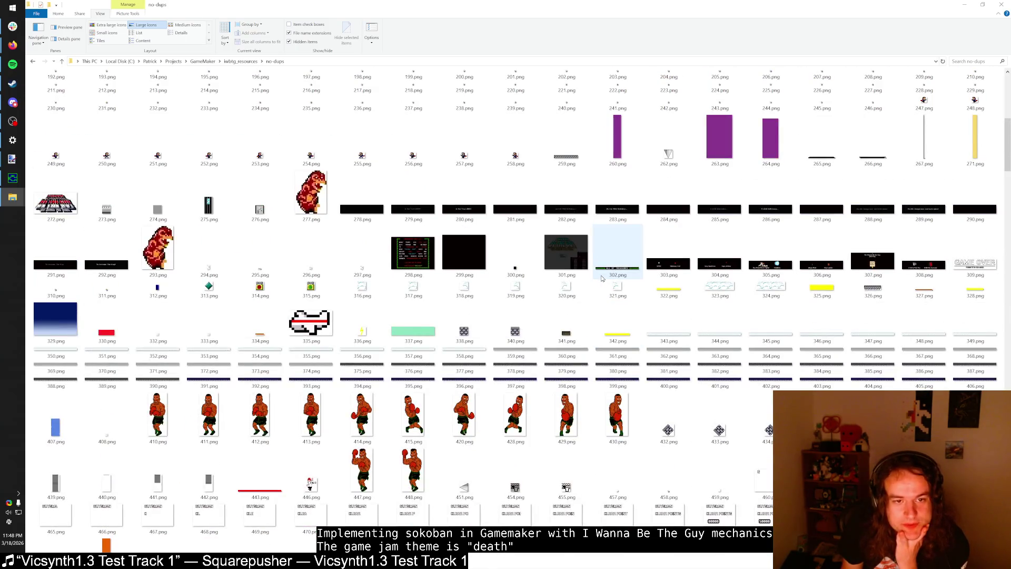
{"action": "scroll", "coordinate": [602, 279], "scroll_direction": "up", "scroll_amount": 5}
{"action": "scroll", "coordinate": [604, 283], "scroll_direction": "down", "scroll_amount": 4}
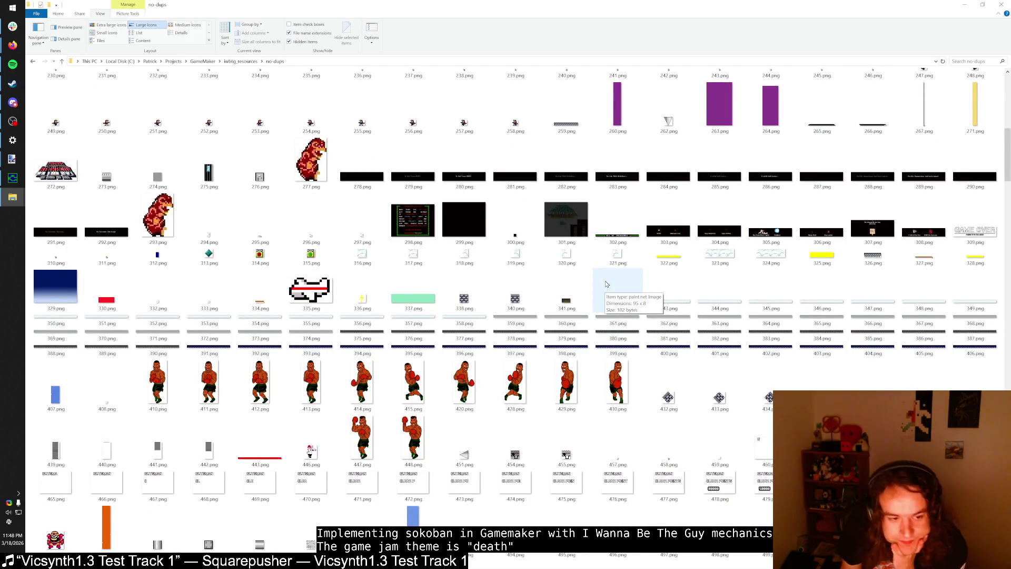
{"action": "scroll", "coordinate": [605, 284], "scroll_direction": "down", "scroll_amount": 3}
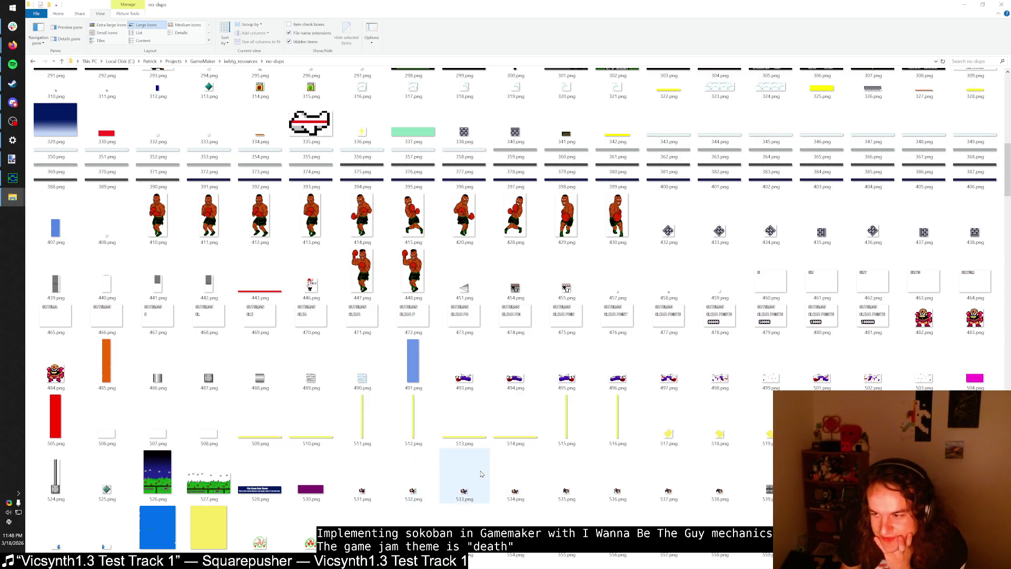
{"action": "scroll", "coordinate": [525, 394], "scroll_direction": "down", "scroll_amount": 5}
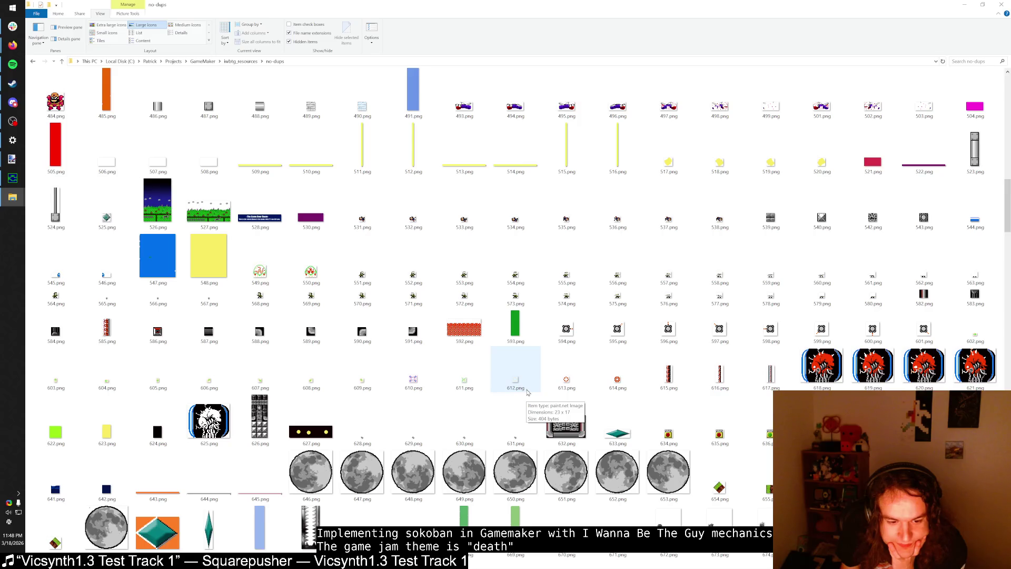
{"action": "scroll", "coordinate": [527, 392], "scroll_direction": "down", "scroll_amount": 2}
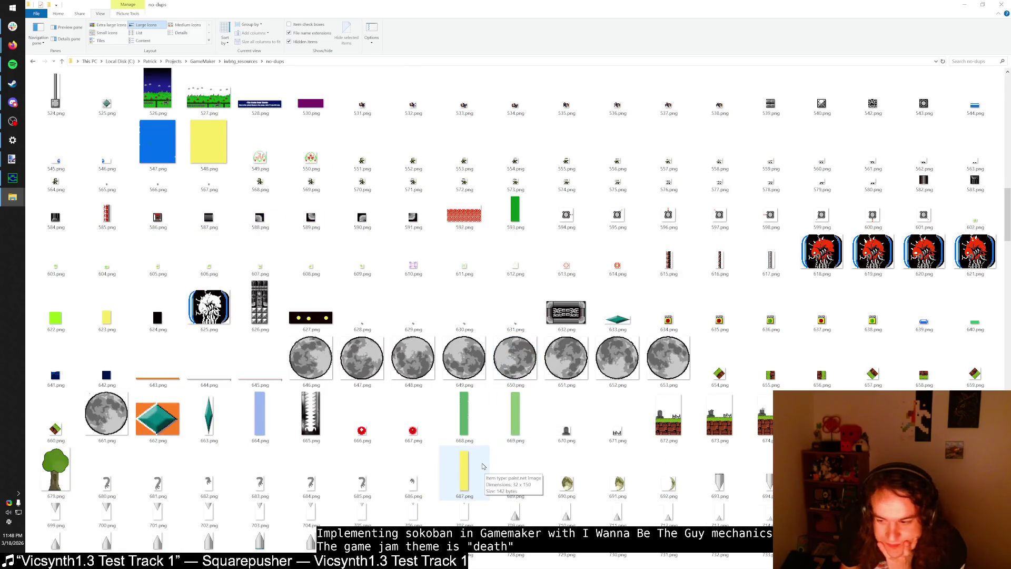
{"action": "scroll", "coordinate": [873, 377], "scroll_direction": "down", "scroll_amount": 3}
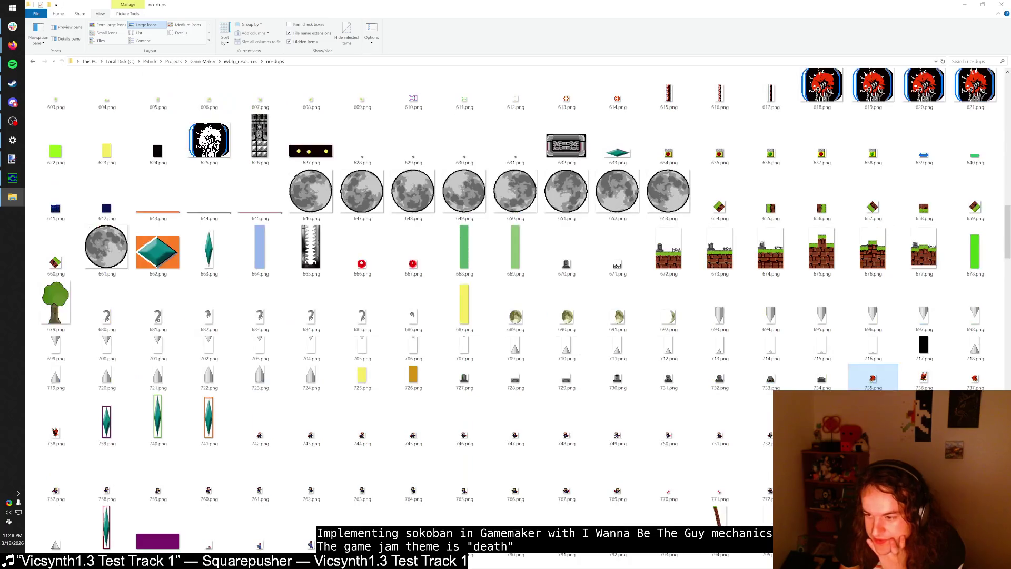
{"action": "double_click", "coordinate": [878, 382]}
Step: Open 736.png, 737.png and 738.png in paint.net and compare their tabs
{"action": "double_click", "coordinate": [924, 379]}
{"action": "double_click", "coordinate": [974, 379]}
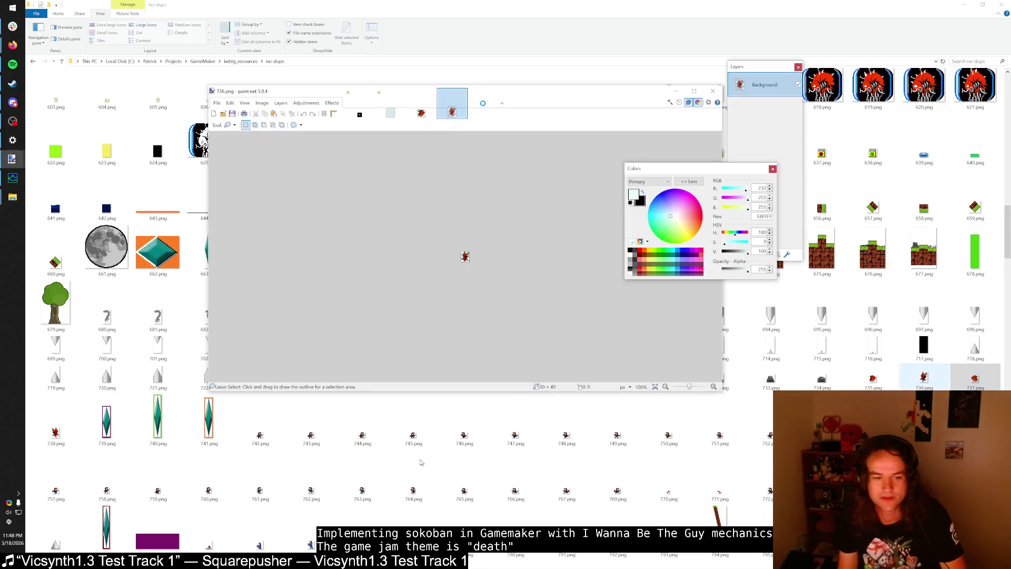
{"action": "double_click", "coordinate": [55, 434]}
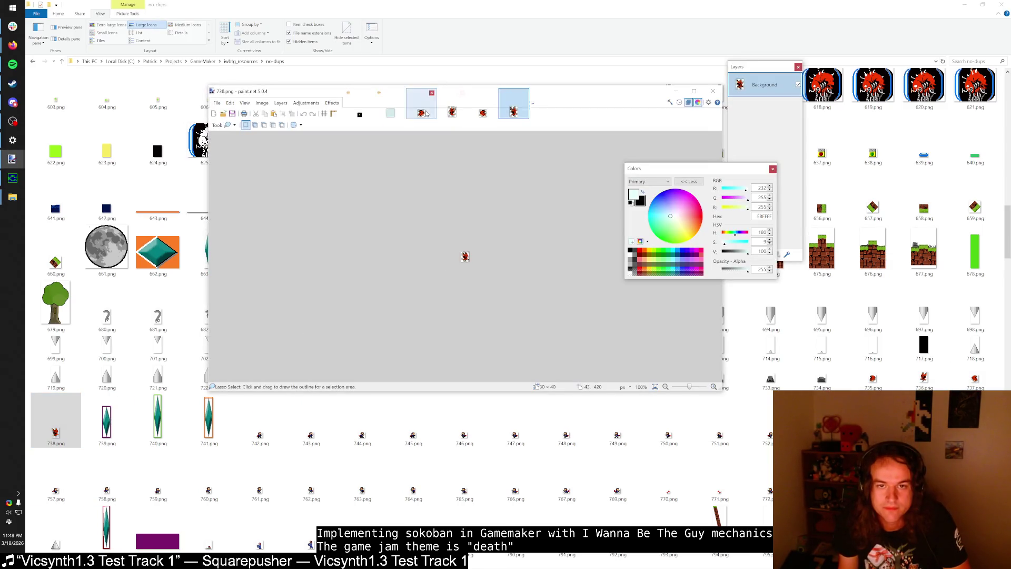
{"action": "left_click", "coordinate": [445, 112]}
{"action": "left_click", "coordinate": [480, 112]}
{"action": "left_click", "coordinate": [505, 113]}
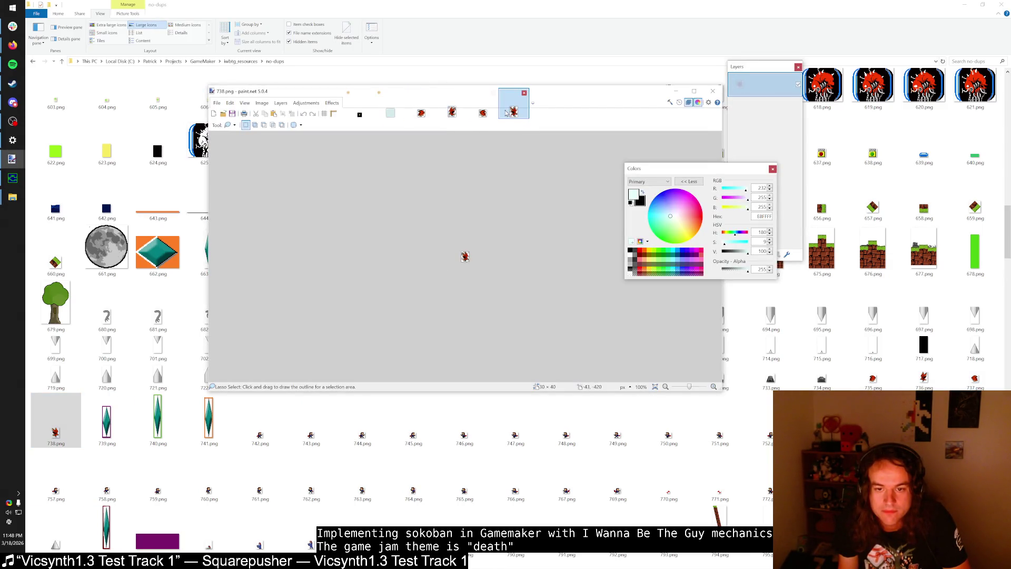
{"action": "left_click", "coordinate": [450, 113]}
{"action": "left_click", "coordinate": [483, 112]}
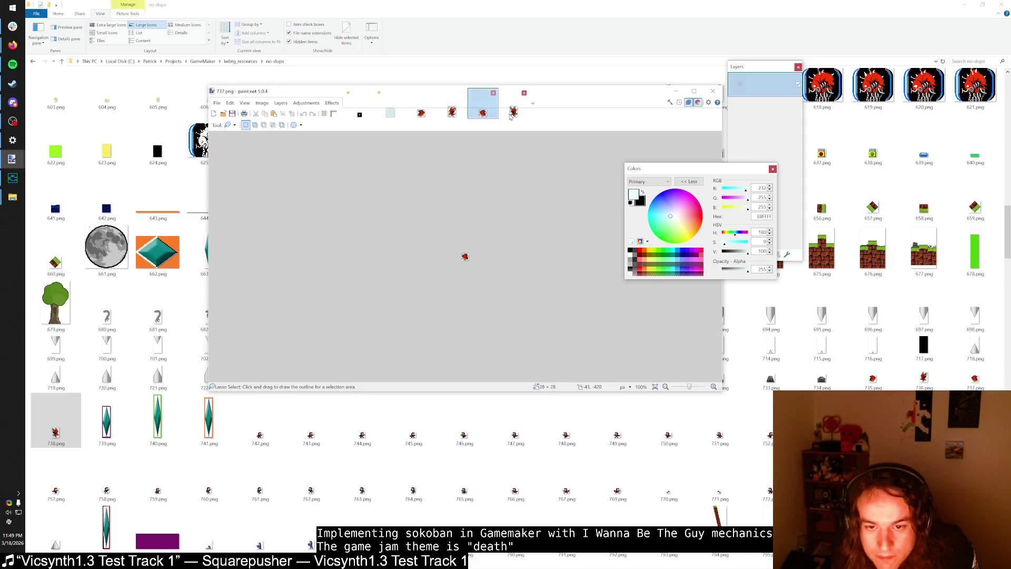
{"action": "left_click", "coordinate": [514, 112]}
Step: Maximize paint.net, choose rectangle select, and review the 735, 737 and 738 sprites
{"action": "key", "text": "super+Up"}
{"action": "scroll", "coordinate": [521, 310], "scroll_direction": "up", "scroll_amount": 10, "text": "ctrl"}
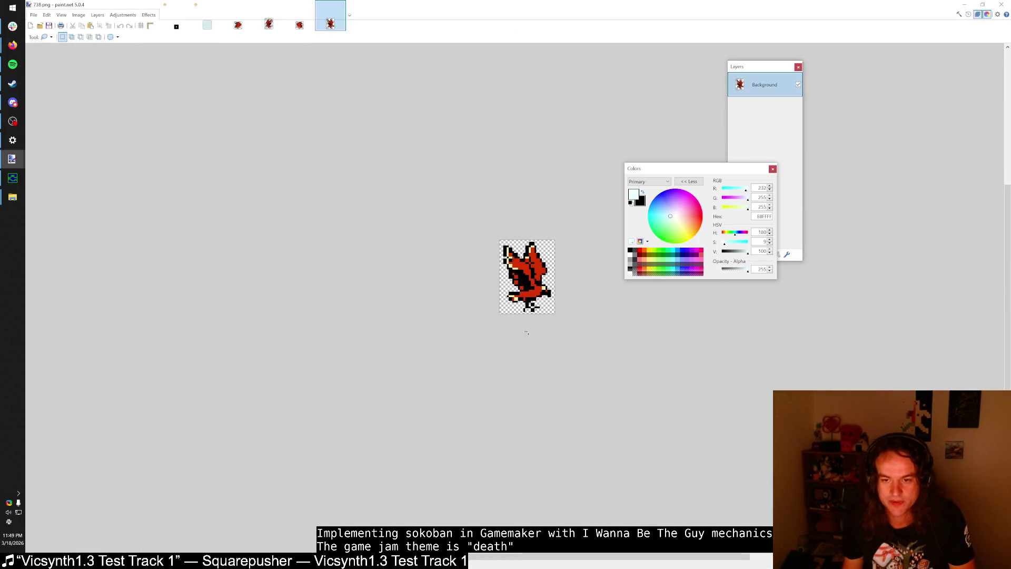
{"action": "scroll", "coordinate": [495, 189], "scroll_direction": "down", "scroll_amount": 4, "text": "ctrl"}
{"action": "key", "text": "s"}
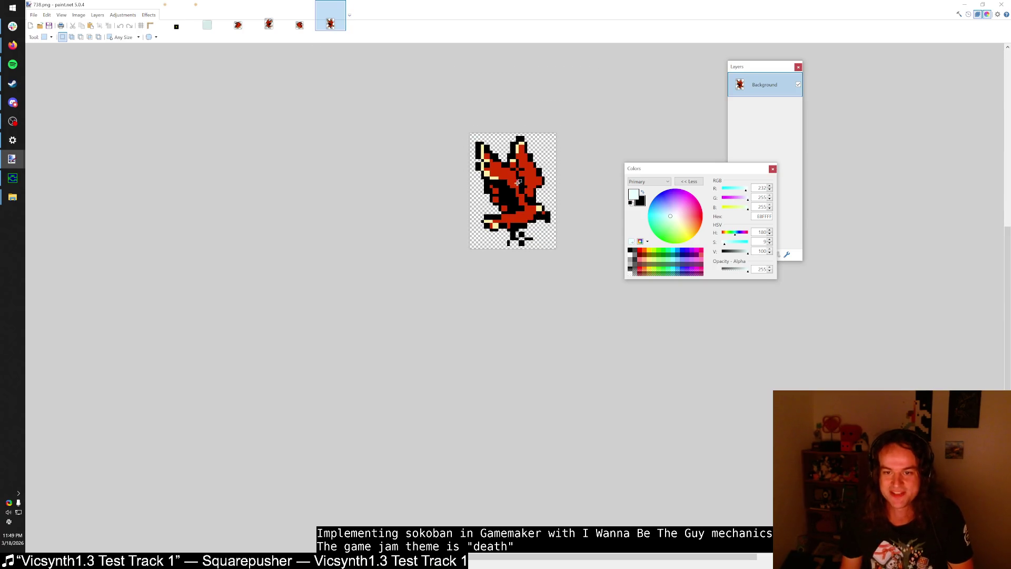
{"action": "scroll", "coordinate": [526, 179], "scroll_direction": "up", "scroll_amount": 4, "text": "ctrl"}
{"action": "scroll", "coordinate": [526, 180], "scroll_direction": "up", "scroll_amount": 2, "text": "ctrl"}
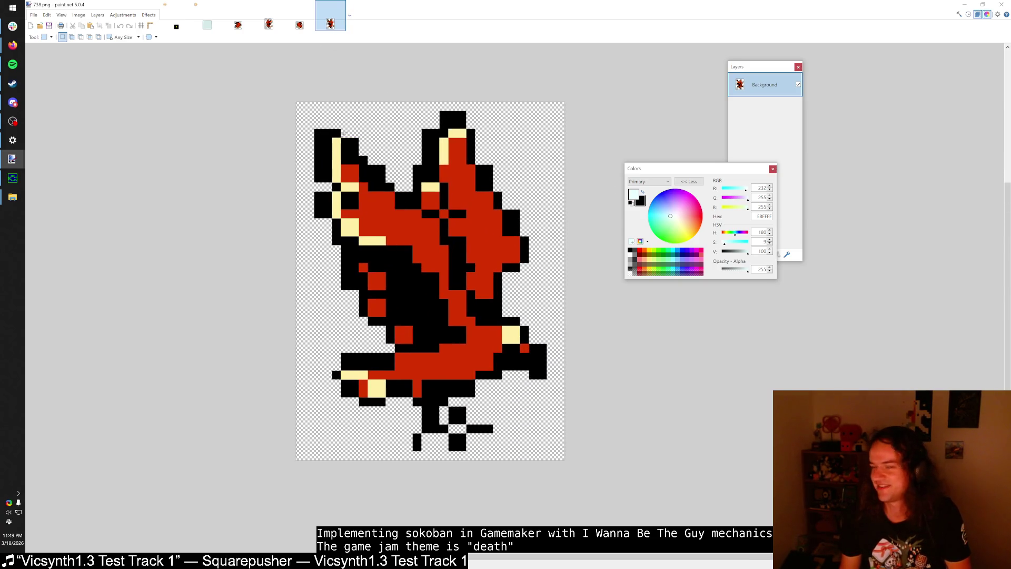
{"action": "left_click", "coordinate": [300, 24]}
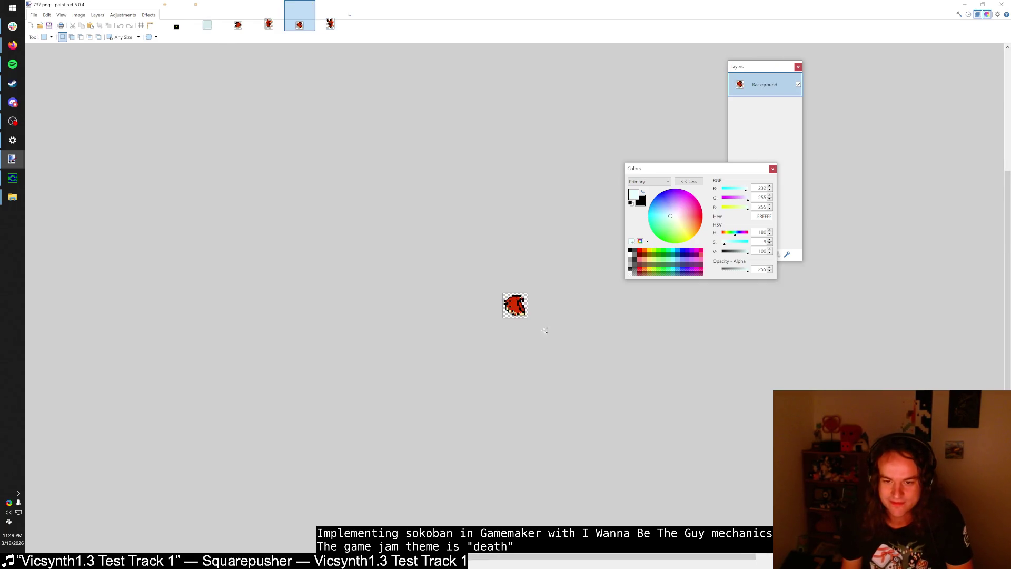
{"action": "scroll", "coordinate": [544, 330], "scroll_direction": "up", "scroll_amount": 3, "text": "ctrl"}
{"action": "left_click", "coordinate": [238, 25]}
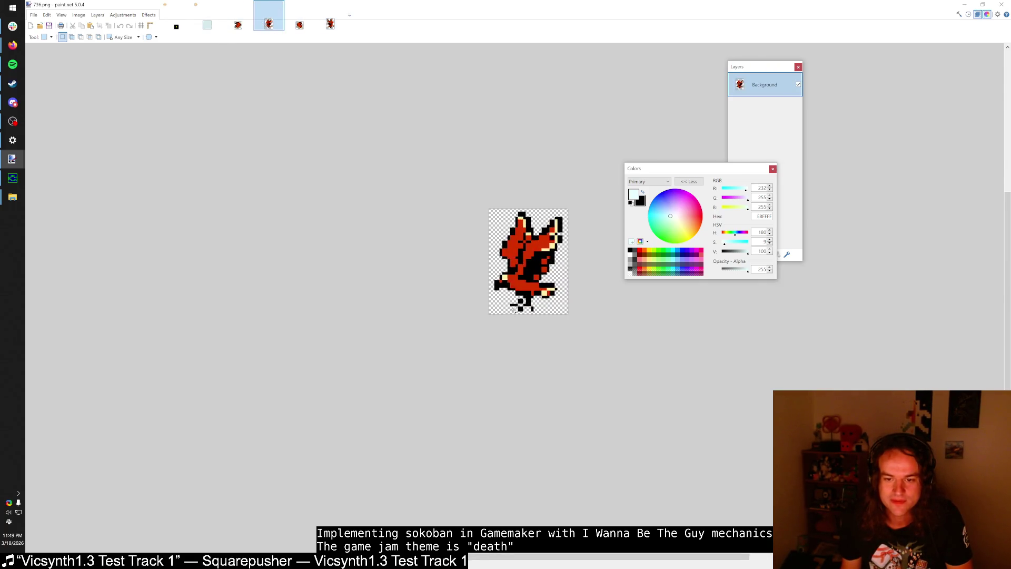
{"action": "scroll", "coordinate": [520, 304], "scroll_direction": "up", "scroll_amount": 3, "text": "ctrl"}
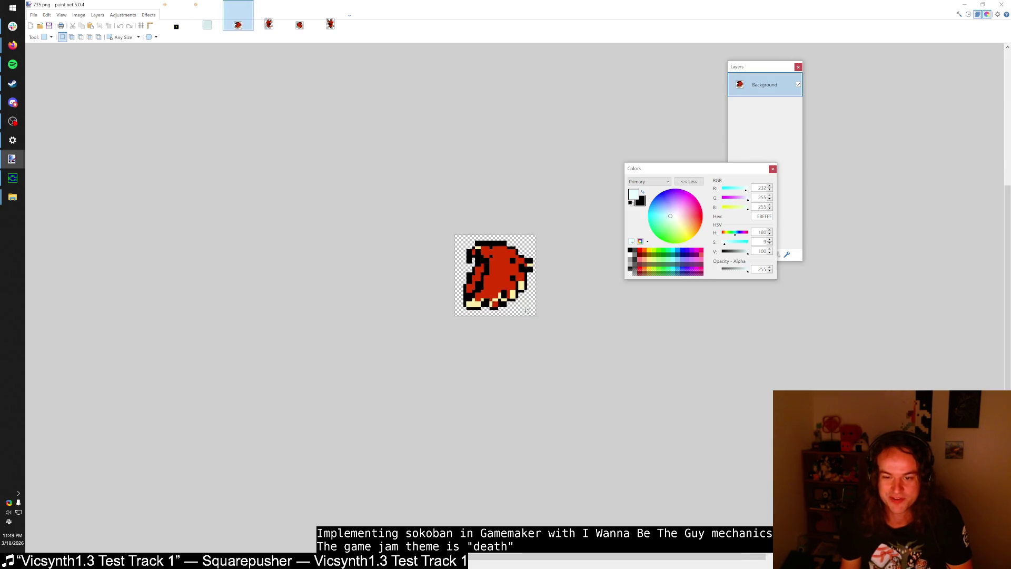
{"action": "left_click", "coordinate": [300, 24]}
{"action": "left_click", "coordinate": [326, 27]}
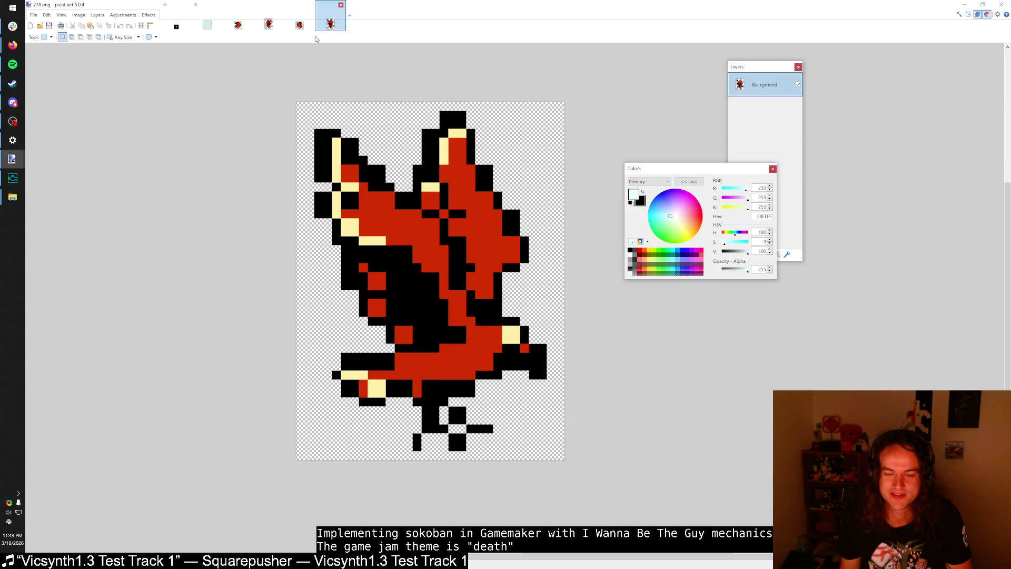
Step: Close 738 and 737, reopen 738.png from the no-dups folder, then start a new Firefox tab
{"action": "key", "text": "ctrl+w"}
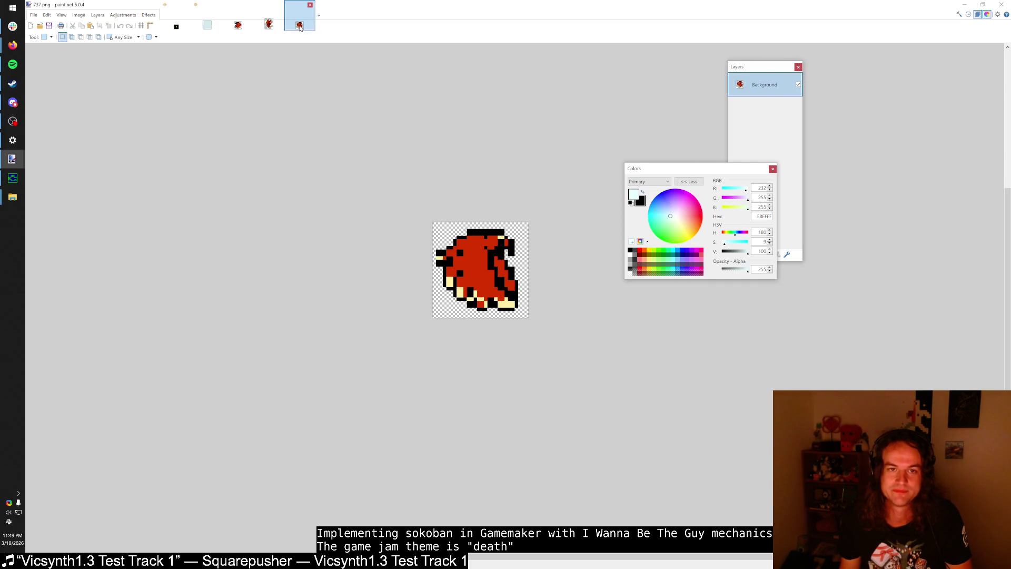
{"action": "key", "text": "ctrl+w"}
{"action": "key", "text": "alt+Tab"}
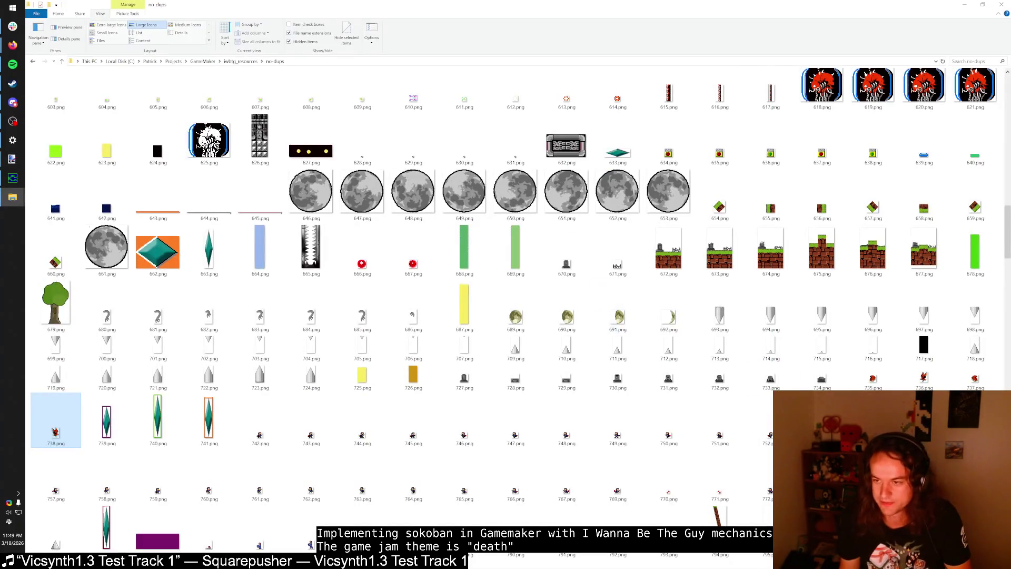
{"action": "left_click_drag", "start_coordinate": [55, 429], "coordinate": [32, 102]}
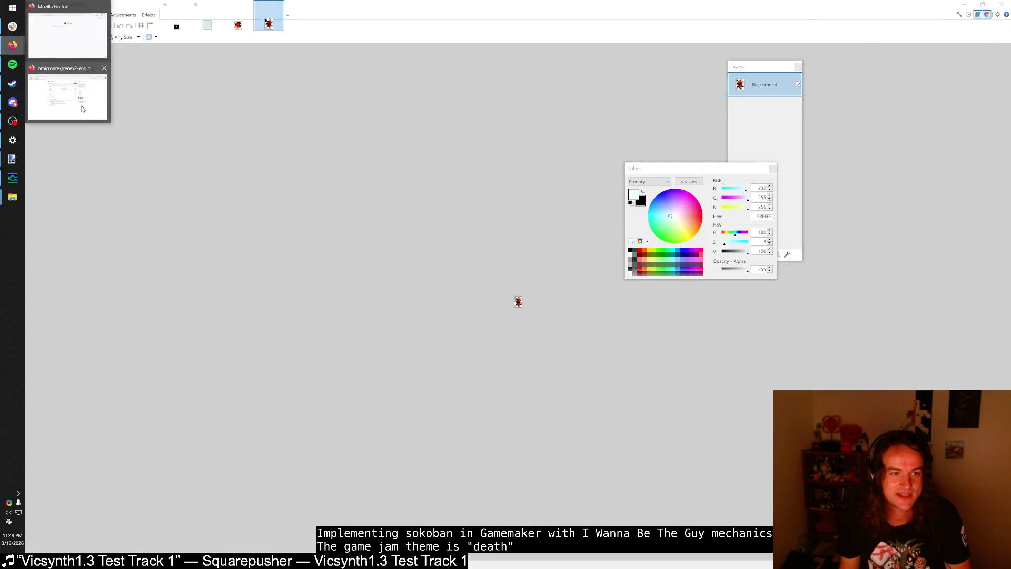
{"action": "left_click", "coordinate": [12, 45]}
{"action": "key", "text": "ctrl+t"}
Step: Load youtube.com and close the renex engine, wiki, GitHub and Game_Maker download tabs
{"action": "type", "text": "youtube.com"}
{"action": "key", "text": "Return"}
{"action": "mouse_move", "coordinate": [9, 102]}
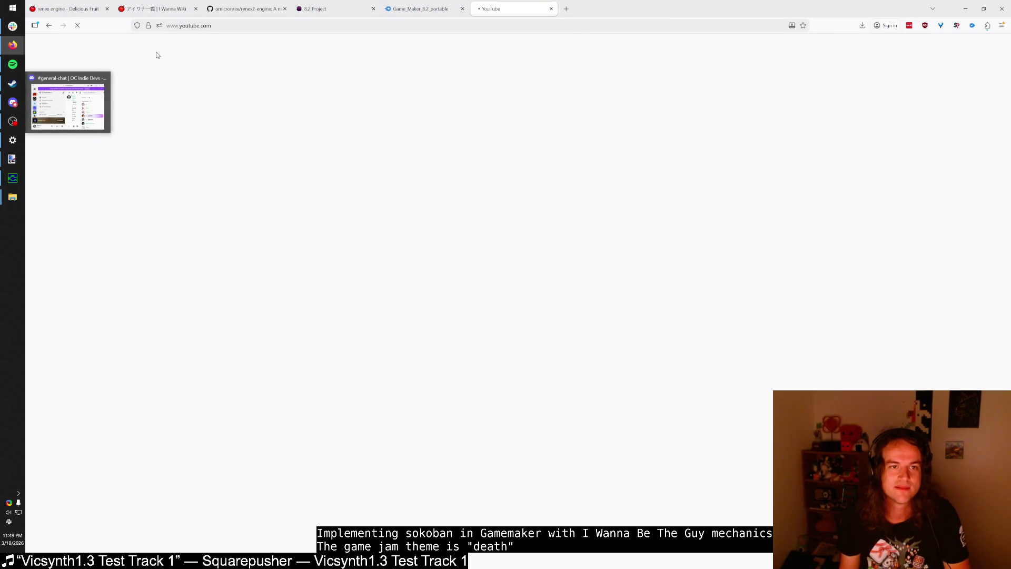
{"action": "middle_click", "coordinate": [90, 8]}
{"action": "middle_click", "coordinate": [89, 9]}
{"action": "middle_click", "coordinate": [89, 8]}
{"action": "middle_click", "coordinate": [89, 8]}
{"action": "middle_click", "coordinate": [90, 8]}
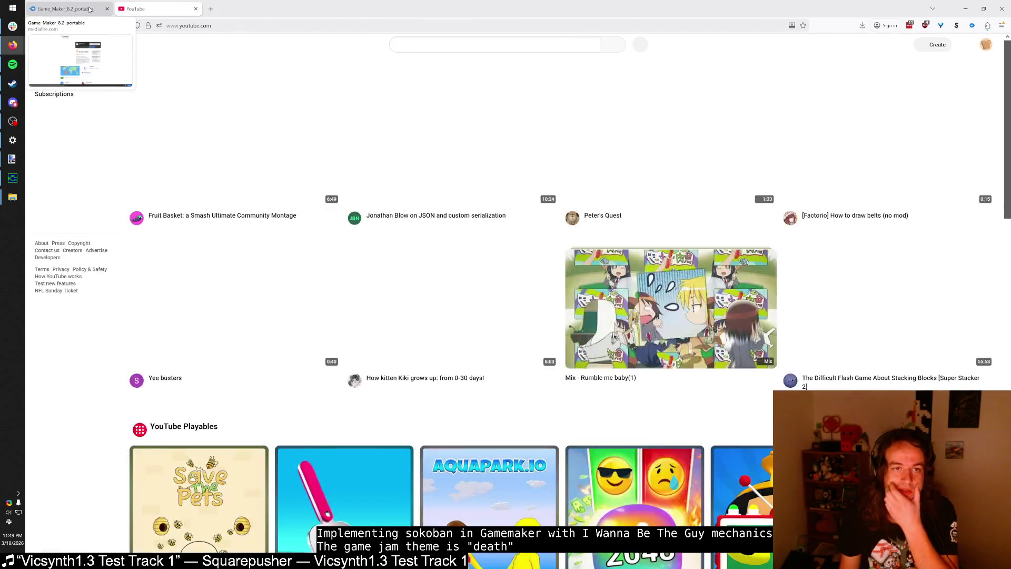
{"action": "left_click", "coordinate": [410, 45]}
Step: Search 'i wanna be the guy', open the Remastered Any% speedrun and pause it near 2:29
{"action": "type", "text": "i wanna be the guy"}
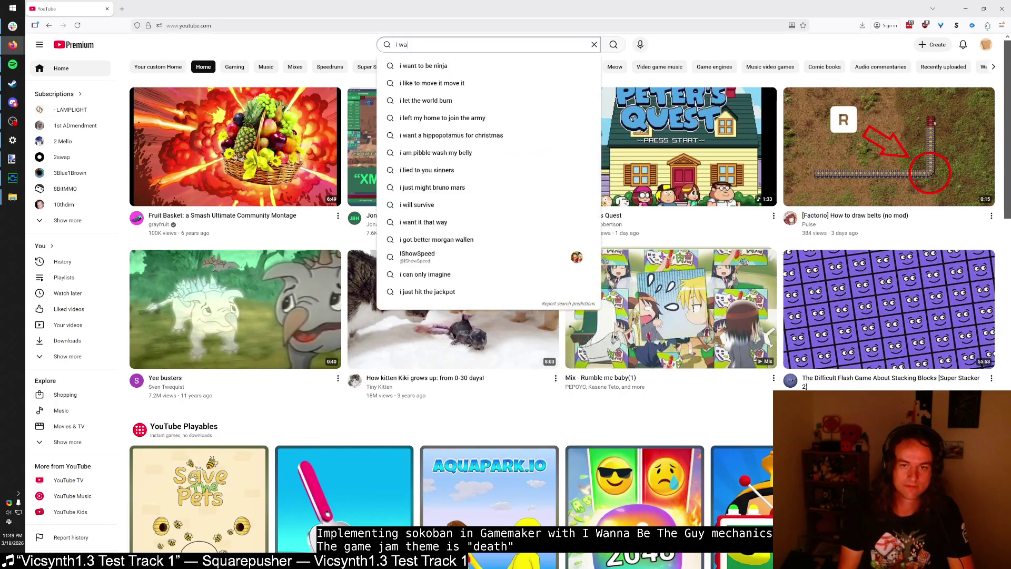
{"action": "key", "text": "Return"}
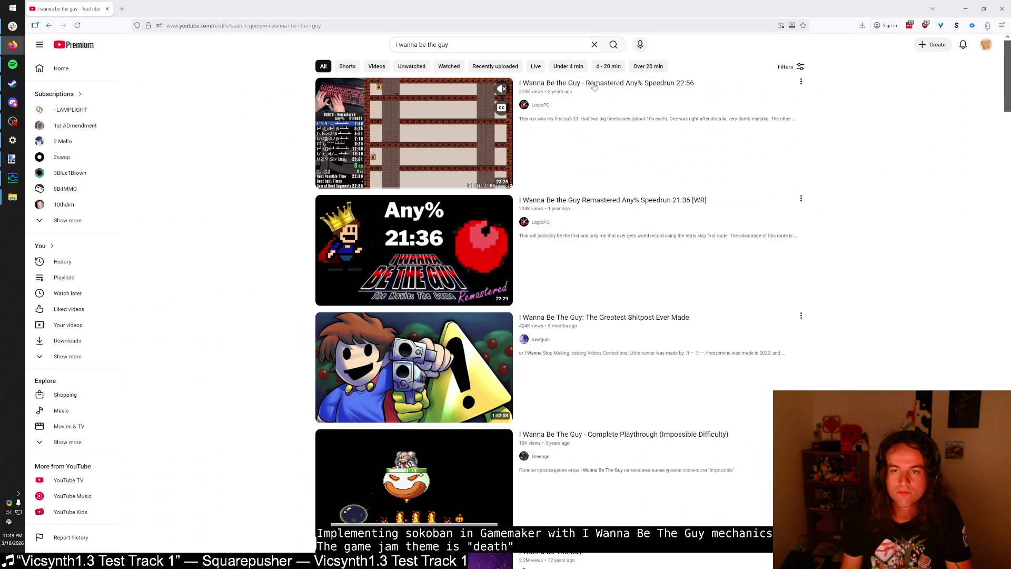
{"action": "left_click", "coordinate": [593, 86]}
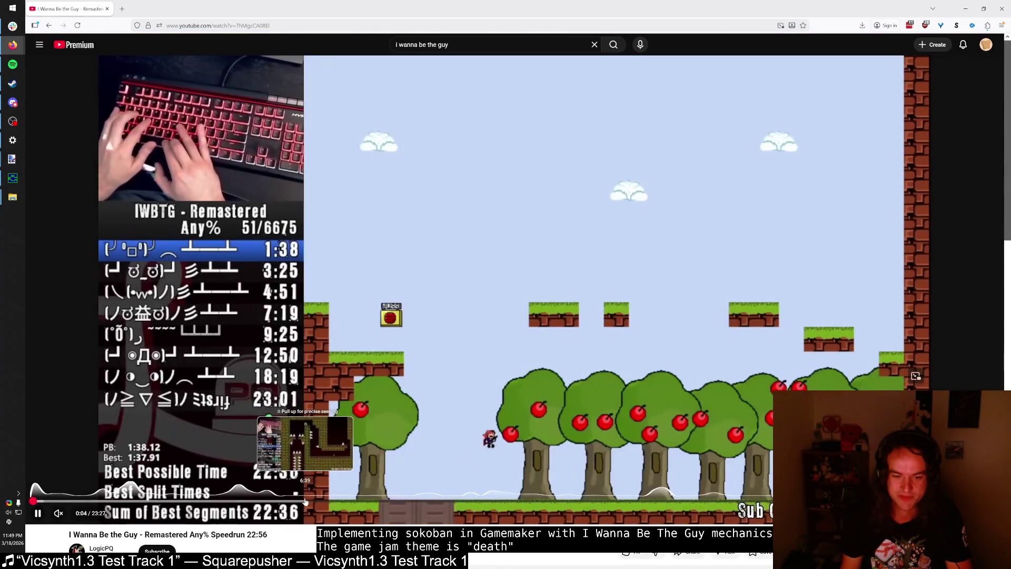
{"action": "mouse_move", "coordinate": [305, 502]}
{"action": "left_mouse_down"}
{"action": "mouse_move", "coordinate": [116, 500]}
{"action": "mouse_move", "coordinate": [134, 500]}
{"action": "left_mouse_up"}
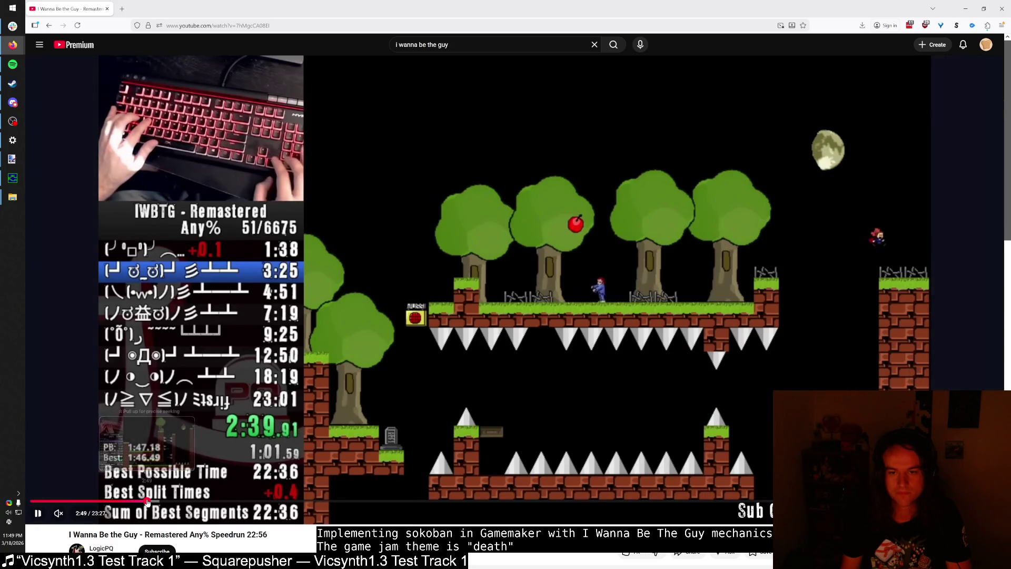
{"action": "left_click", "coordinate": [148, 502]}
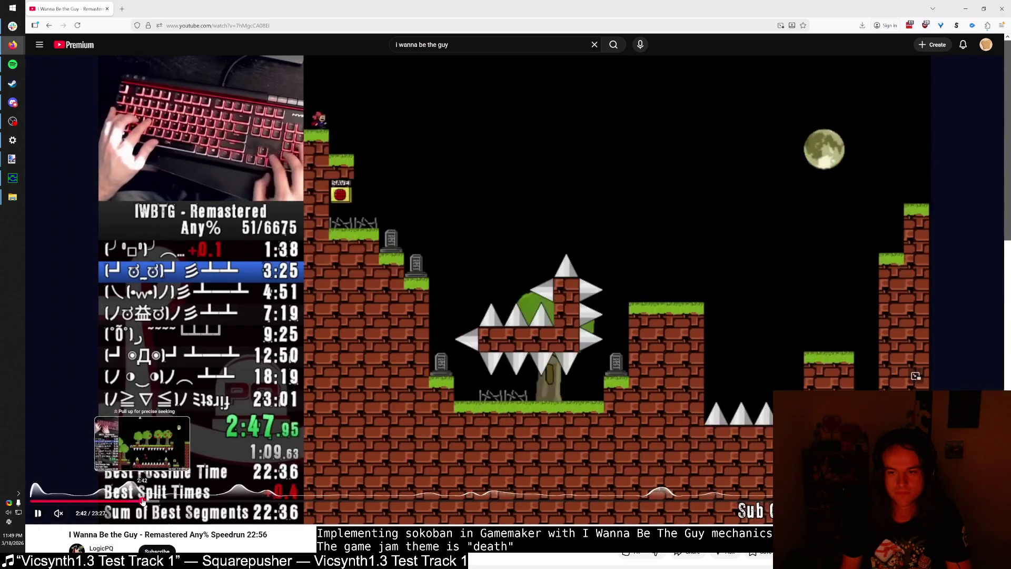
{"action": "left_click_drag", "start_coordinate": [147, 502], "coordinate": [138, 501]}
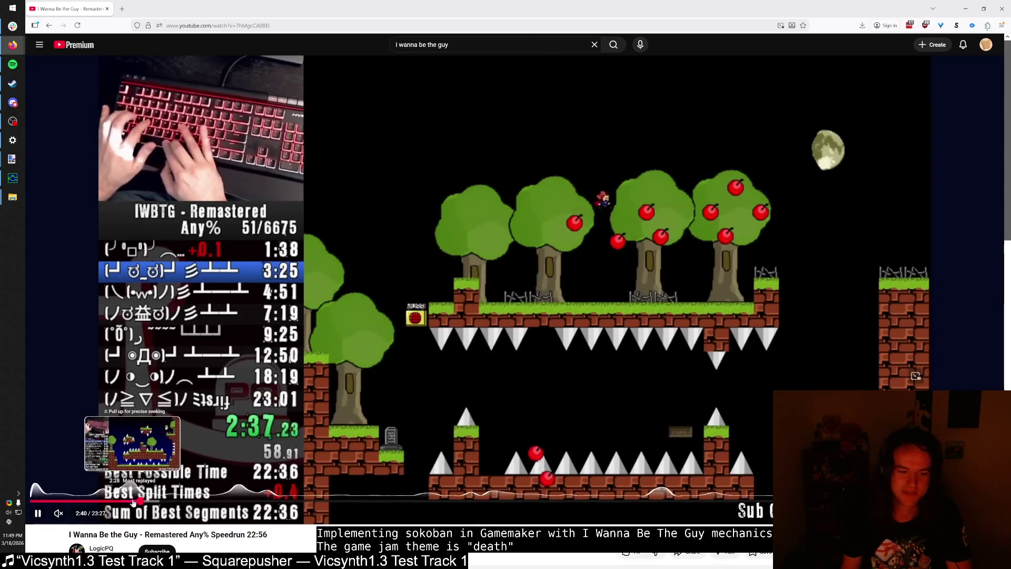
{"action": "left_click", "coordinate": [131, 502]}
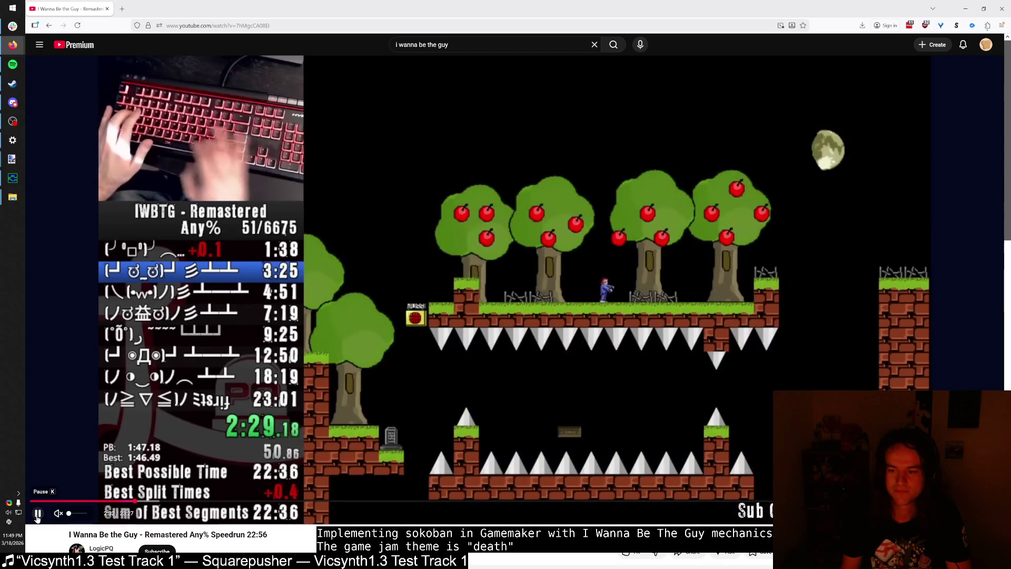
{"action": "left_click", "coordinate": [36, 519]}
{"action": "key", "text": "alt+Tab"}
{"action": "key", "text": "alt+Tab"}
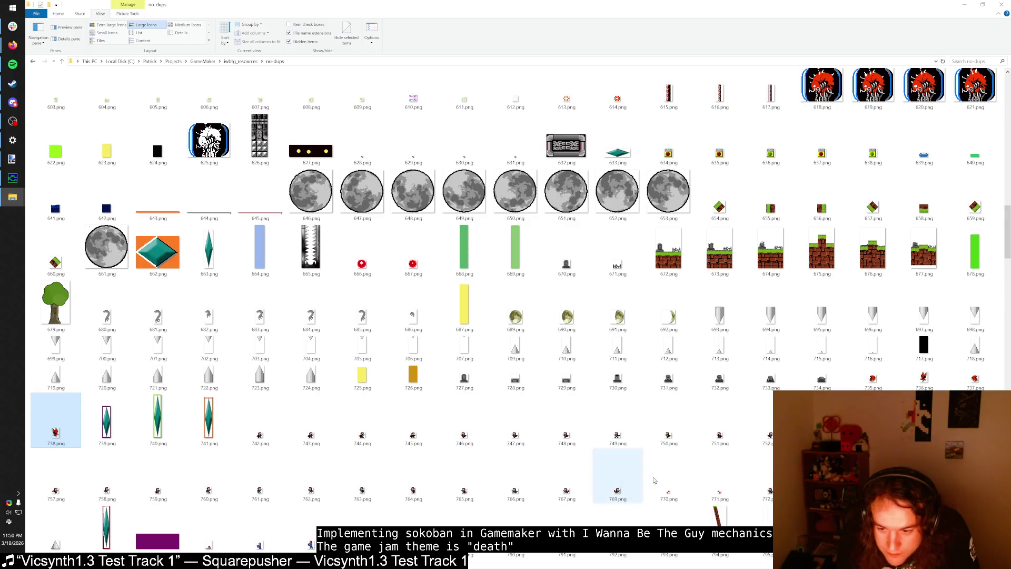
Step: Replay the speedrun from about 2:20 through the 2:25 night-sky spike level
{"action": "left_click", "coordinate": [717, 474]}
{"action": "left_click", "coordinate": [678, 425]}
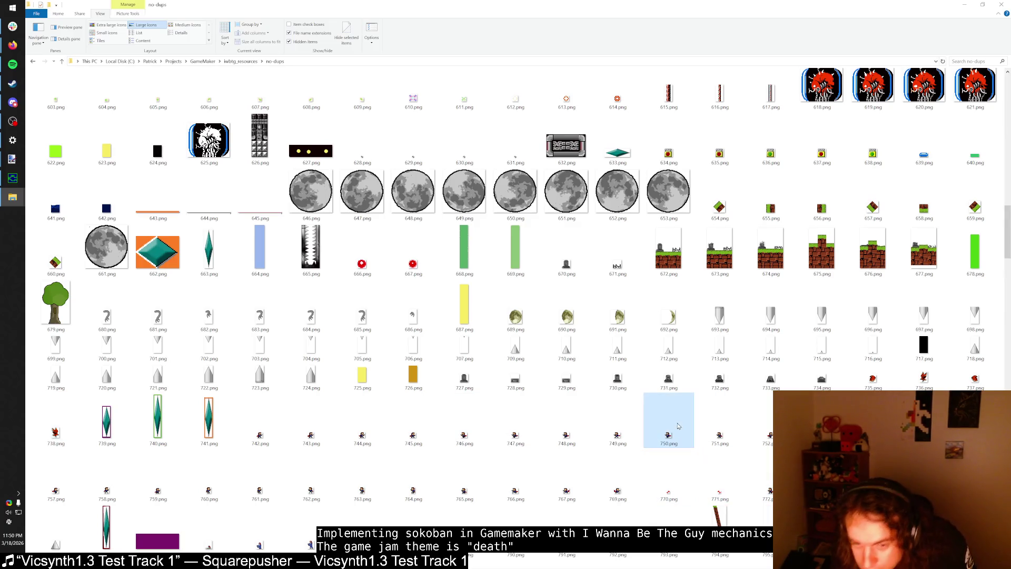
{"action": "key", "text": "alt+Tab"}
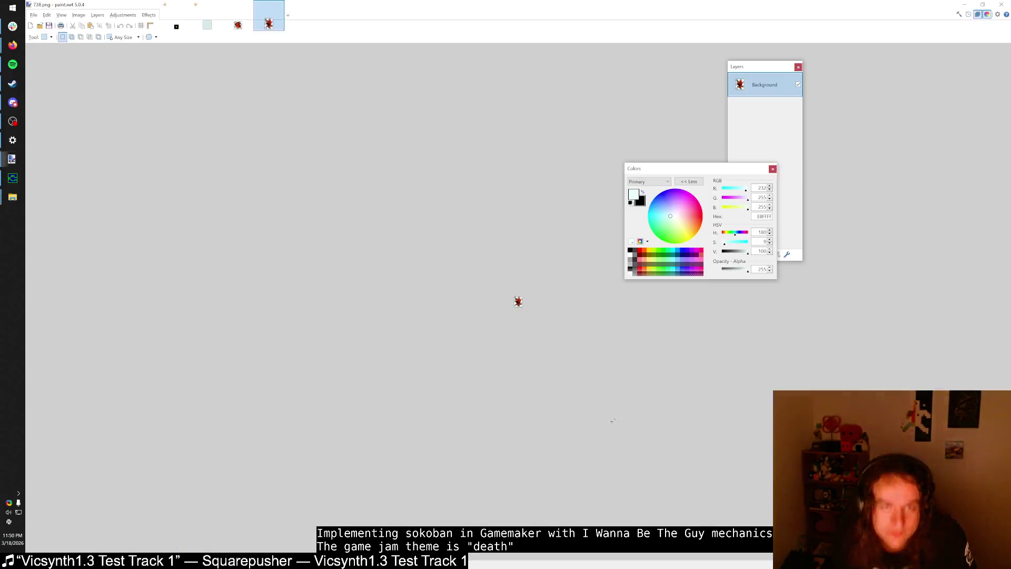
{"action": "key", "text": "alt+Tab"}
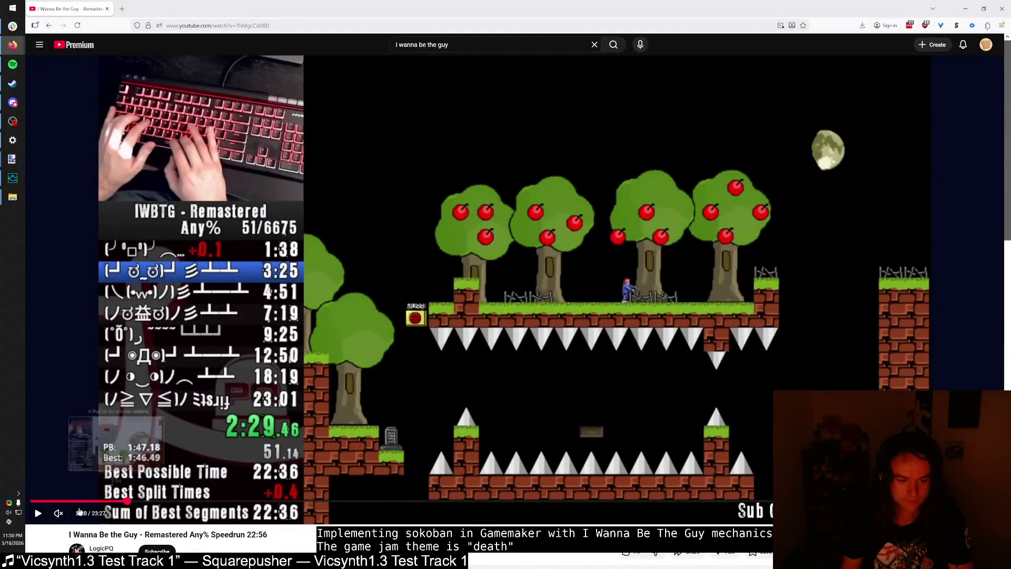
{"action": "left_click", "coordinate": [125, 501]}
{"action": "left_click", "coordinate": [39, 514]}
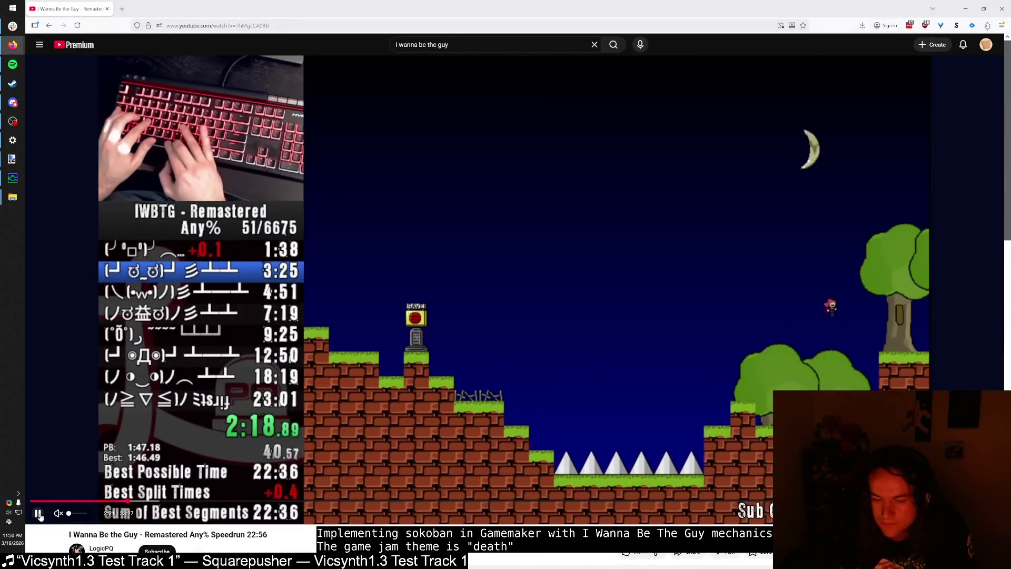
{"action": "key", "text": "Right"}
{"action": "left_click", "coordinate": [38, 513]}
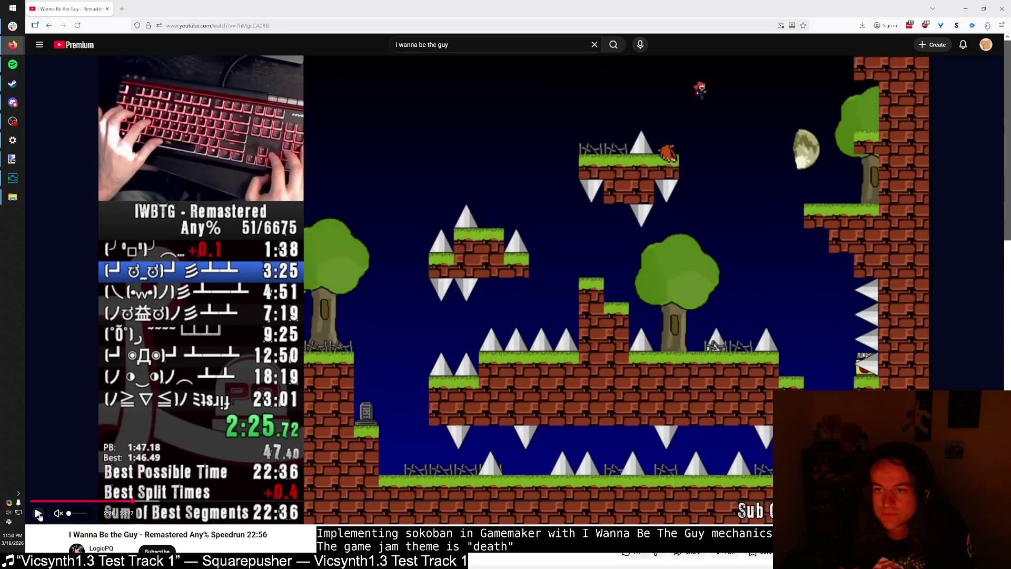
{"action": "left_click", "coordinate": [38, 513]}
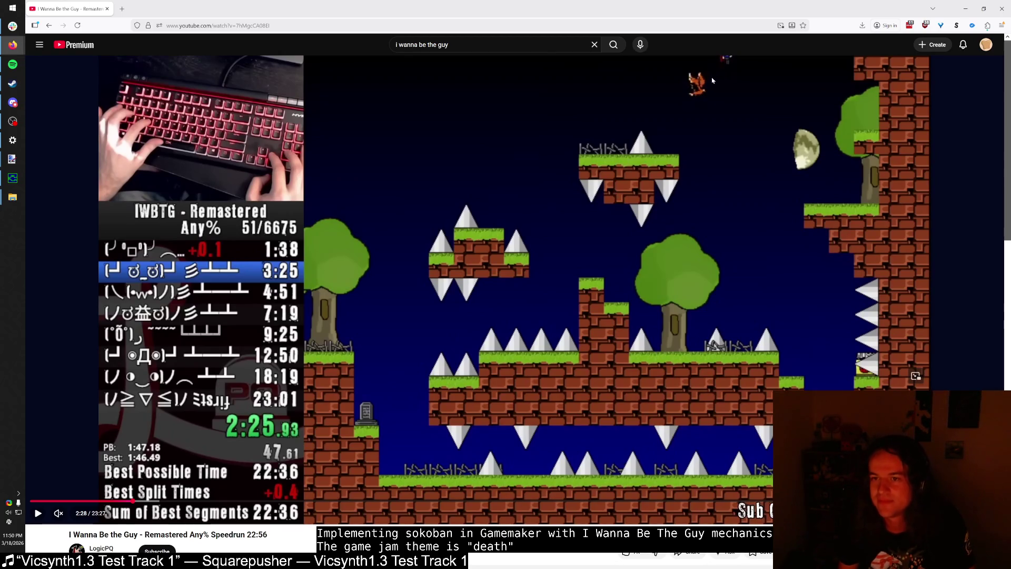
{"action": "left_click", "coordinate": [131, 502]}
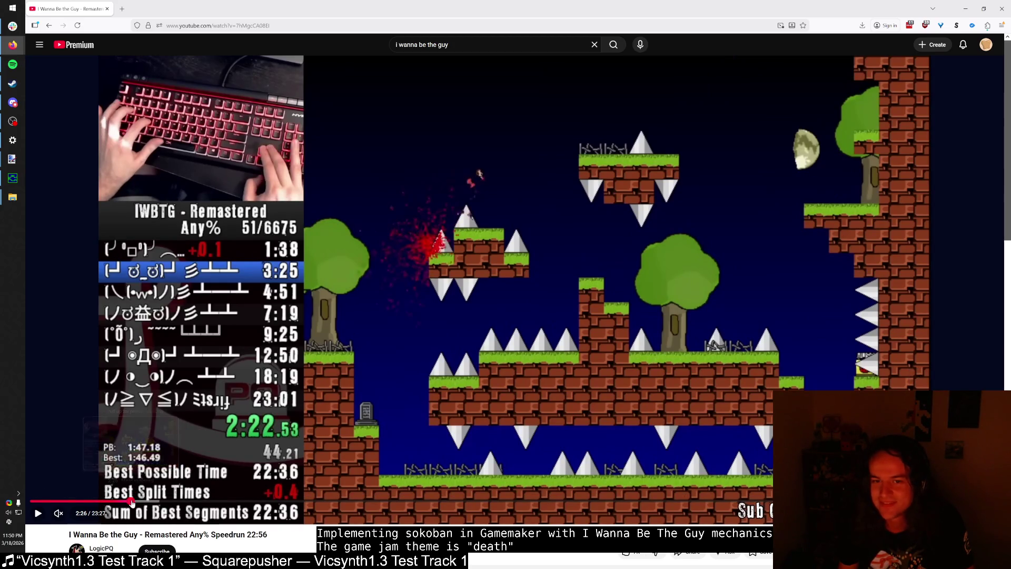
{"action": "left_click", "coordinate": [37, 514]}
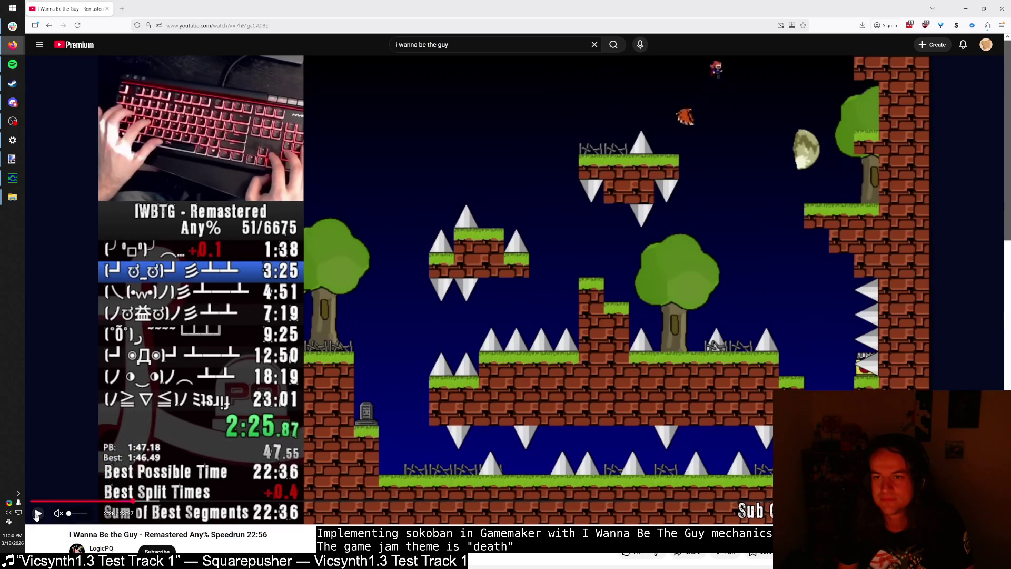
{"action": "left_click", "coordinate": [37, 513]}
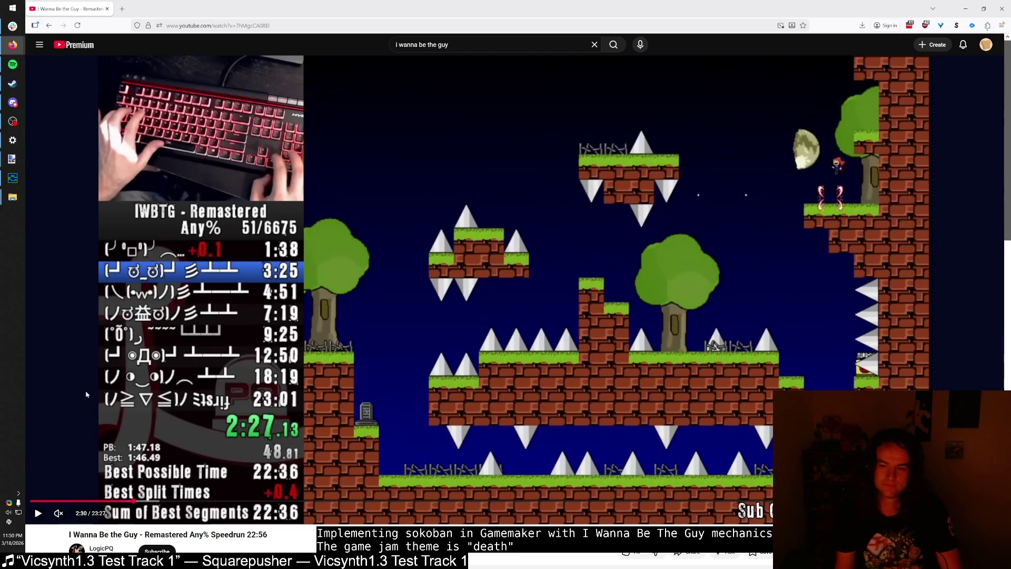
Step: Return to paint.net, switch to 737.png, and open its Canvas Size dialog
{"action": "key", "text": "alt+Tab"}
{"action": "key", "text": "Tab"}
{"action": "key", "text": "Tab"}
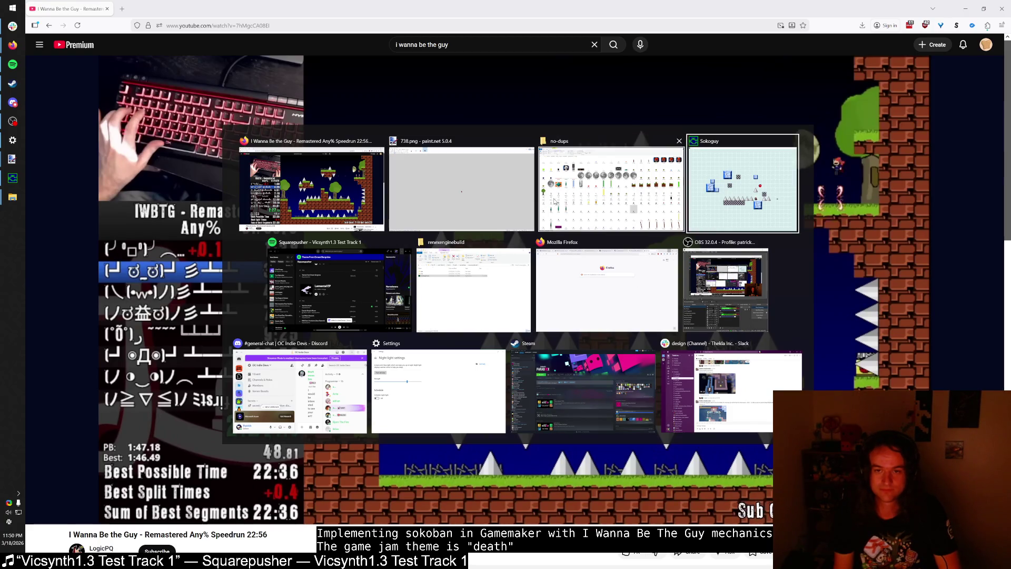
{"action": "left_click", "coordinate": [486, 197]}
{"action": "left_click", "coordinate": [238, 23]}
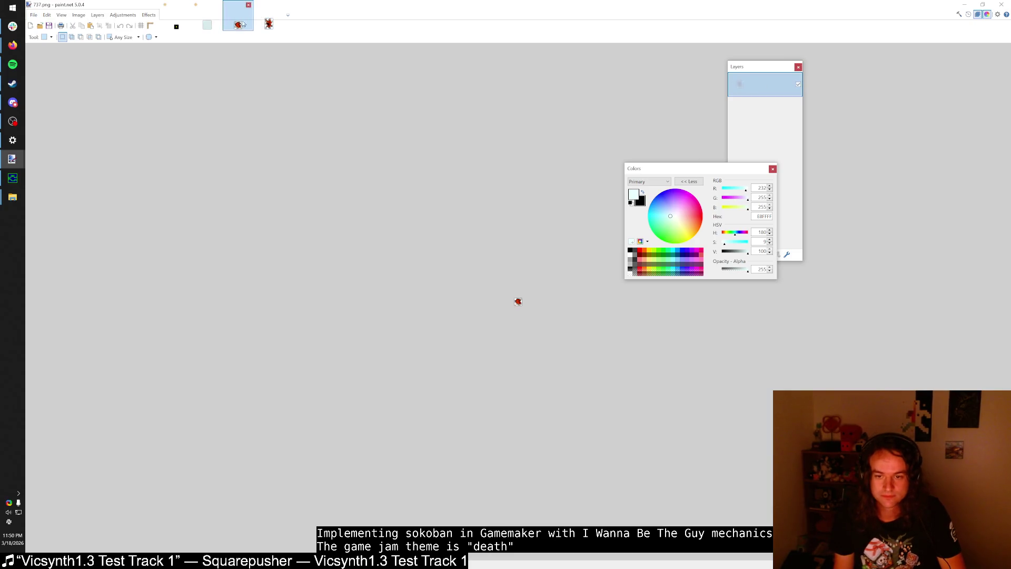
{"action": "scroll", "coordinate": [518, 311], "scroll_direction": "up", "scroll_amount": 8}
{"action": "key", "text": "ctrl+shift+r"}
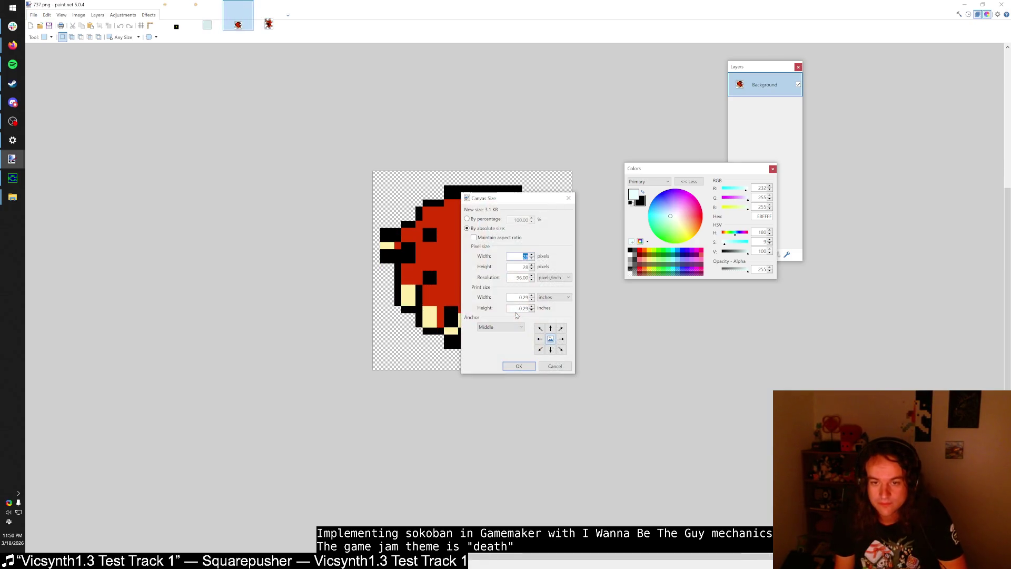
Step: Set 737.png's canvas height to 32 and erase the dark border to transparency
{"action": "type", "text": "32"}
{"action": "left_click", "coordinate": [528, 368]}
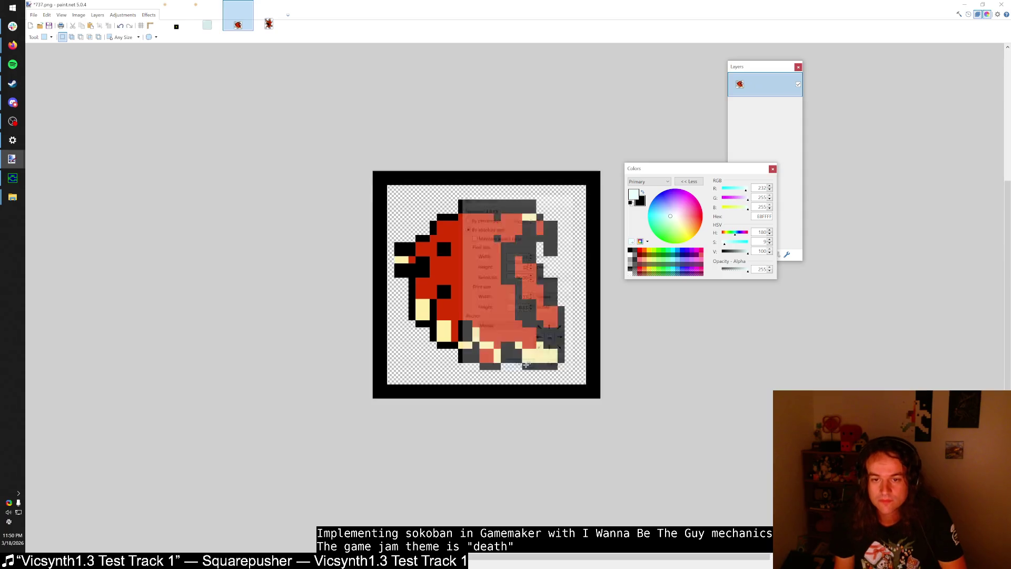
{"action": "left_click", "coordinate": [397, 181]}
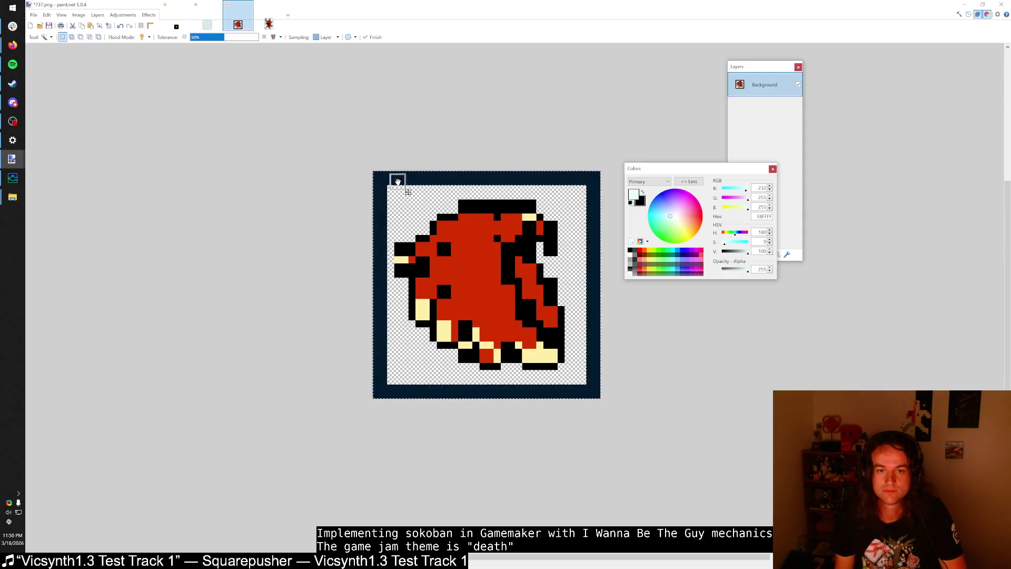
{"action": "key", "text": "Delete"}
Step: Apply a new canvas size to 738.png through the Canvas Size dialog
{"action": "left_click", "coordinate": [269, 24]}
{"action": "scroll", "coordinate": [519, 304], "scroll_direction": "up", "scroll_amount": 4}
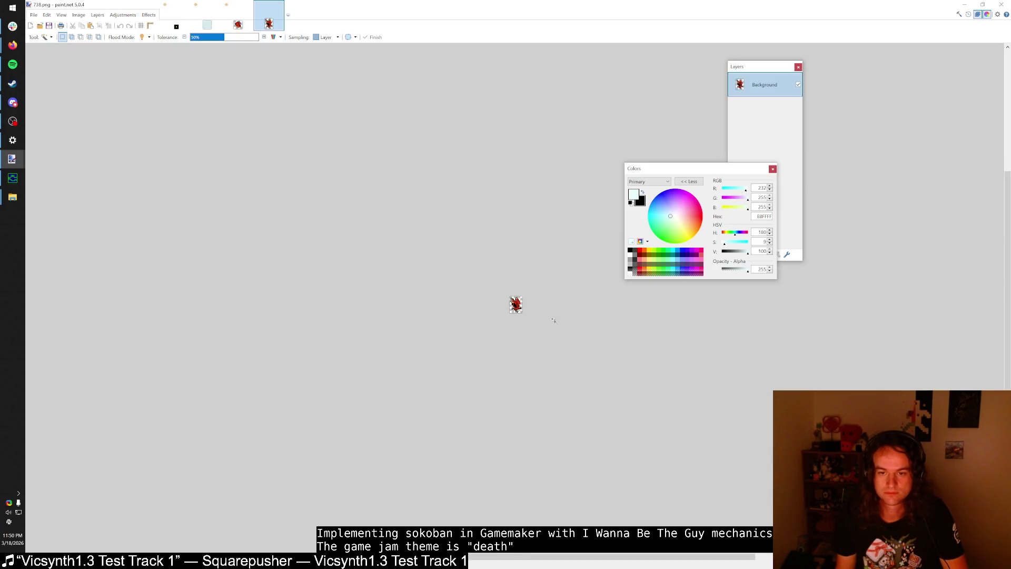
{"action": "key", "text": "ctrl+shift+r"}
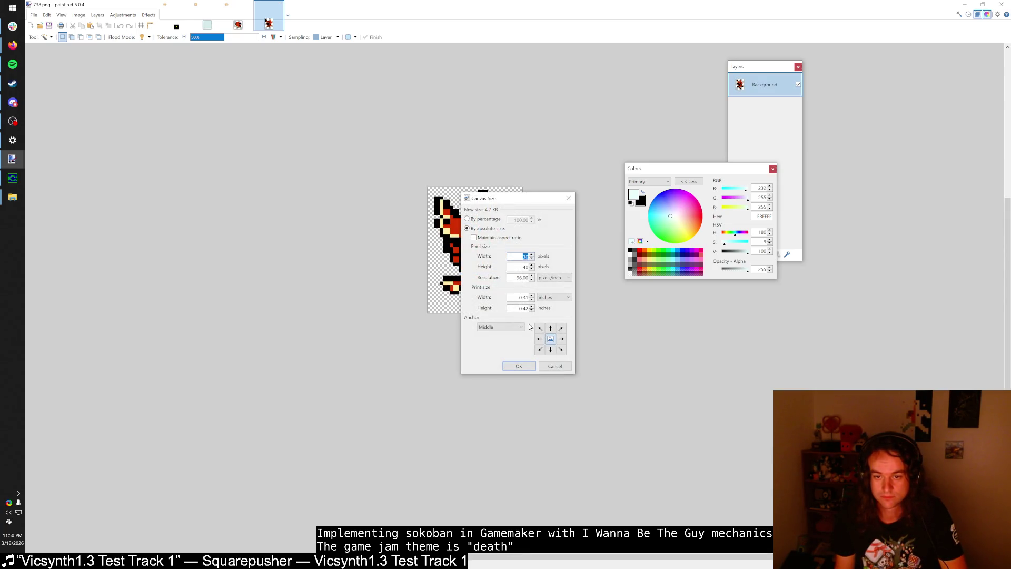
{"action": "left_click", "coordinate": [509, 365]}
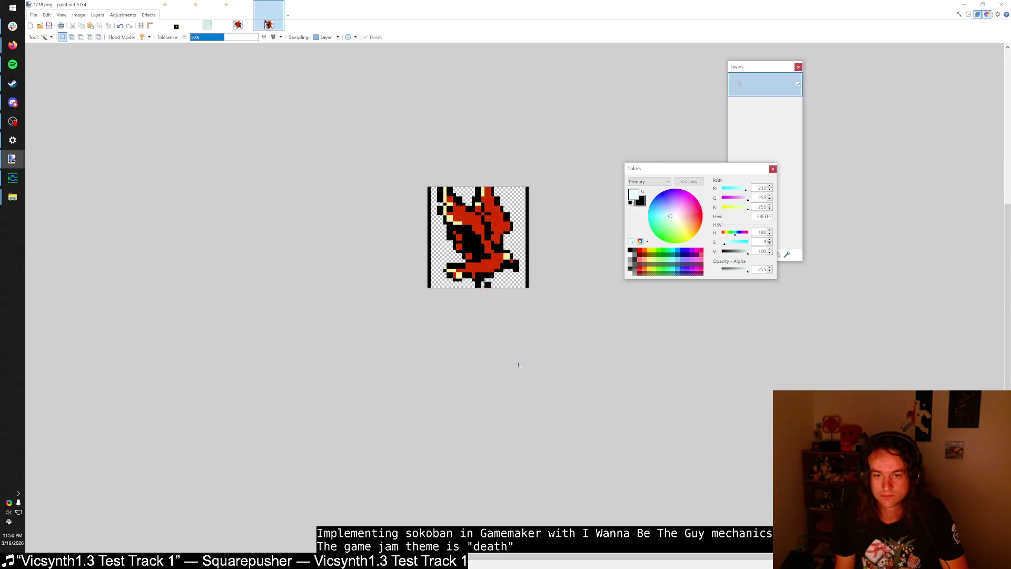
Step: Undo the canvas resize on 737.png and return to rectangle selection
{"action": "left_click", "coordinate": [238, 26]}
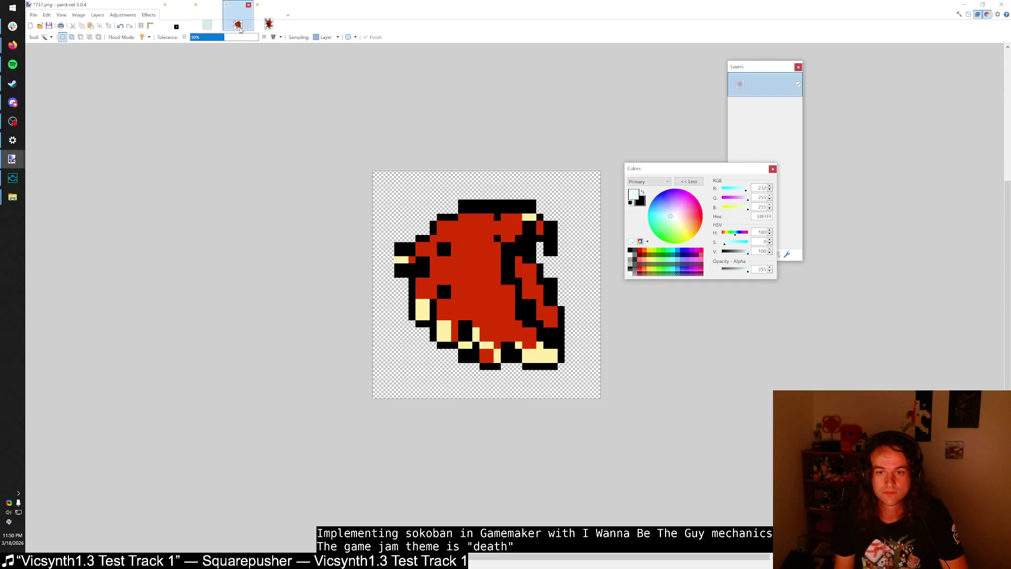
{"action": "key", "text": "ctrl+z"}
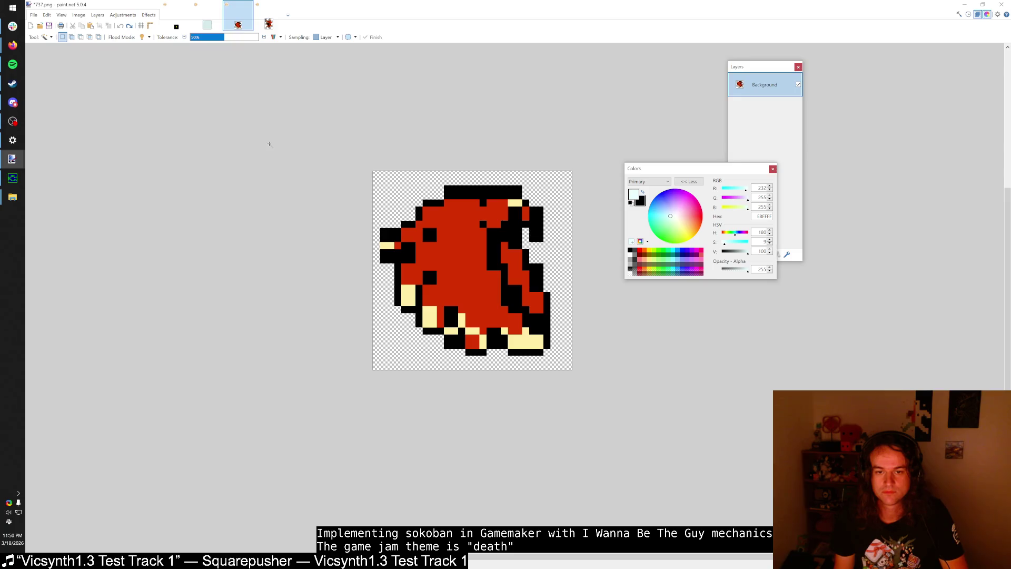
{"action": "key", "text": "ctrl+a"}
{"action": "key", "text": "s"}
{"action": "key", "text": "ctrl+d"}
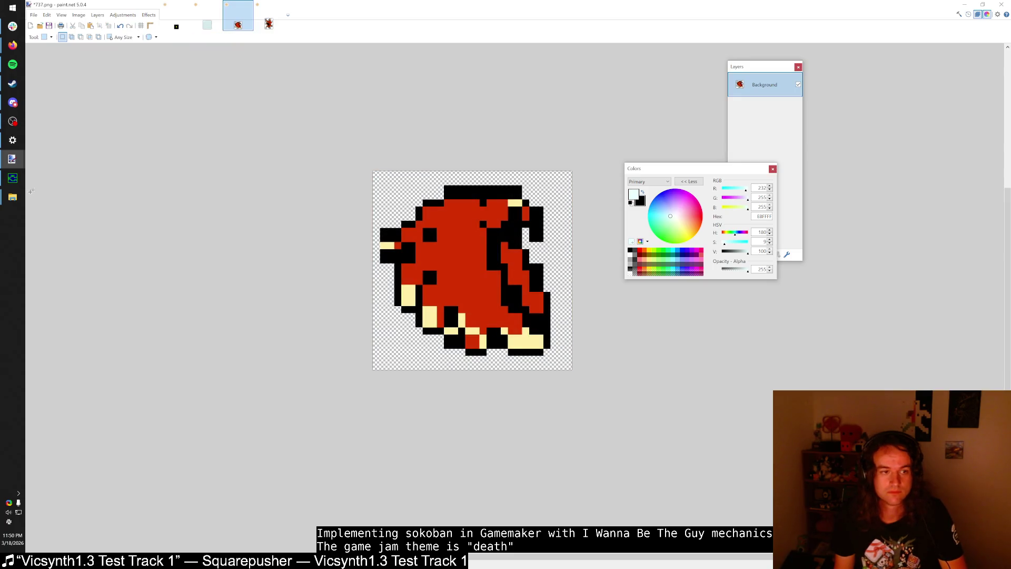
Step: Bring the Sokoguy game window to the front
{"action": "key", "text": "alt+Tab"}
{"action": "key", "text": "alt+Tab"}
{"action": "key", "text": "alt+Tab"}
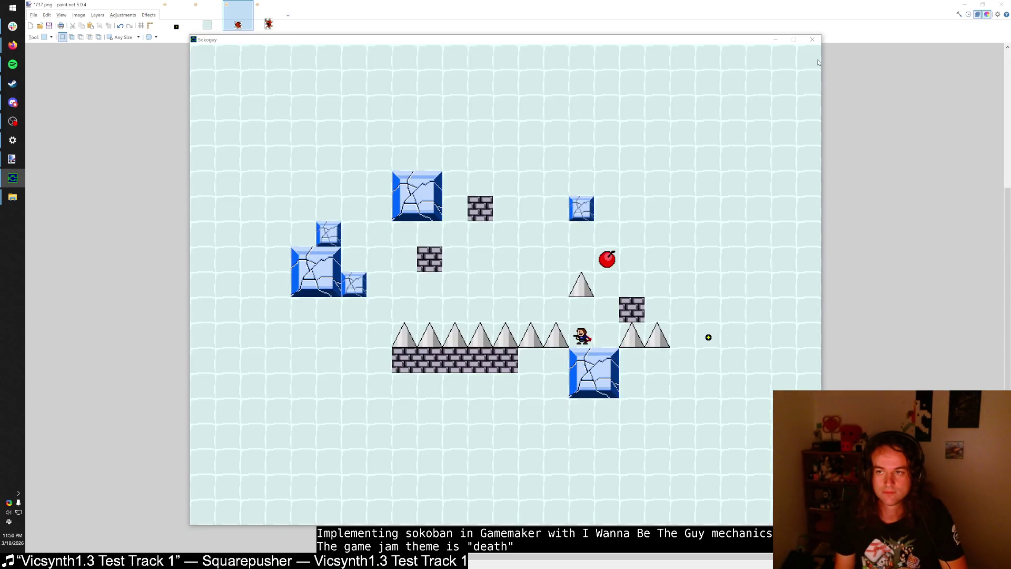
Step: Close the Sokoguy game and launch renexengine.exe from the renexenginebuild folder
{"action": "left_click", "coordinate": [812, 41]}
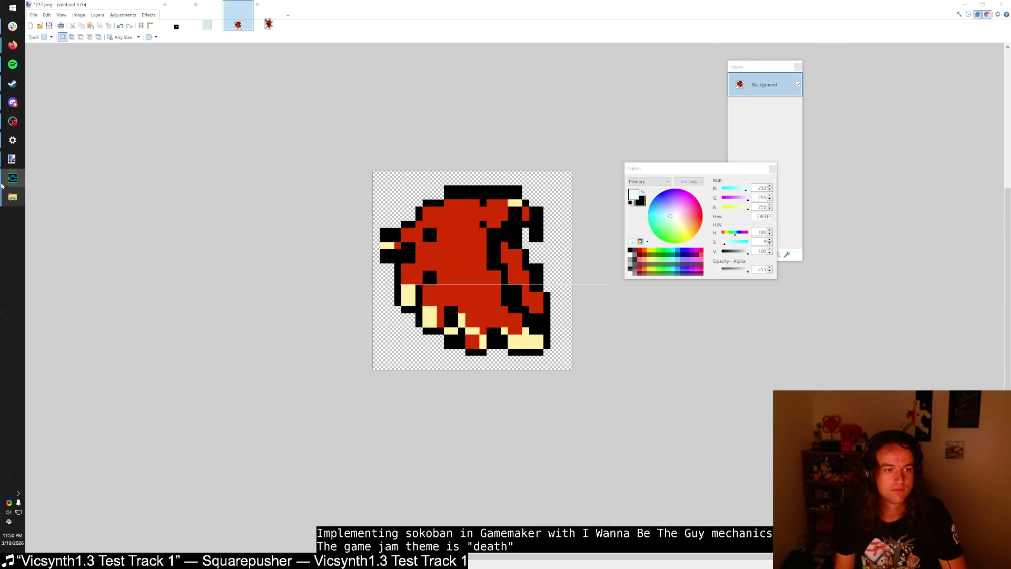
{"action": "mouse_move", "coordinate": [13, 178]}
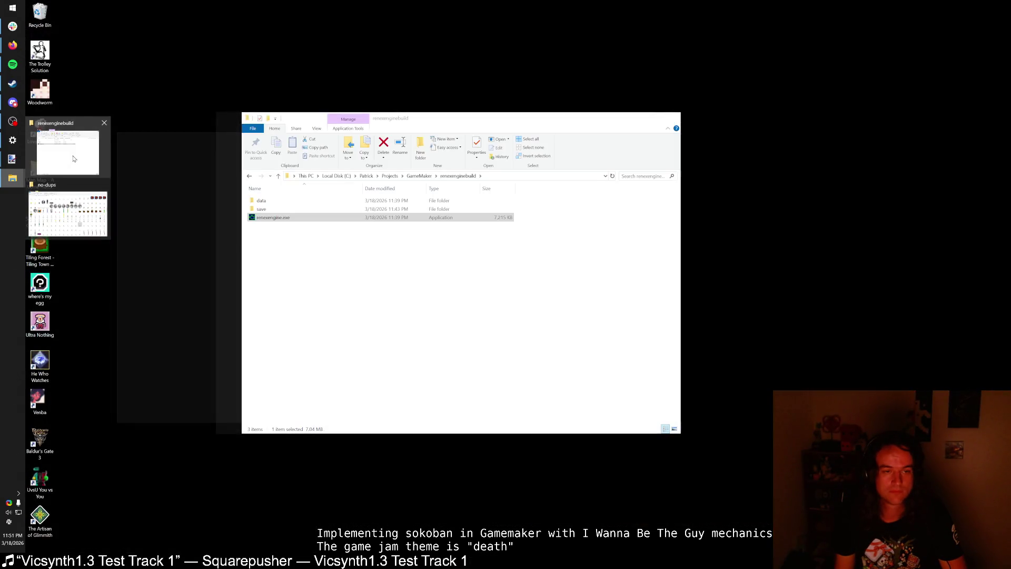
{"action": "left_click", "coordinate": [74, 158]}
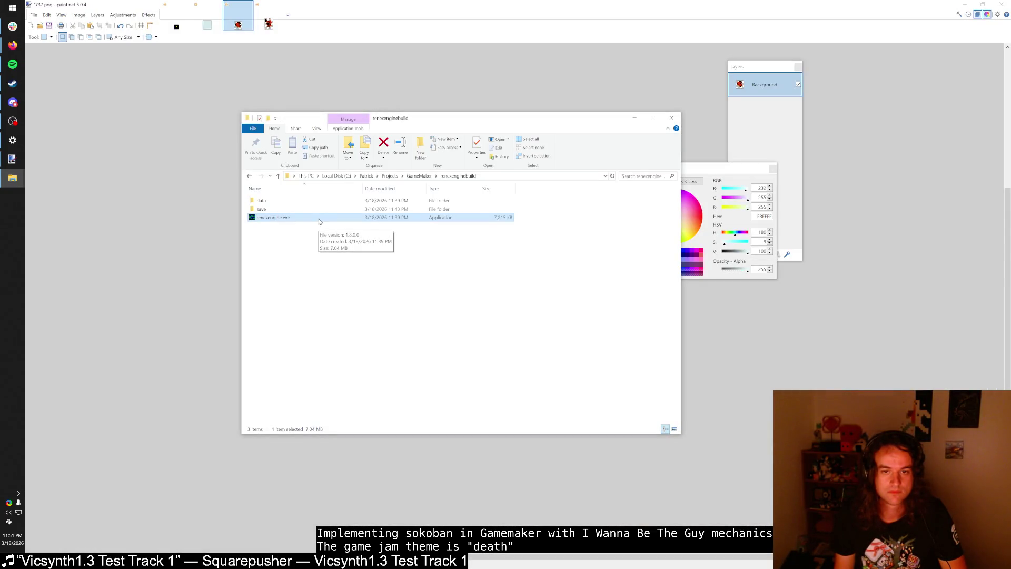
{"action": "left_click", "coordinate": [423, 179]}
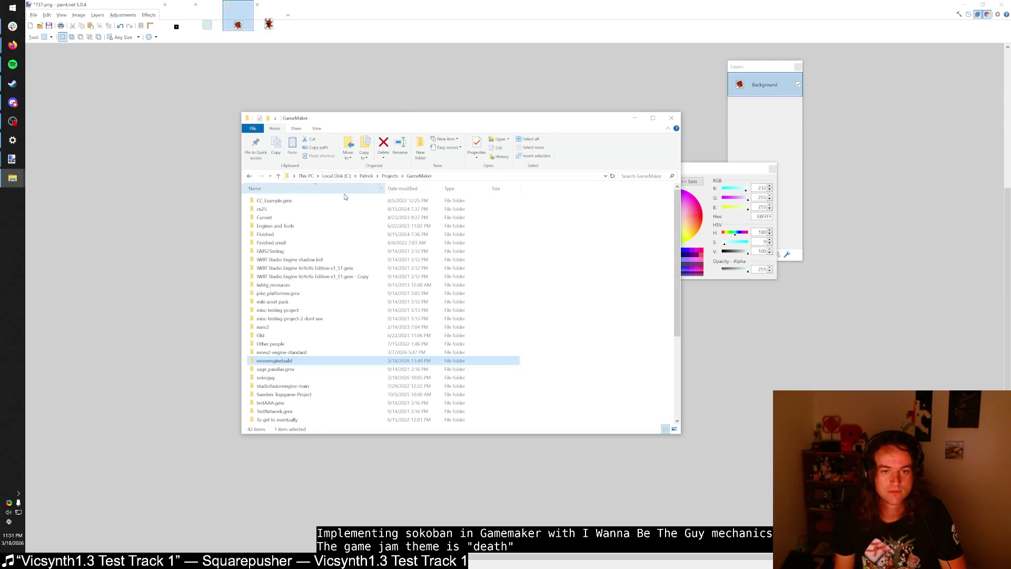
{"action": "key", "text": "alt+Left"}
{"action": "double_click", "coordinate": [335, 215]}
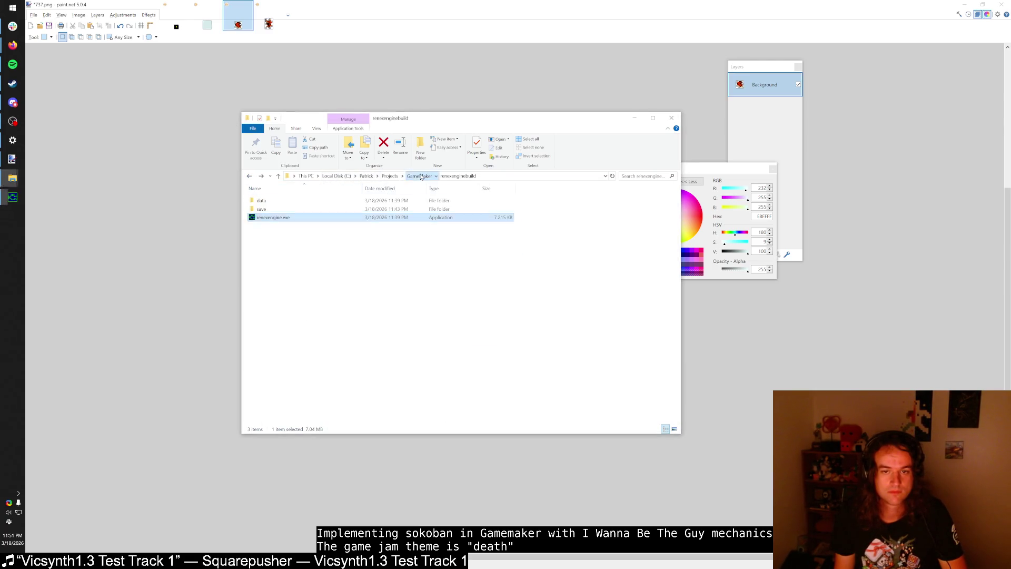
Step: Open sokoguy.gm82 from the sokoguy project folder in Game Maker 8.2 and dismiss the load error
{"action": "key", "text": "alt+Up"}
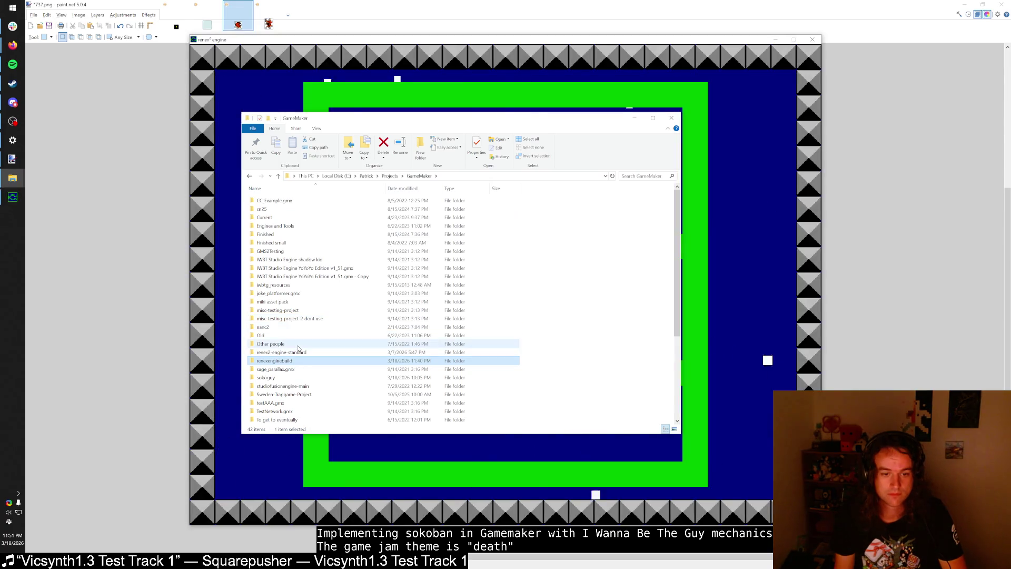
{"action": "left_click", "coordinate": [298, 345]}
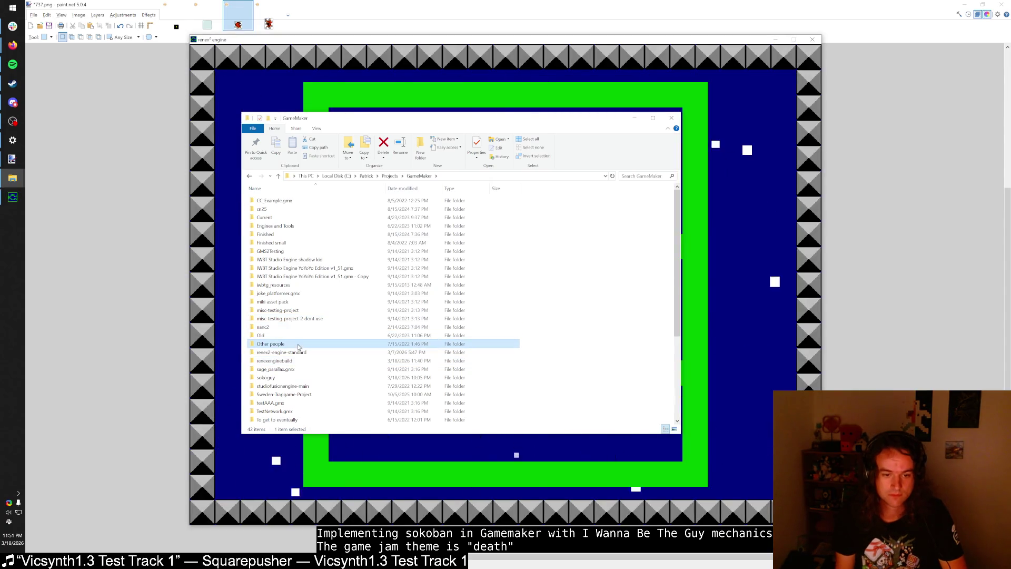
{"action": "double_click", "coordinate": [266, 377]}
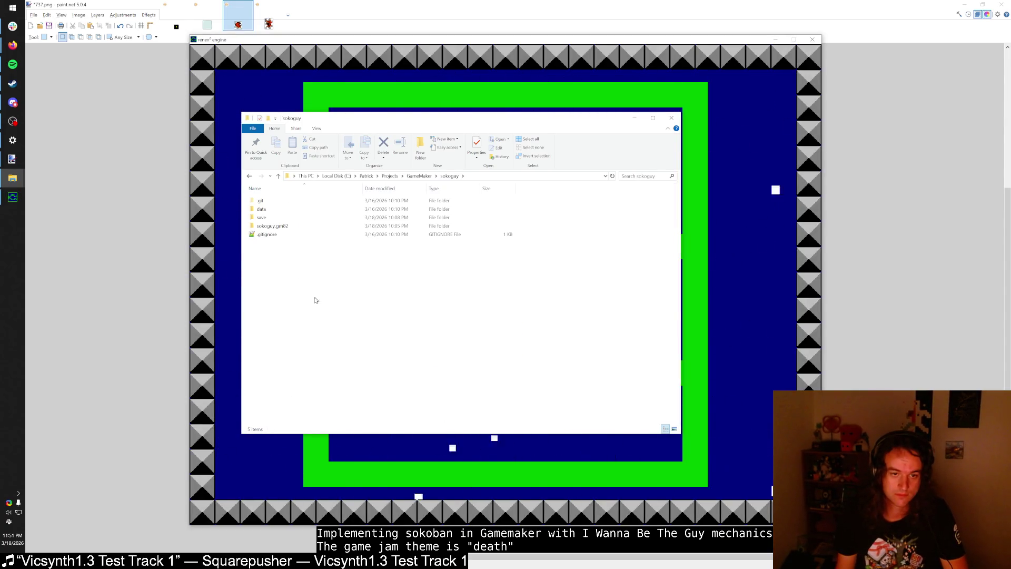
{"action": "double_click", "coordinate": [295, 225]}
{"action": "double_click", "coordinate": [273, 284]}
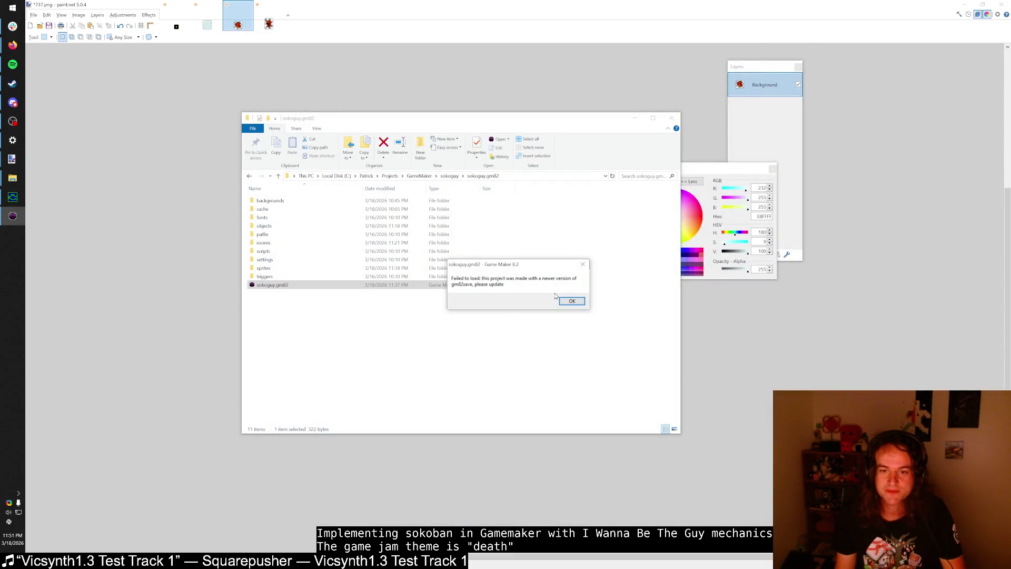
{"action": "left_click_drag", "start_coordinate": [547, 271], "coordinate": [524, 267]}
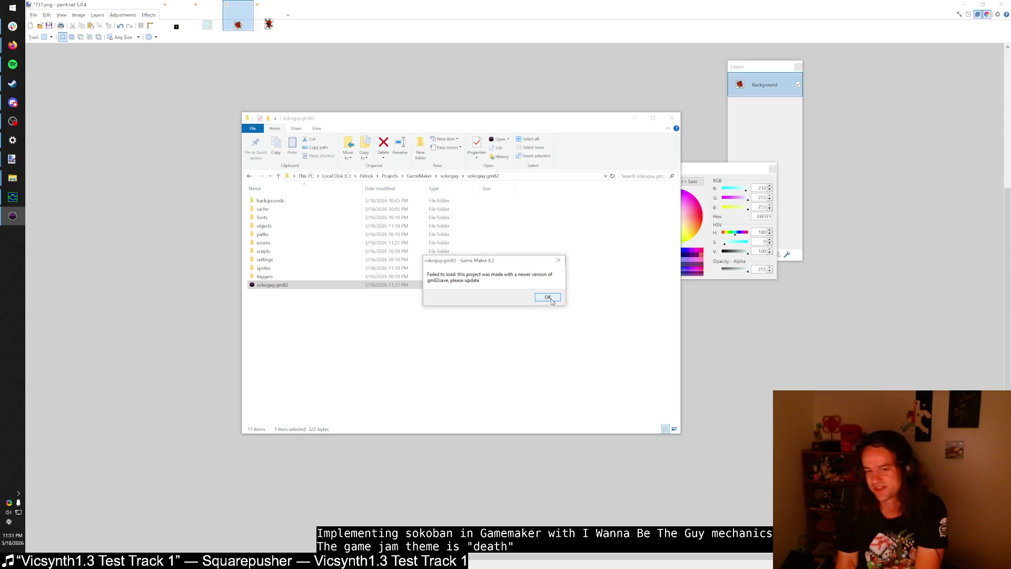
{"action": "left_click", "coordinate": [549, 298]}
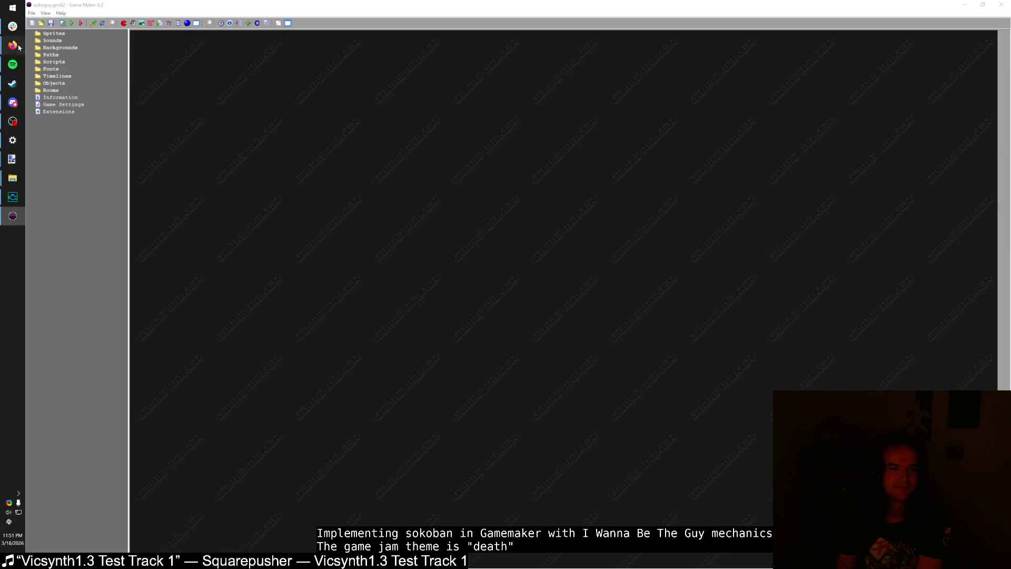
Step: Glance at the bird sprite in paint.net, then open a blank Firefox tab beside the speedrun
{"action": "left_click", "coordinate": [64, 47]}
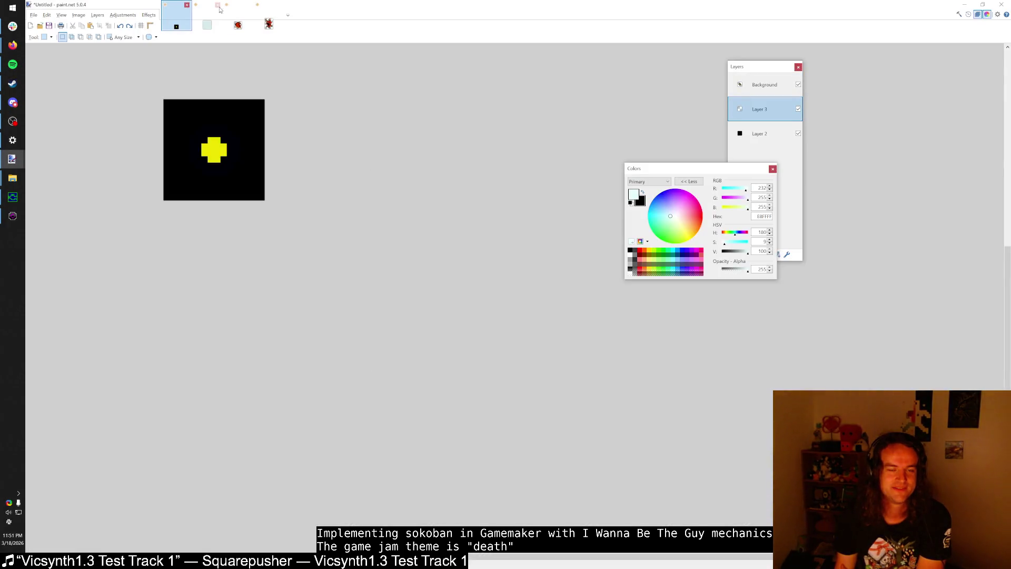
{"action": "left_click", "coordinate": [268, 16]}
{"action": "mouse_move", "coordinate": [13, 45]}
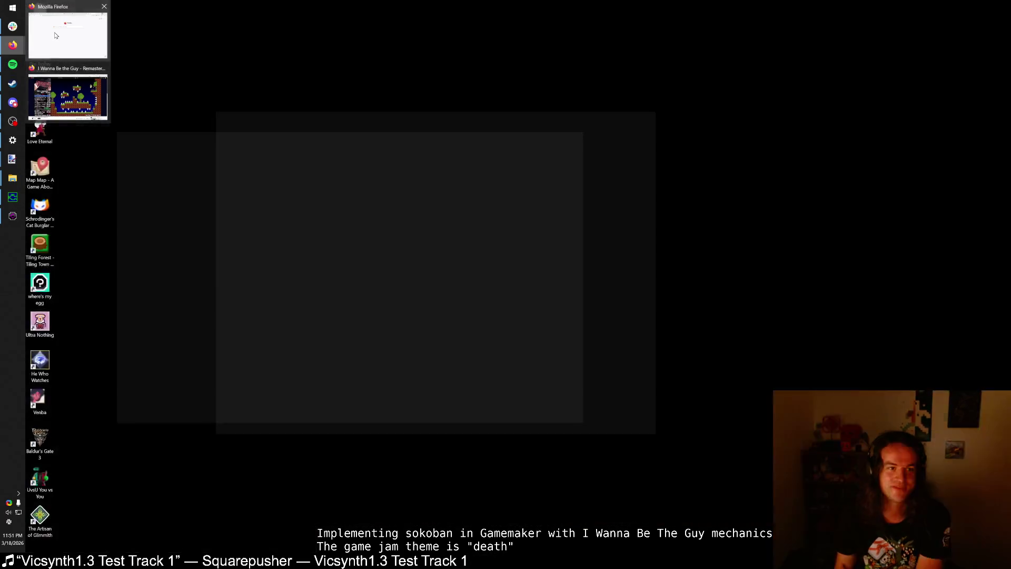
{"action": "left_click", "coordinate": [67, 95]}
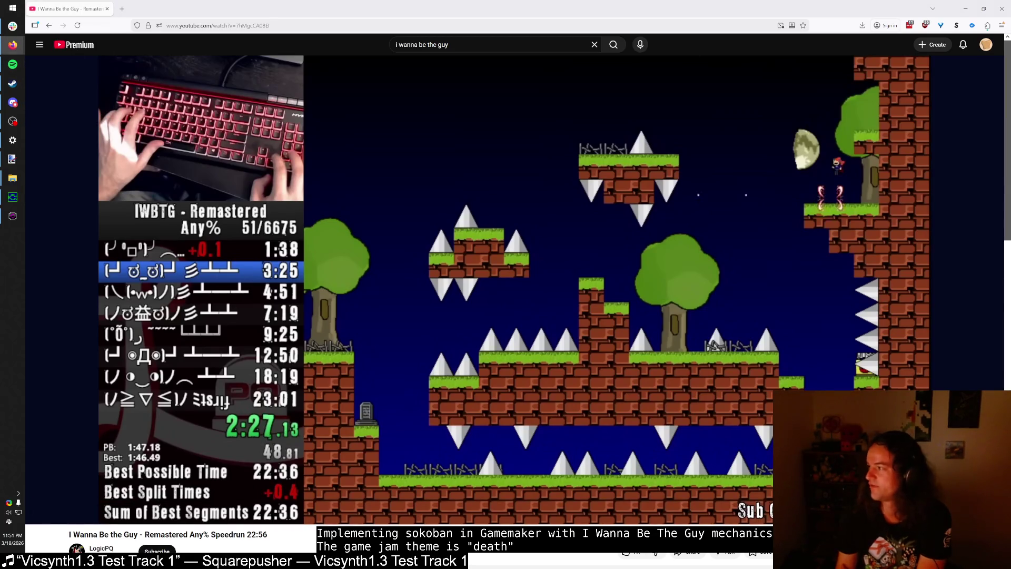
{"action": "double_click", "coordinate": [445, 11]}
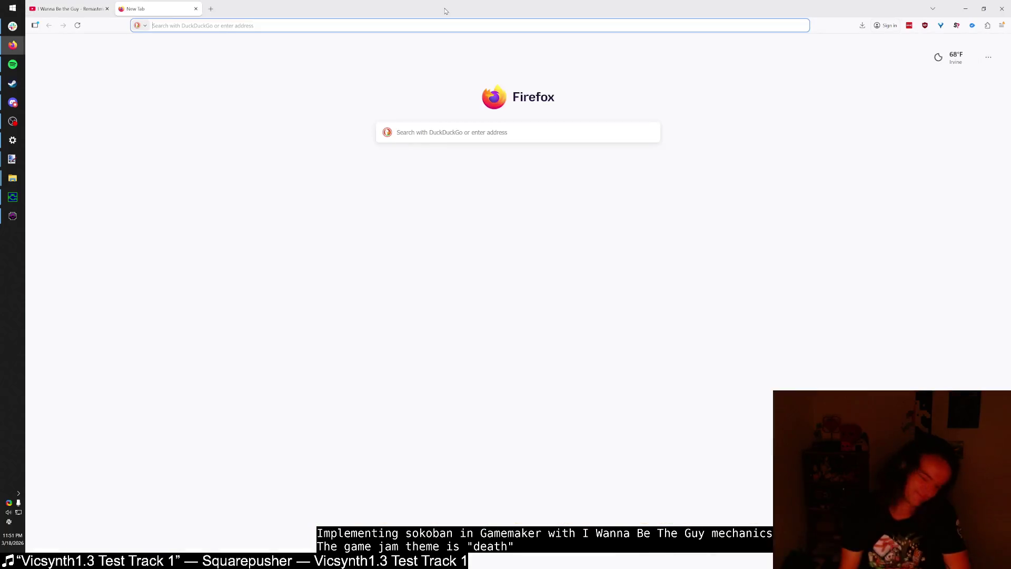
Step: Search DuckDuckGo for GameMaker 8.2 and open the home folder from the Start menu
{"action": "type", "text": "renex"}
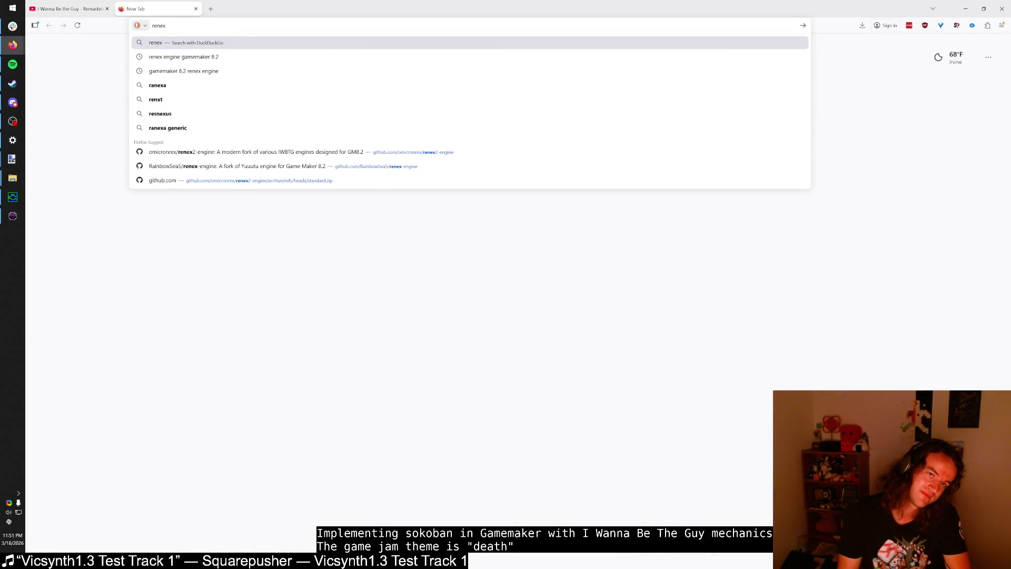
{"action": "type", "text": "gamemaker 8.2"}
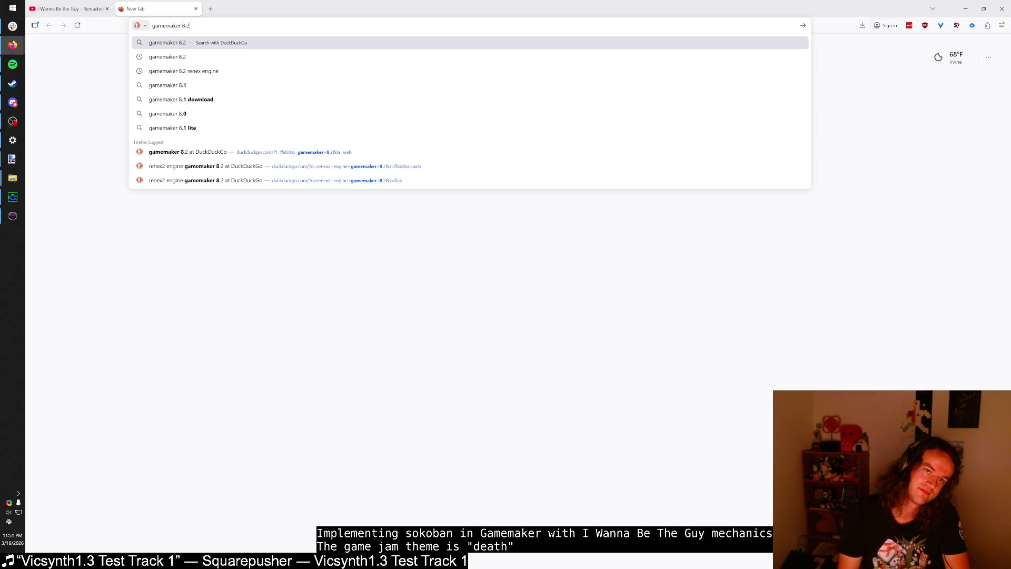
{"action": "key", "text": "Return"}
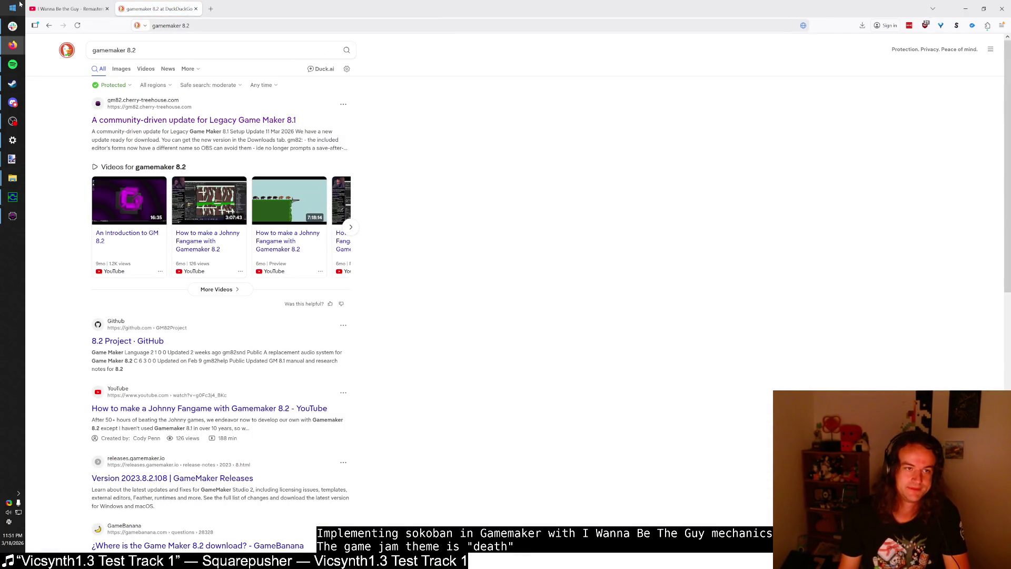
{"action": "left_click", "coordinate": [14, 5]}
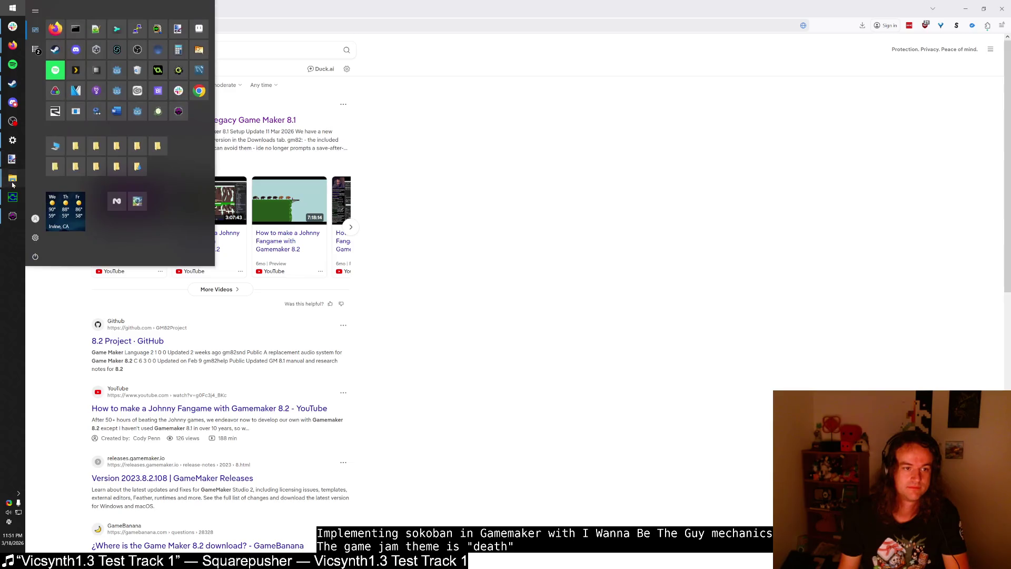
{"action": "mouse_move", "coordinate": [13, 178]}
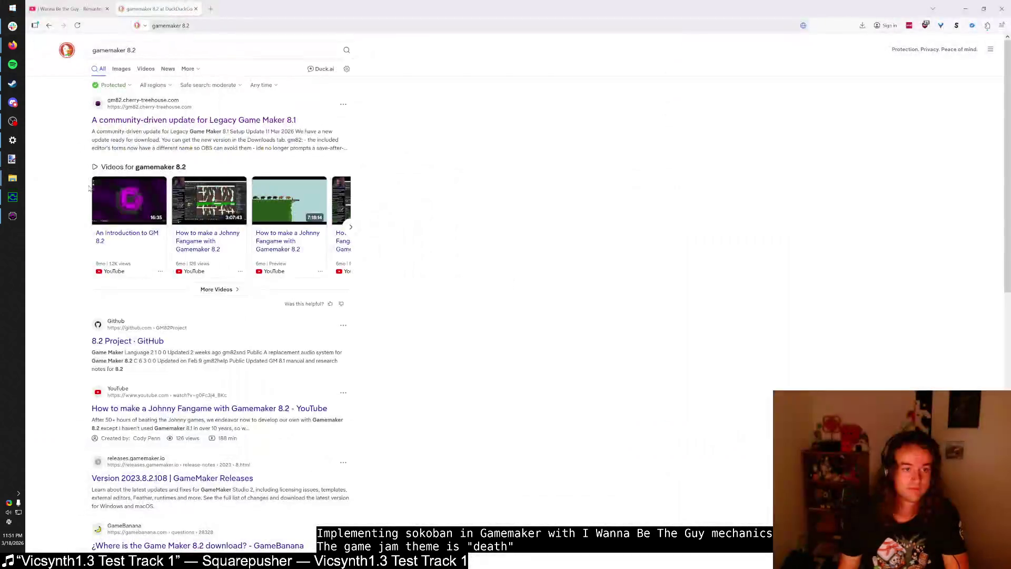
{"action": "left_click", "coordinate": [12, 7]}
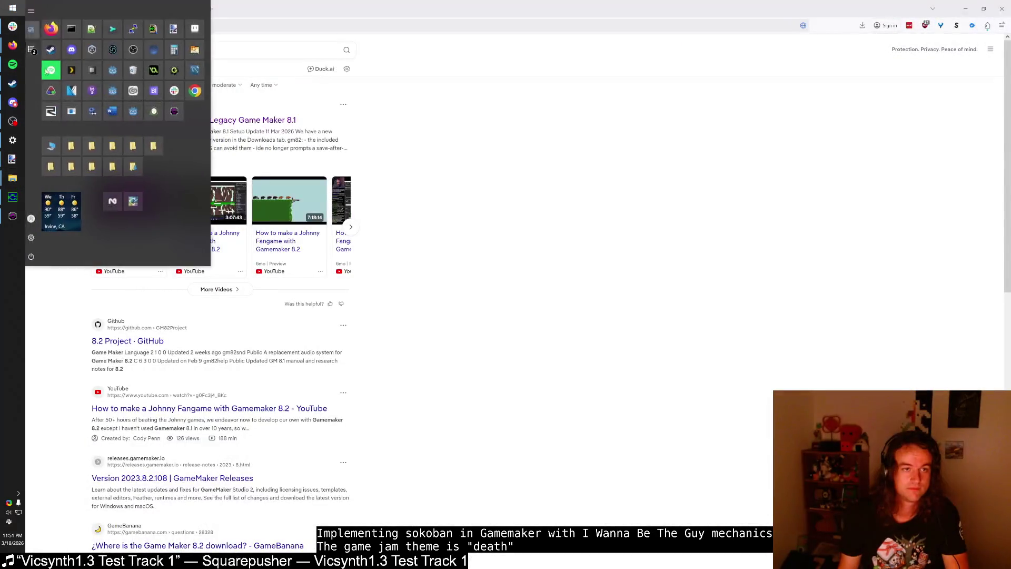
{"action": "left_click", "coordinate": [117, 150]}
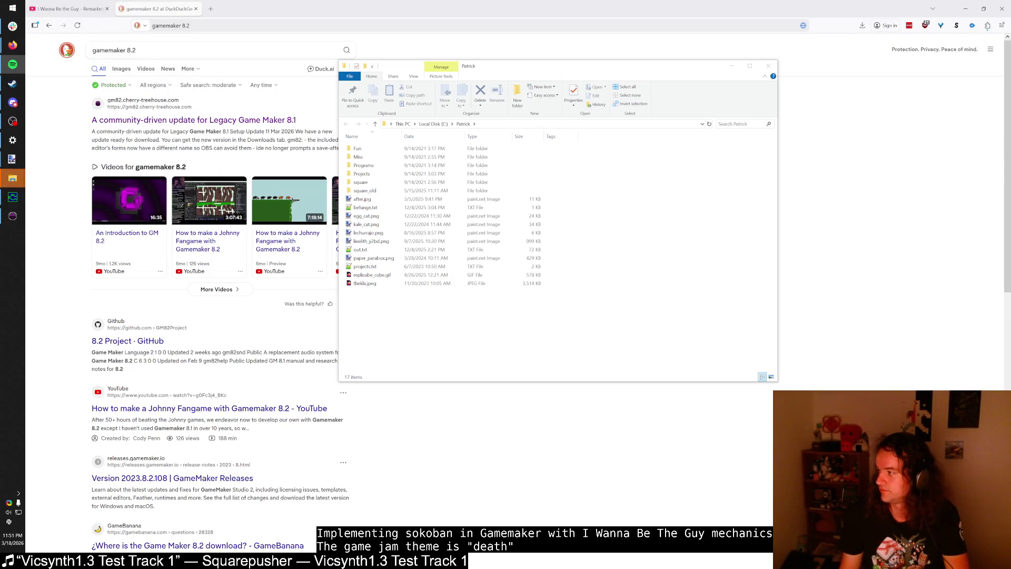
Step: Check the Programs > GameMaker 8.2 folder, then open the 8.2 Project site's Downloads page
{"action": "double_click", "coordinate": [398, 166]}
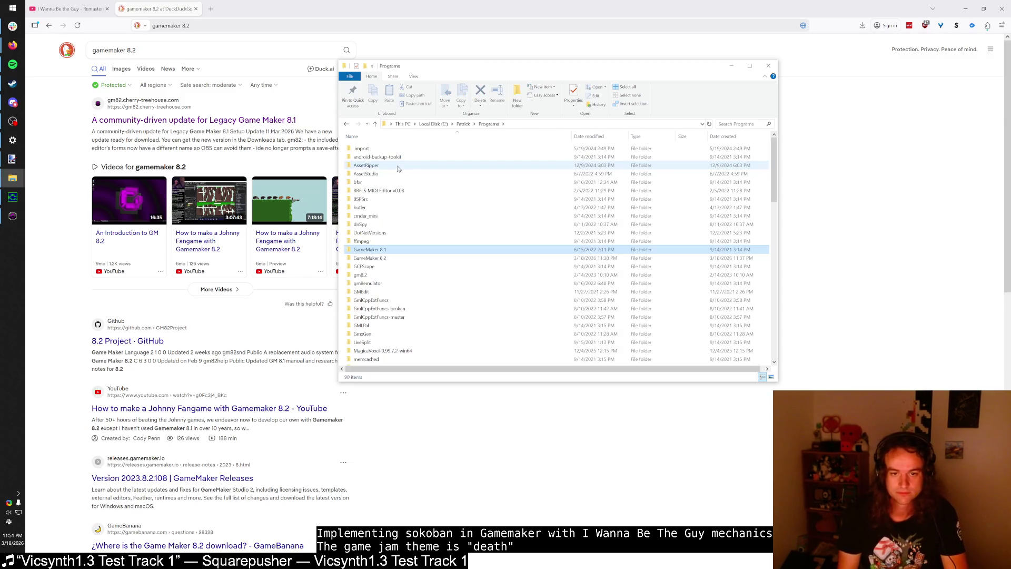
{"action": "key", "text": "Down"}
{"action": "key", "text": "Return"}
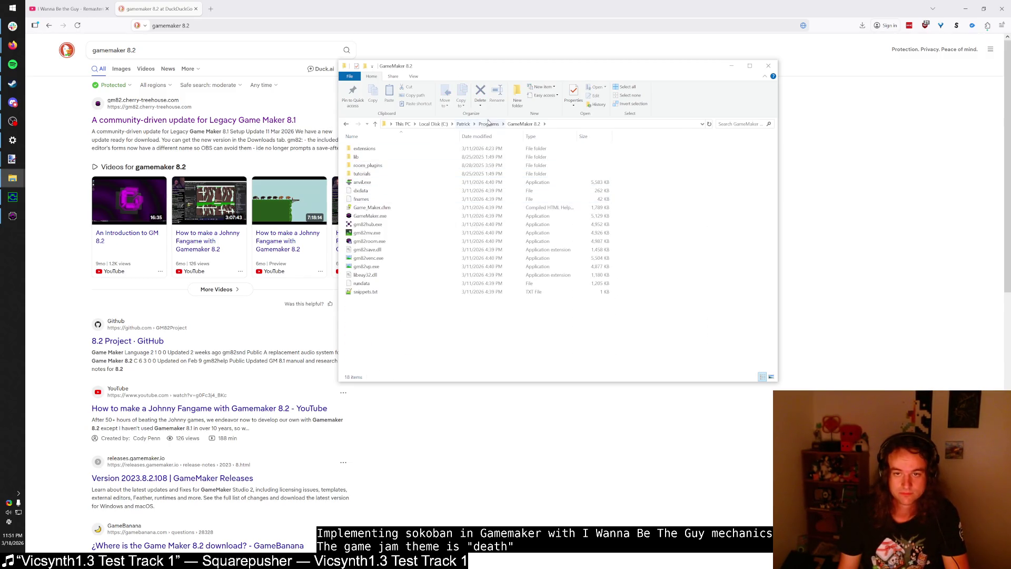
{"action": "left_click", "coordinate": [489, 123]}
{"action": "left_click", "coordinate": [192, 120]}
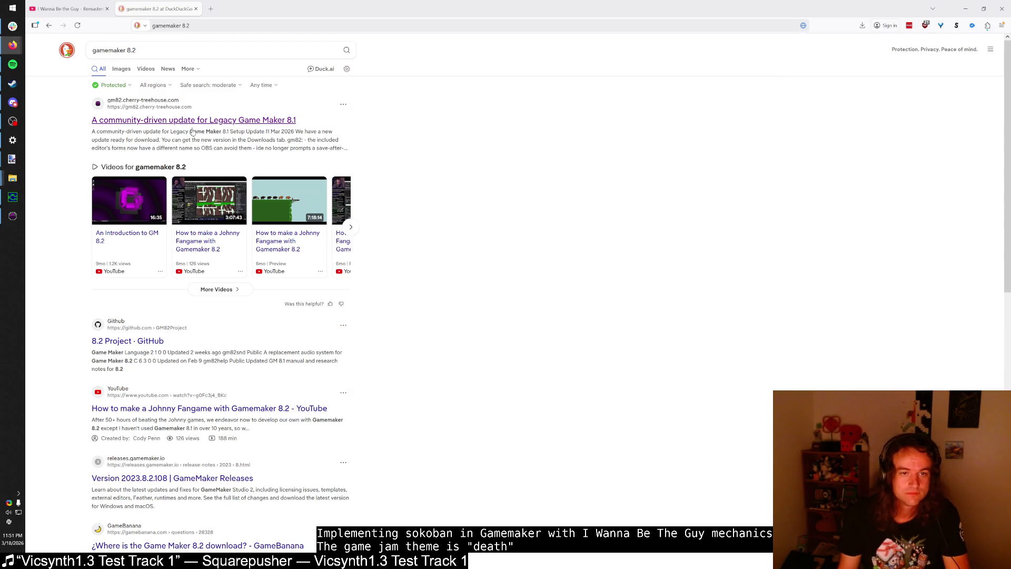
{"action": "left_click", "coordinate": [502, 65]}
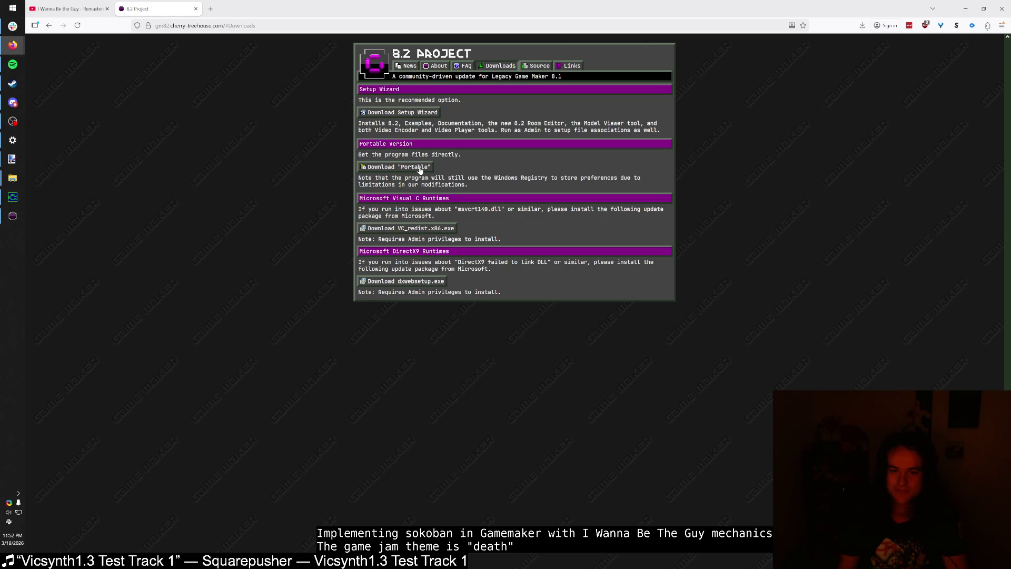
Step: Download Game_Maker_8.2_portable.7z from MediaFire and open the archive
{"action": "left_click", "coordinate": [422, 168]}
{"action": "left_click", "coordinate": [634, 114]}
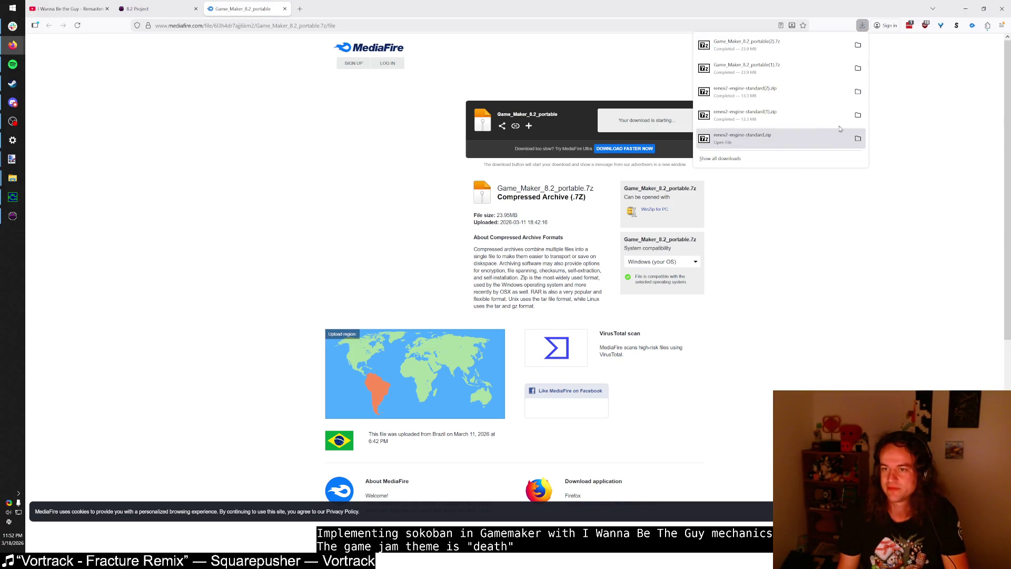
{"action": "left_click", "coordinate": [813, 45]}
{"action": "key", "text": "alt+Tab"}
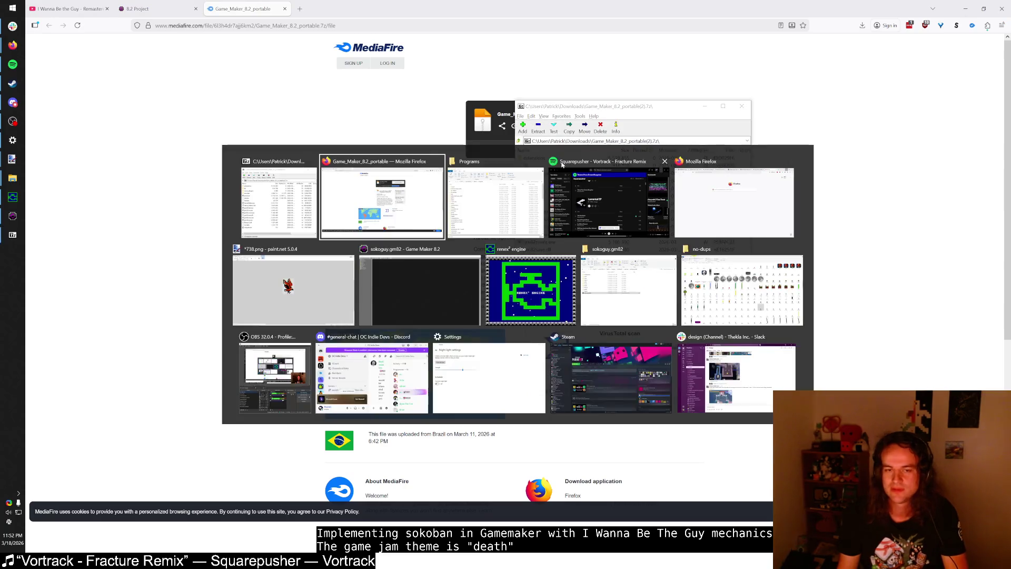
Step: Check the updated Programs folder and close the old Game Maker window
{"action": "left_click", "coordinate": [441, 284]}
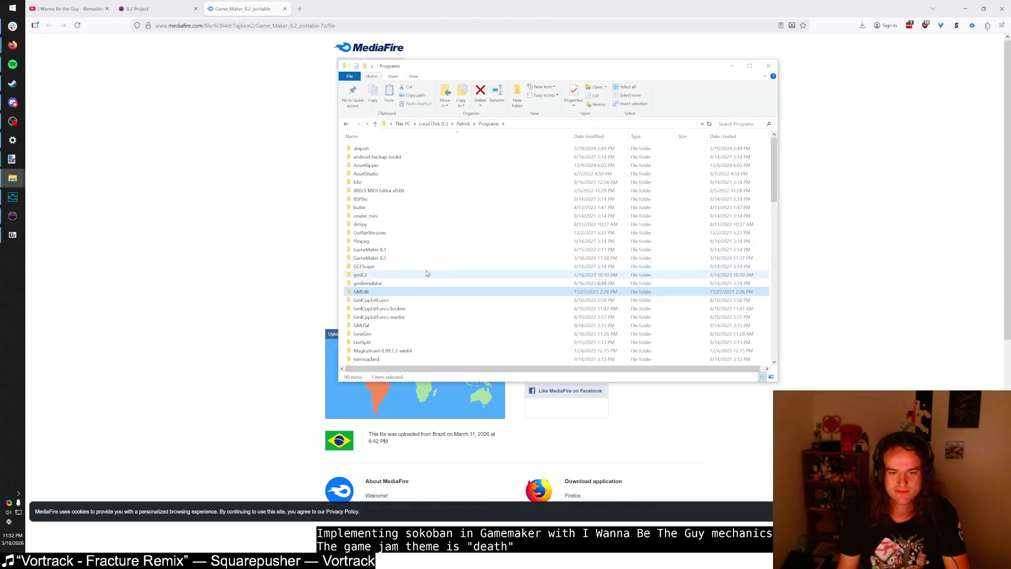
{"action": "left_click", "coordinate": [12, 216]}
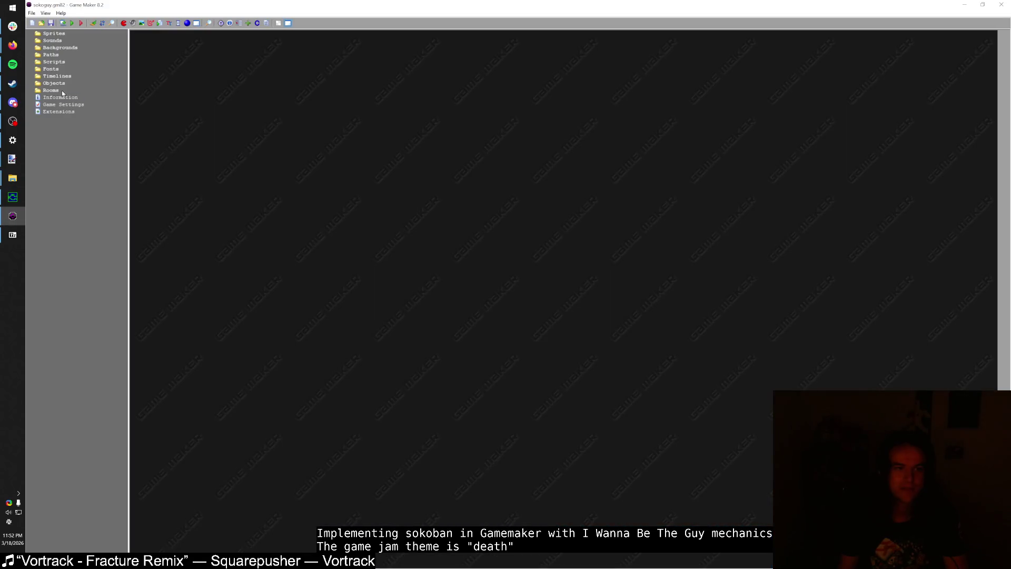
{"action": "double_click", "coordinate": [229, 5]}
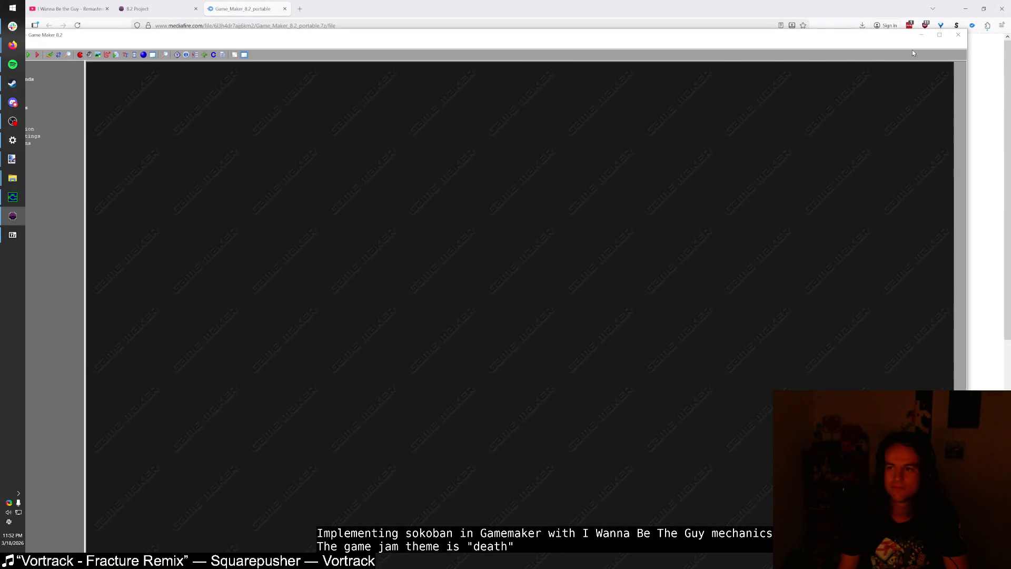
{"action": "left_click", "coordinate": [959, 35]}
Step: Maximize Firefox and bring the sokoguy.gm82 project folder window to the front
{"action": "mouse_move", "coordinate": [13, 178]}
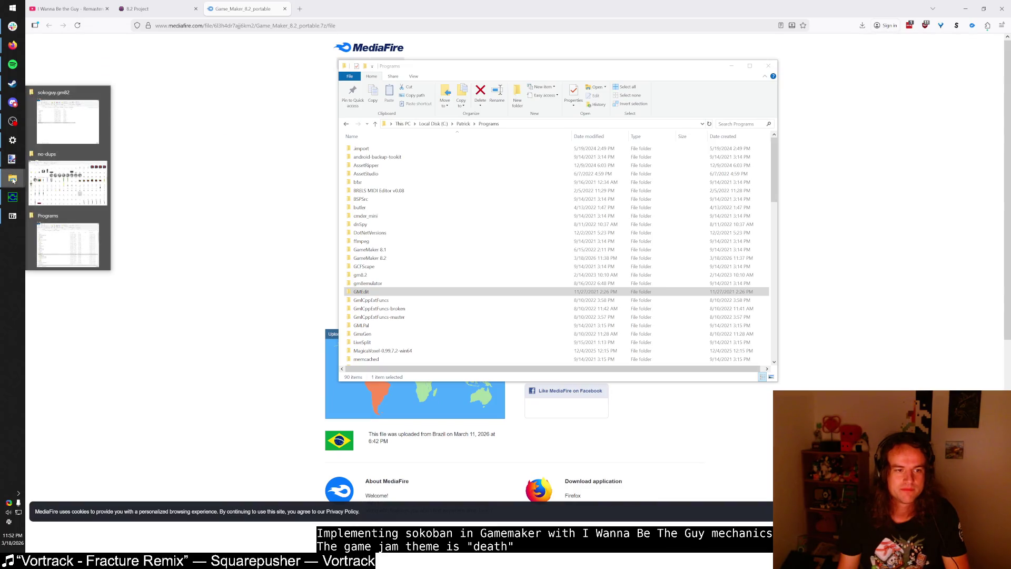
{"action": "mouse_move", "coordinate": [66, 162]}
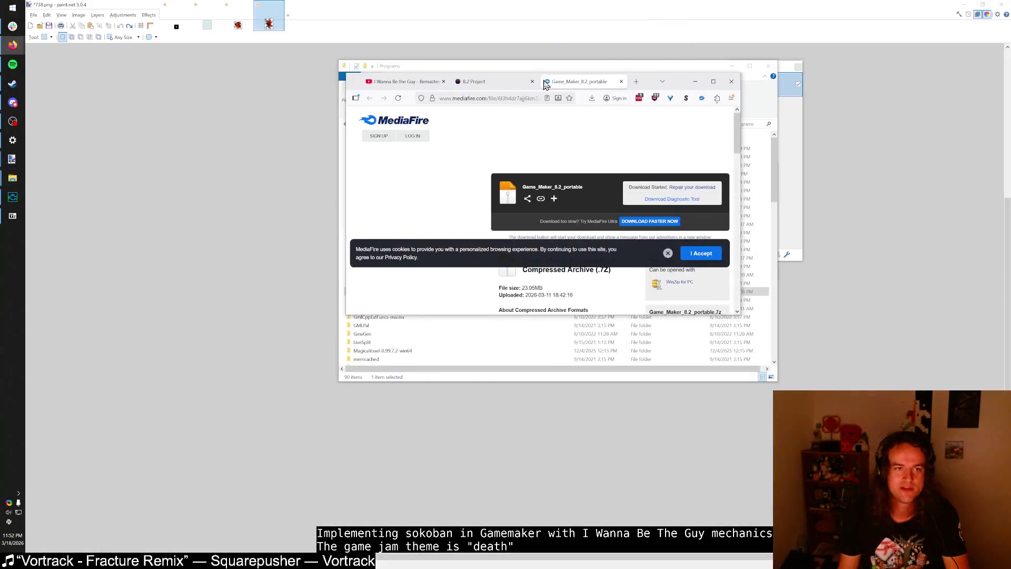
{"action": "left_click_drag", "start_coordinate": [545, 85], "coordinate": [547, 87]}
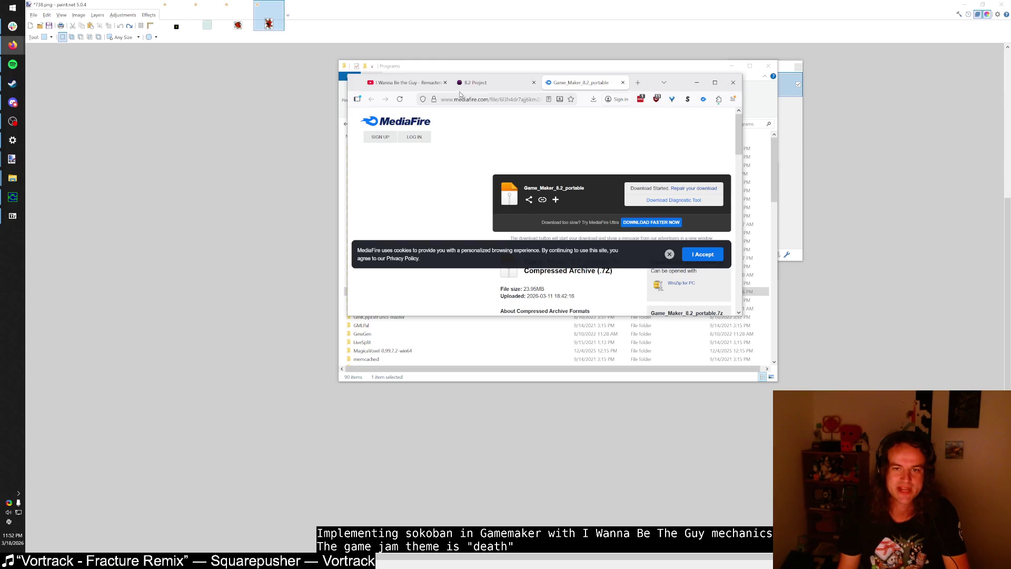
{"action": "double_click", "coordinate": [679, 84]}
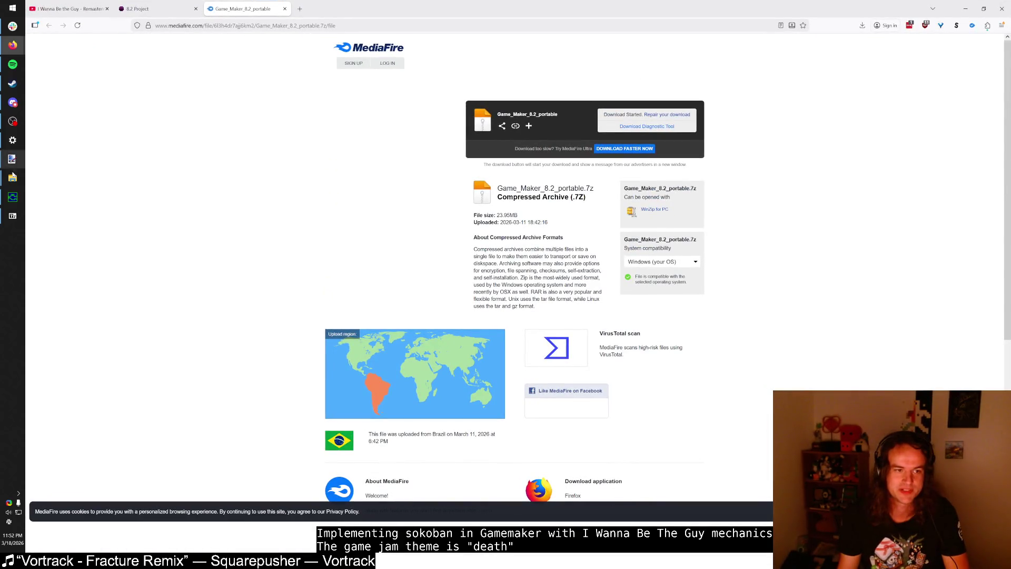
{"action": "mouse_move", "coordinate": [12, 178]}
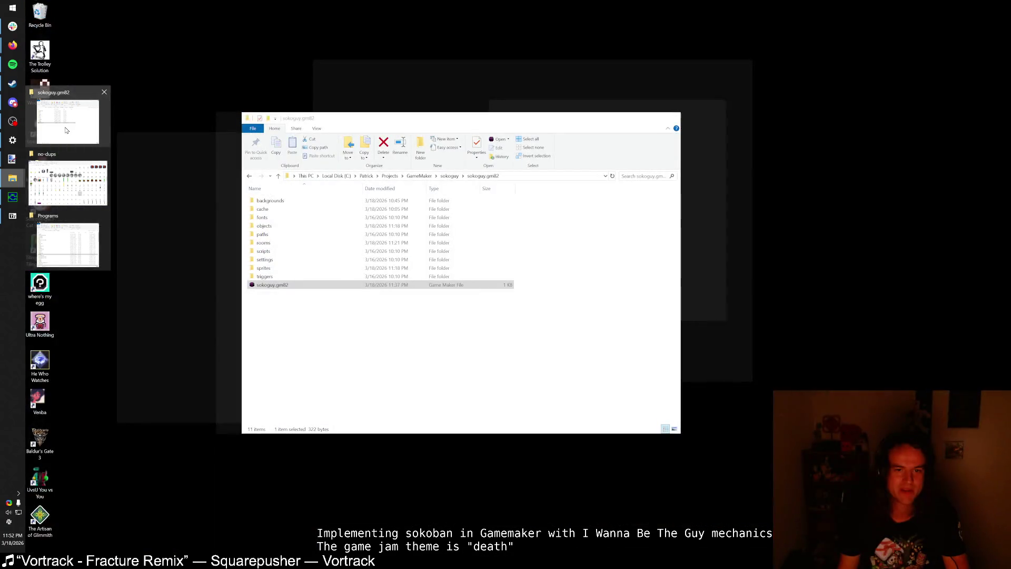
{"action": "left_click", "coordinate": [65, 130]}
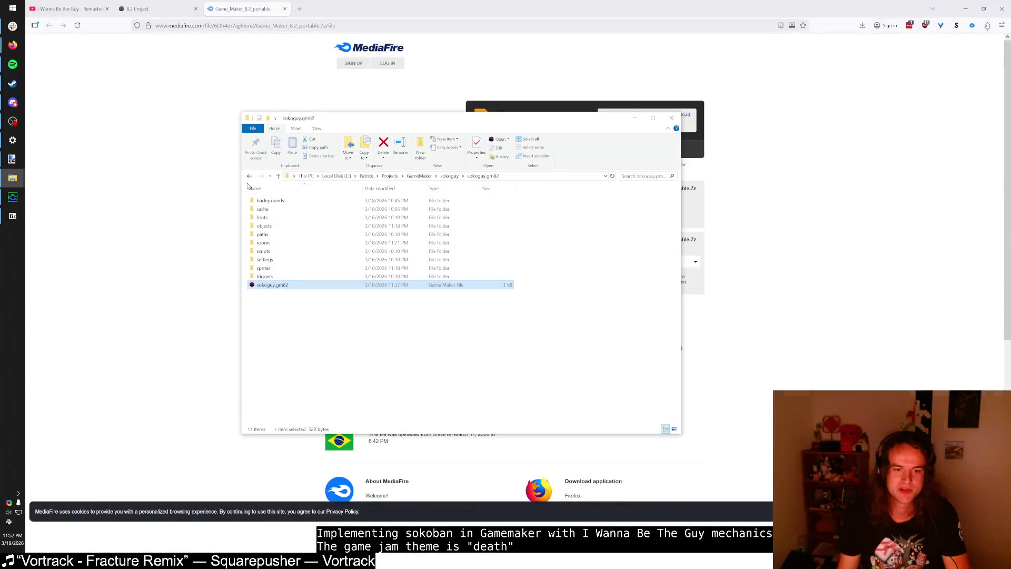
{"action": "double_click", "coordinate": [367, 285]}
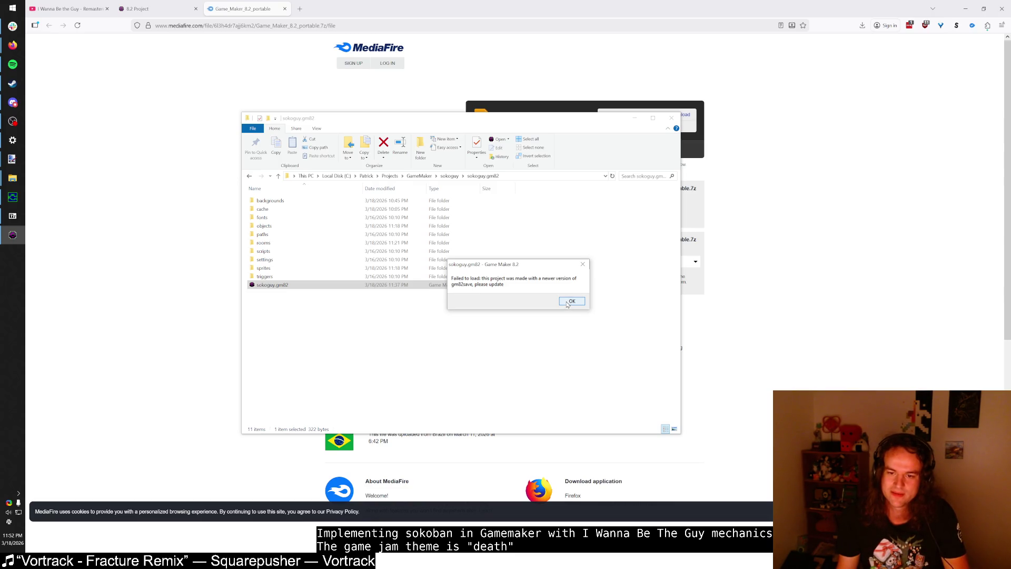
{"action": "left_click", "coordinate": [569, 302]}
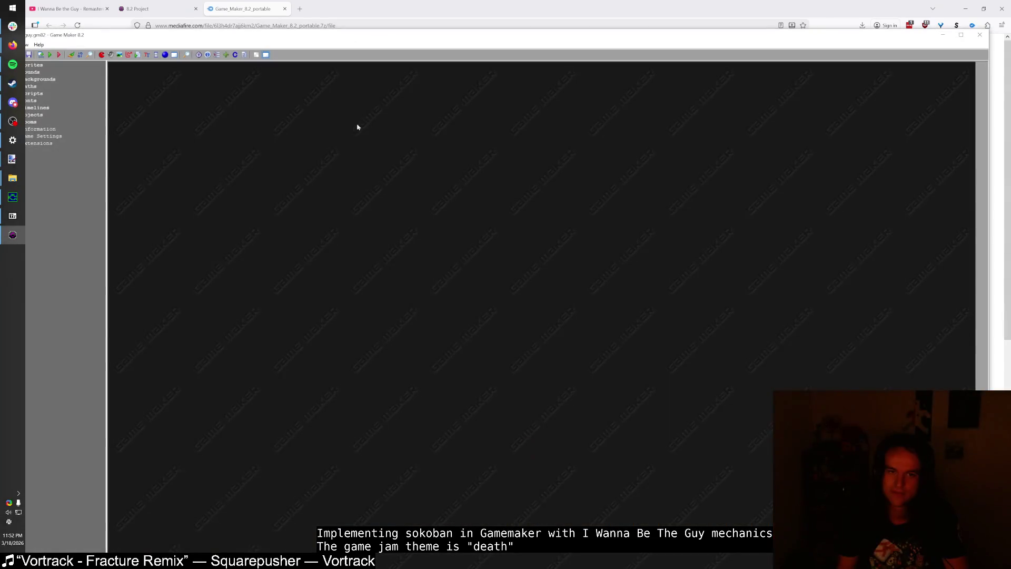
{"action": "left_click_drag", "start_coordinate": [602, 42], "coordinate": [474, 62]}
{"action": "left_click", "coordinate": [772, 67]}
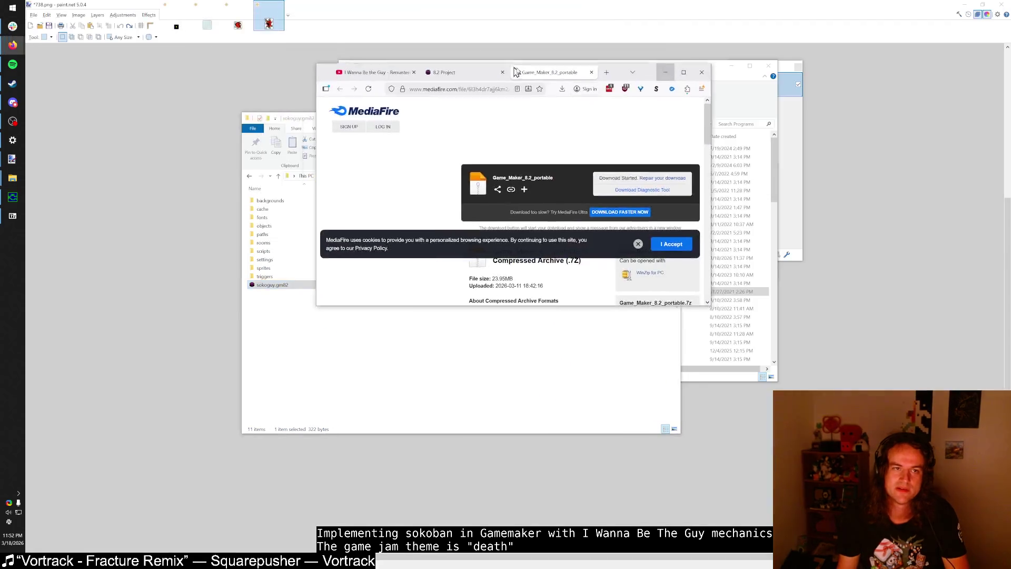
Step: Open the Recycle Bin, then view the 8.2 Project site's Links section in Firefox
{"action": "key", "text": "alt+Tab"}
{"action": "double_click", "coordinate": [39, 14]}
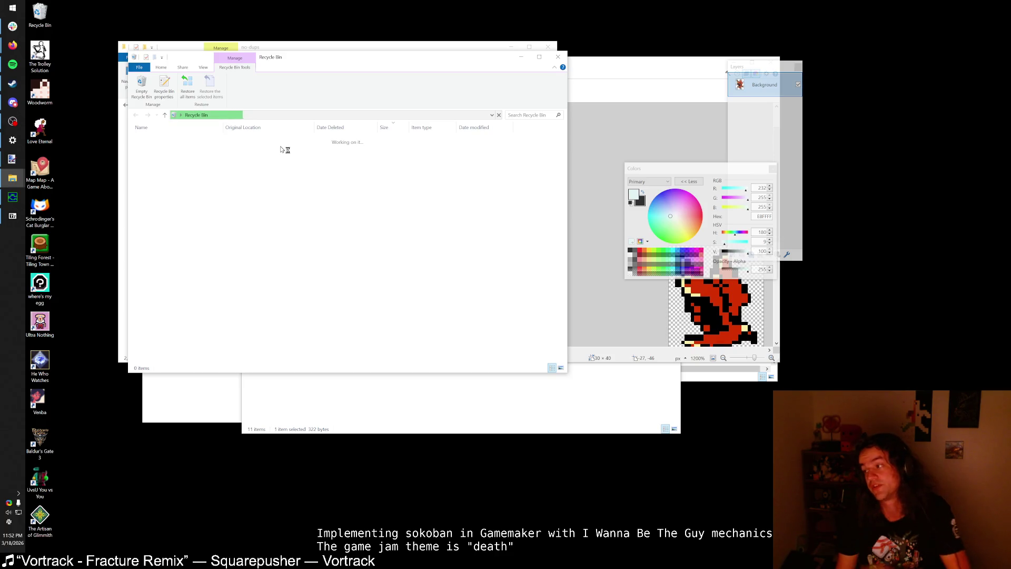
{"action": "key", "text": "alt+Tab"}
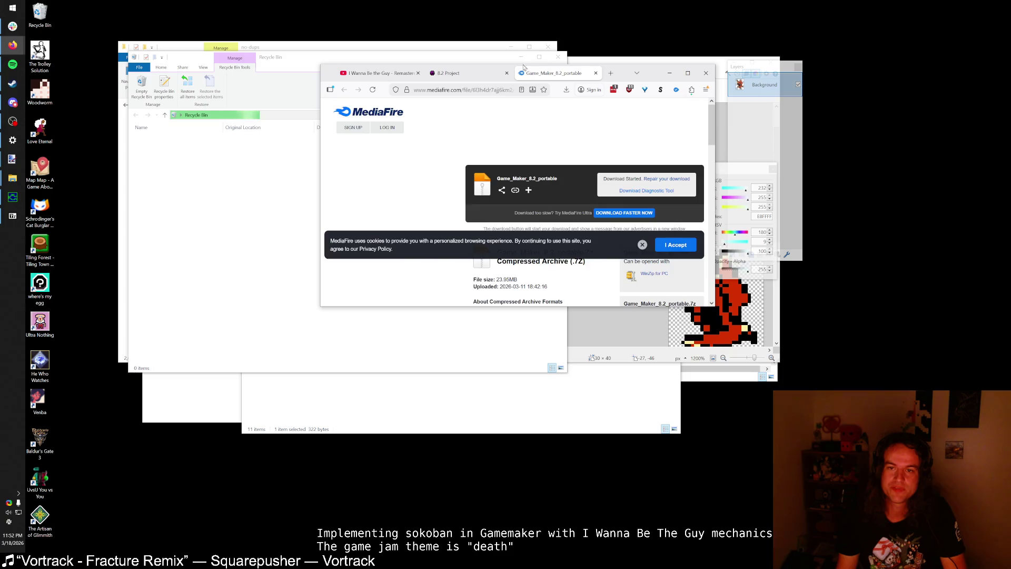
{"action": "key", "text": "ctrl+shift+Tab"}
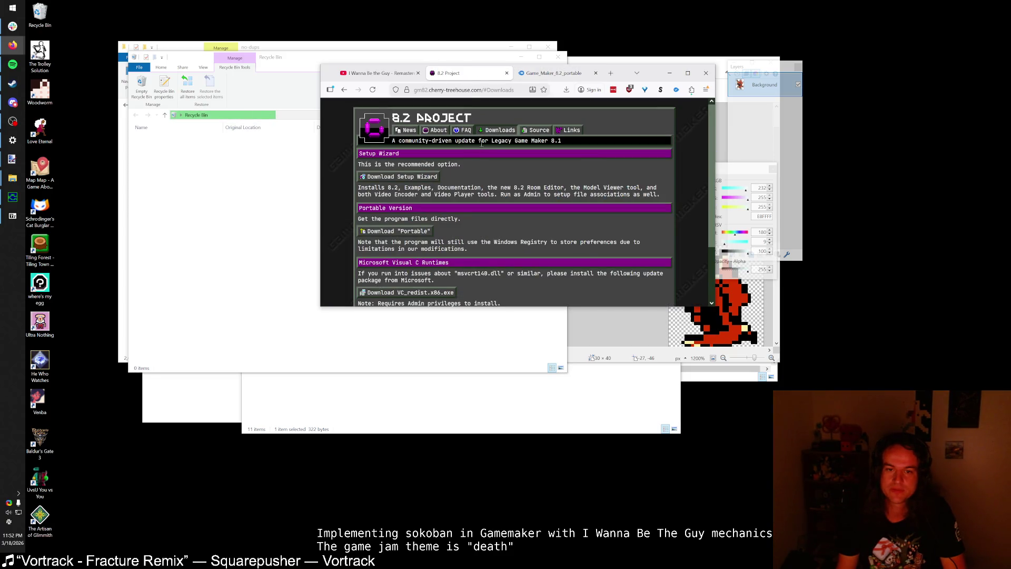
{"action": "left_click", "coordinate": [566, 134]}
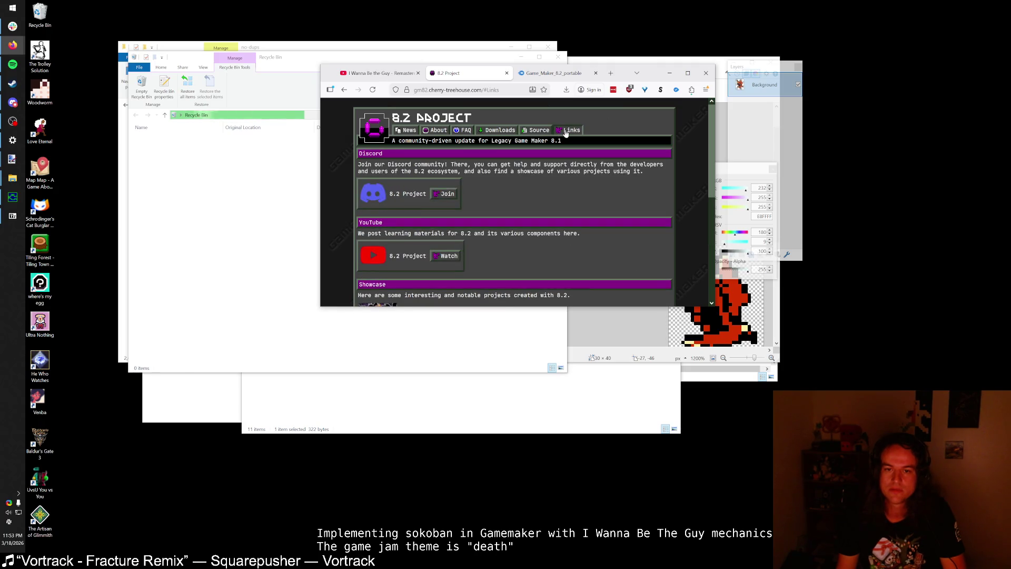
{"action": "scroll", "coordinate": [531, 167], "scroll_direction": "down", "scroll_amount": 3}
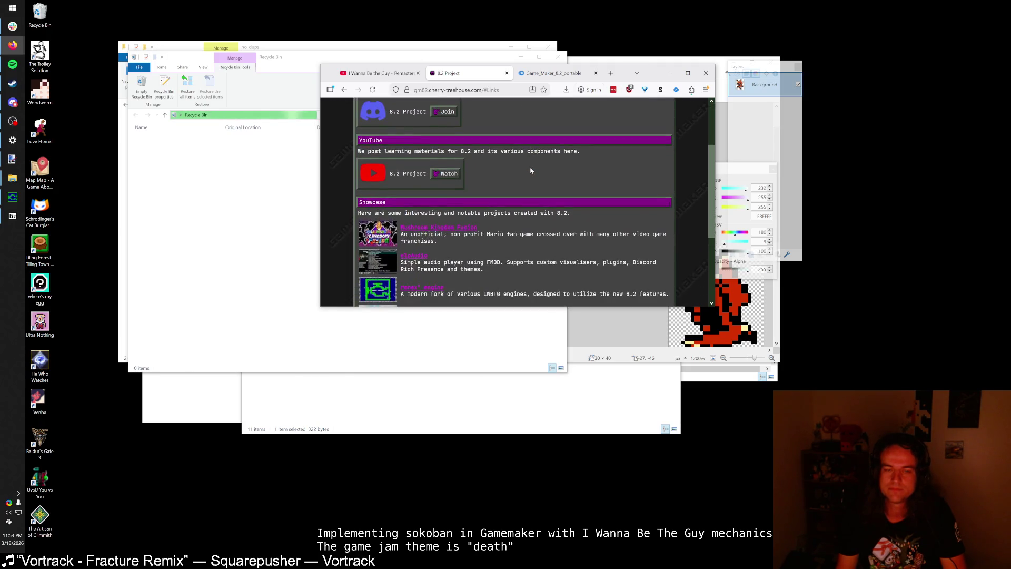
{"action": "scroll", "coordinate": [533, 164], "scroll_direction": "up", "scroll_amount": 3}
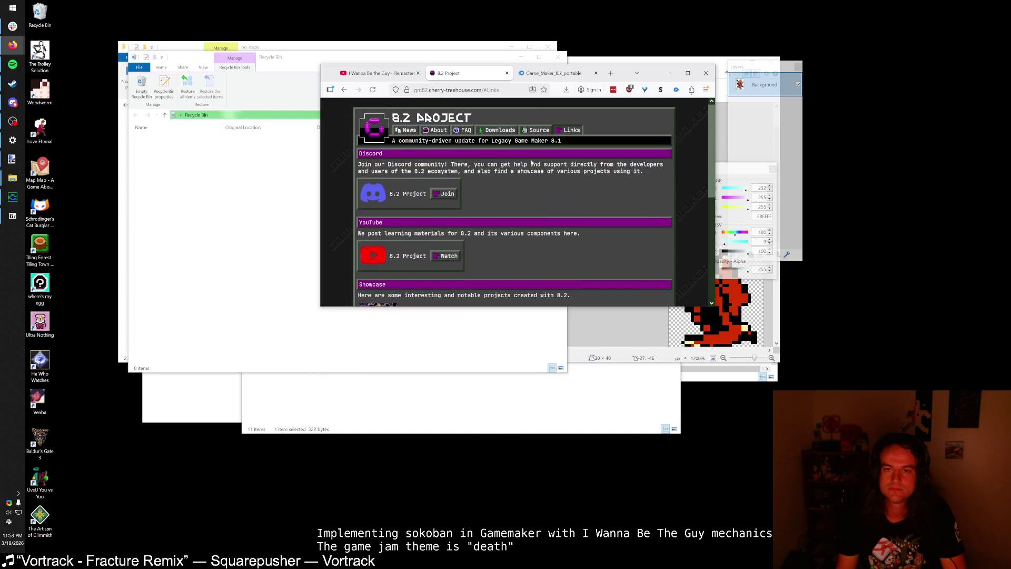
Step: Browse the site's Downloads and About sections, then bring the Recycle Bin window forward
{"action": "left_click", "coordinate": [492, 134]}
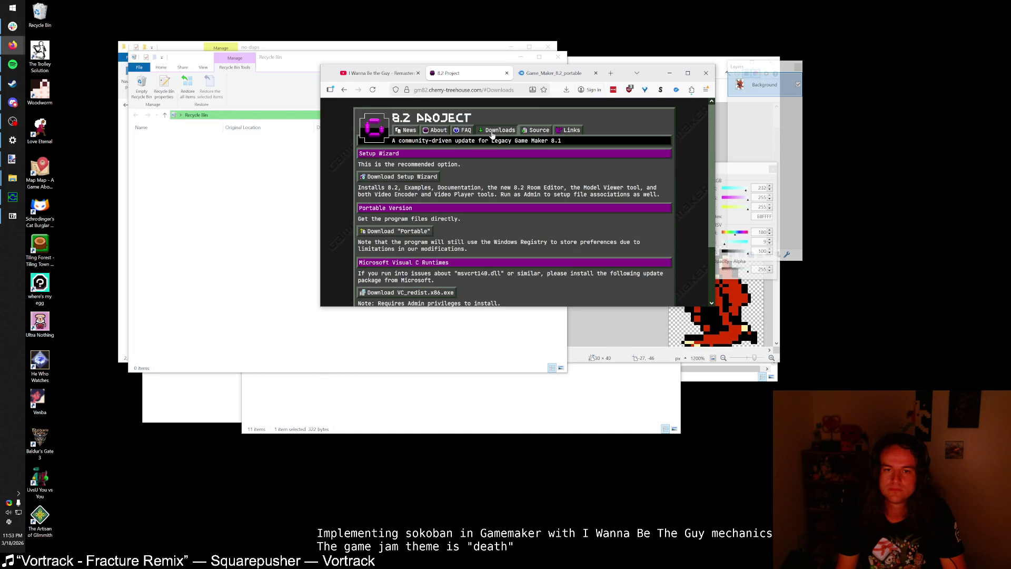
{"action": "scroll", "coordinate": [492, 152], "scroll_direction": "down", "scroll_amount": 3}
{"action": "scroll", "coordinate": [493, 157], "scroll_direction": "up", "scroll_amount": 3}
{"action": "left_click", "coordinate": [437, 130]}
{"action": "scroll", "coordinate": [469, 170], "scroll_direction": "down", "scroll_amount": 10}
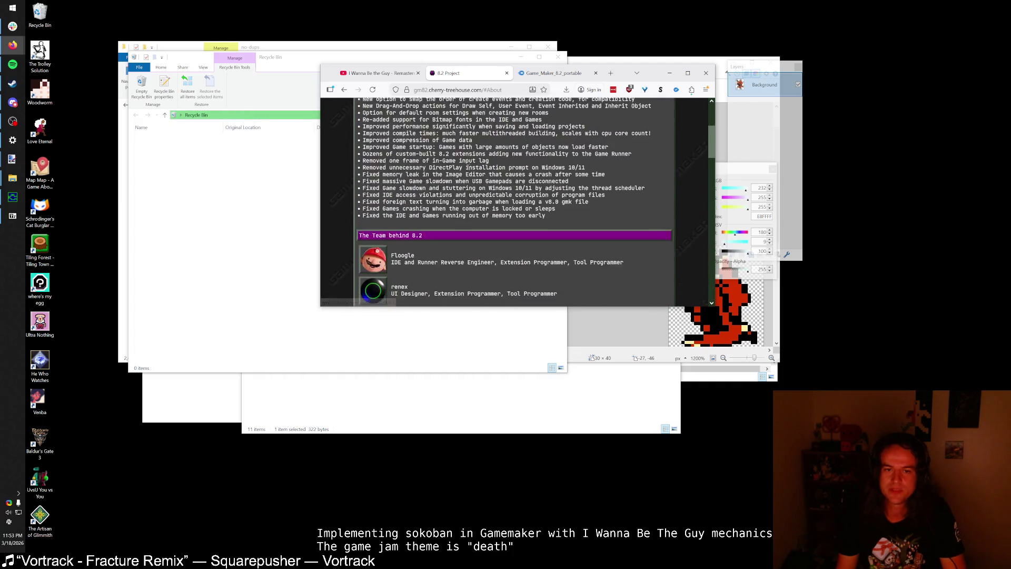
{"action": "scroll", "coordinate": [469, 170], "scroll_direction": "up", "scroll_amount": 8}
{"action": "left_click", "coordinate": [480, 133]}
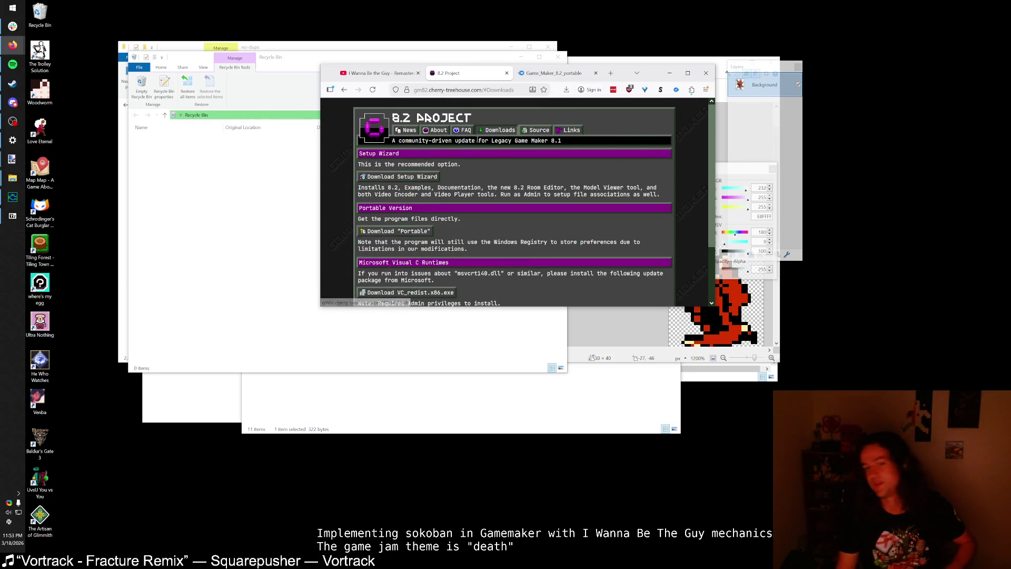
{"action": "left_click", "coordinate": [325, 63]}
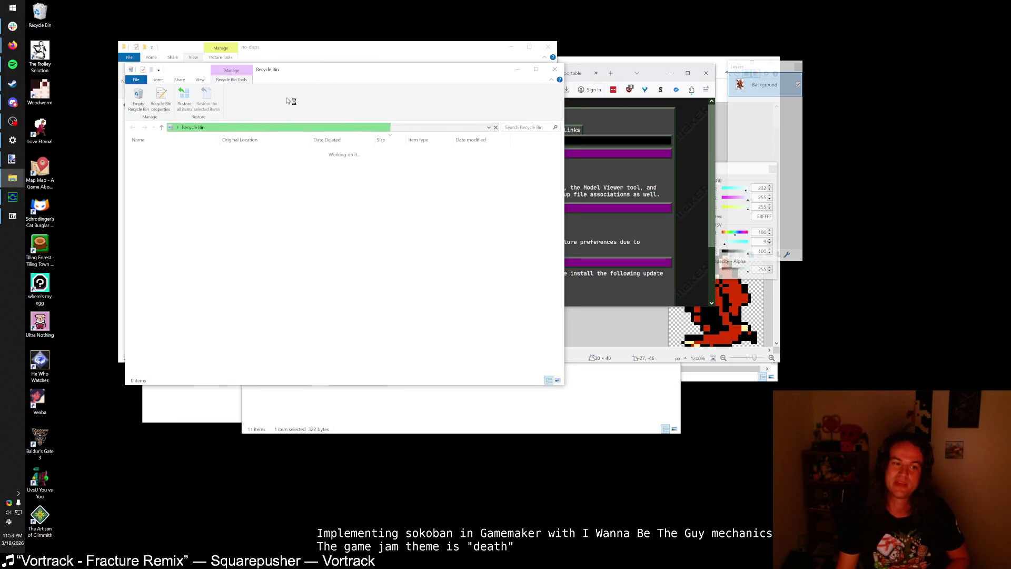
Step: Minimise the renex engine game window and close the empty Recycle Bin window
{"action": "left_click", "coordinate": [13, 198]}
{"action": "left_click", "coordinate": [18, 204]}
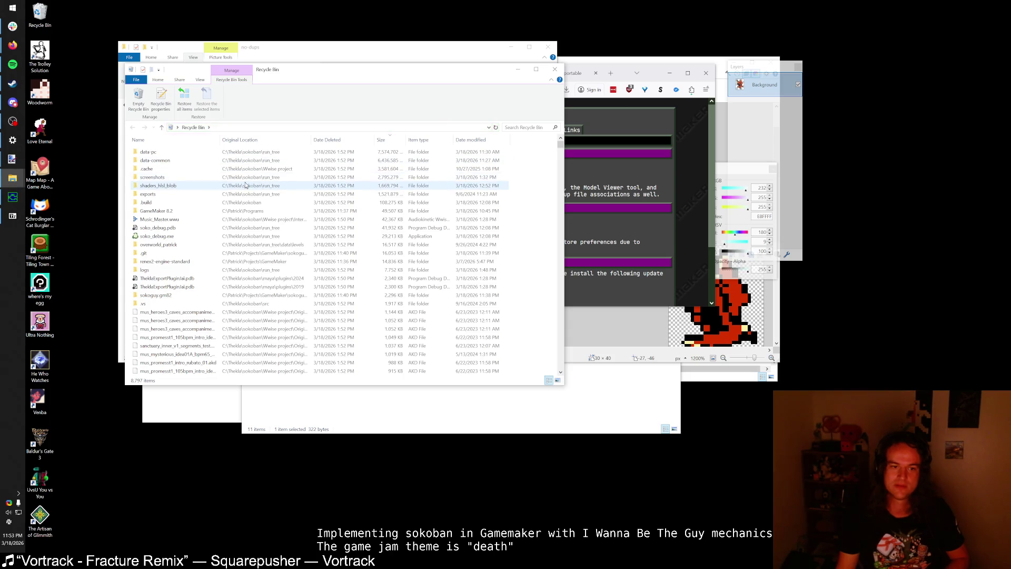
{"action": "scroll", "coordinate": [241, 217], "scroll_direction": "down", "scroll_amount": 3}
{"action": "scroll", "coordinate": [246, 211], "scroll_direction": "down", "scroll_amount": 15}
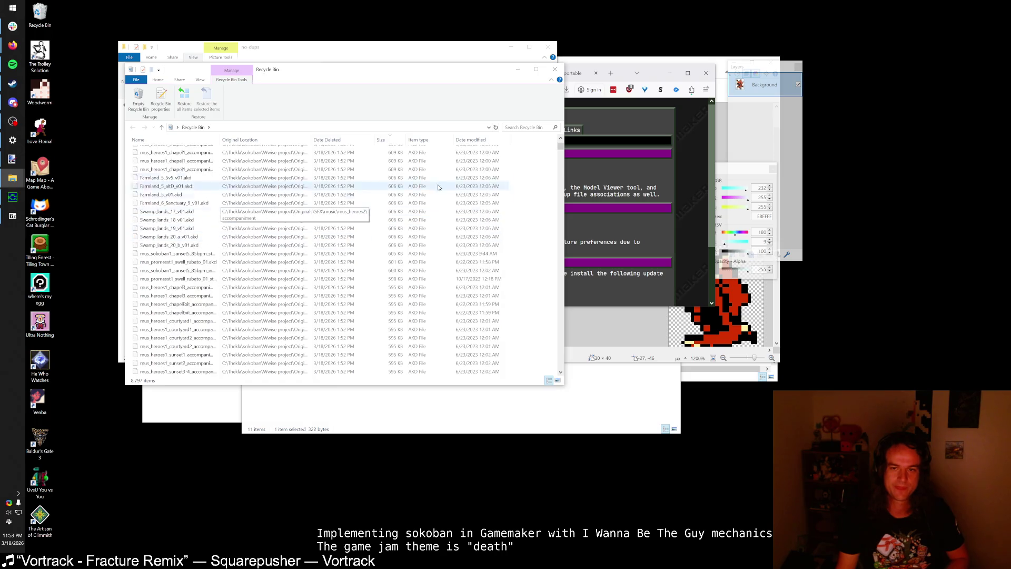
{"action": "left_click_drag", "start_coordinate": [560, 146], "coordinate": [561, 182]}
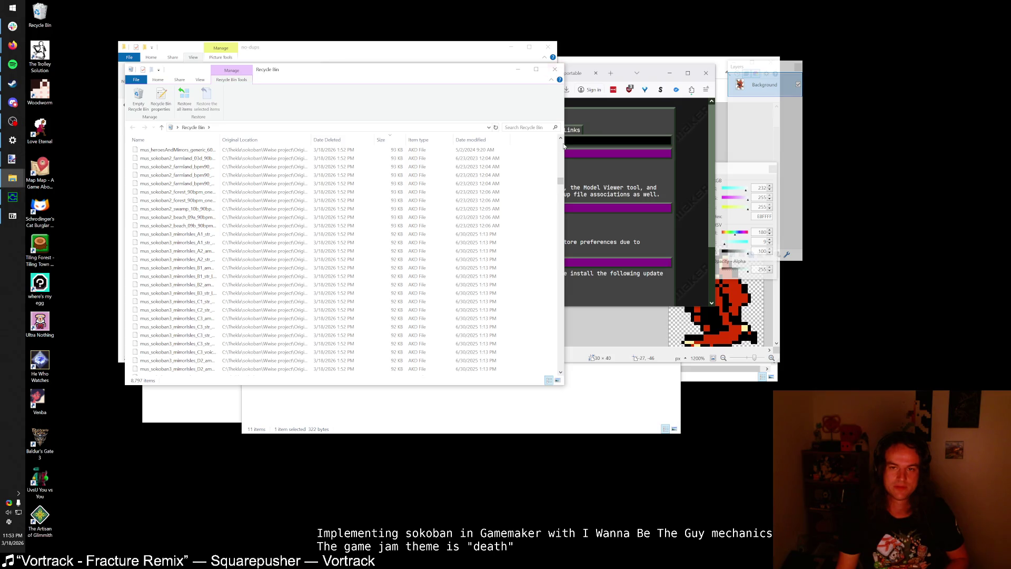
{"action": "left_click_drag", "start_coordinate": [561, 184], "coordinate": [553, 373]}
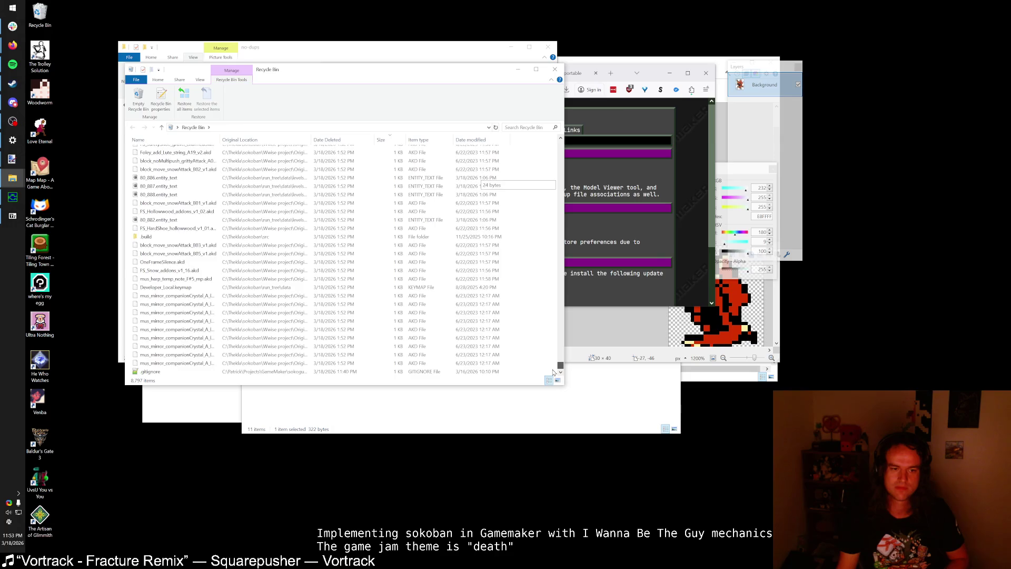
{"action": "left_click", "coordinate": [554, 68]}
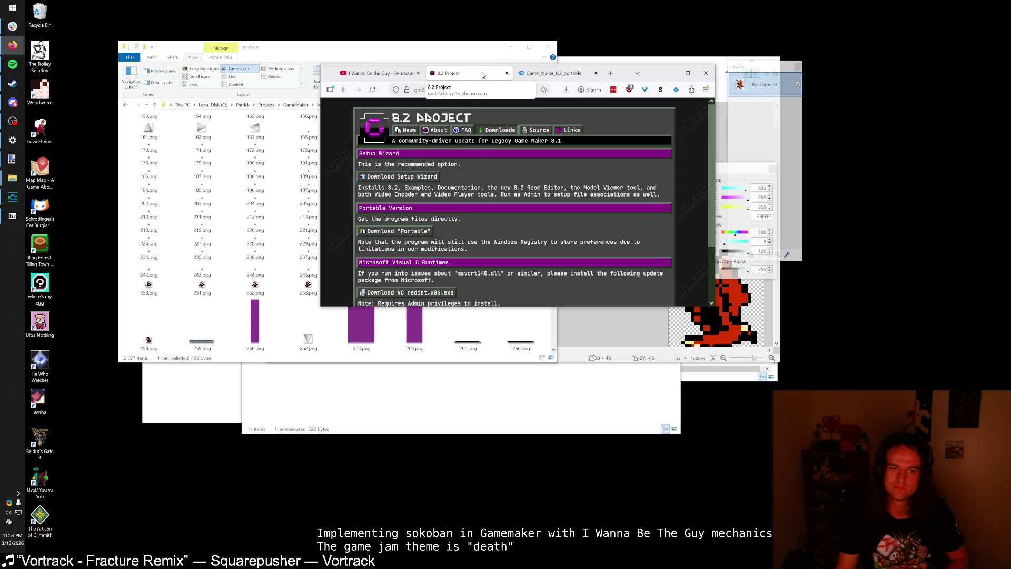
Step: Open sokoguy.gm82 from its folder and dismiss the newer-gm82save 'Failed to load' error
{"action": "left_click", "coordinate": [335, 387]}
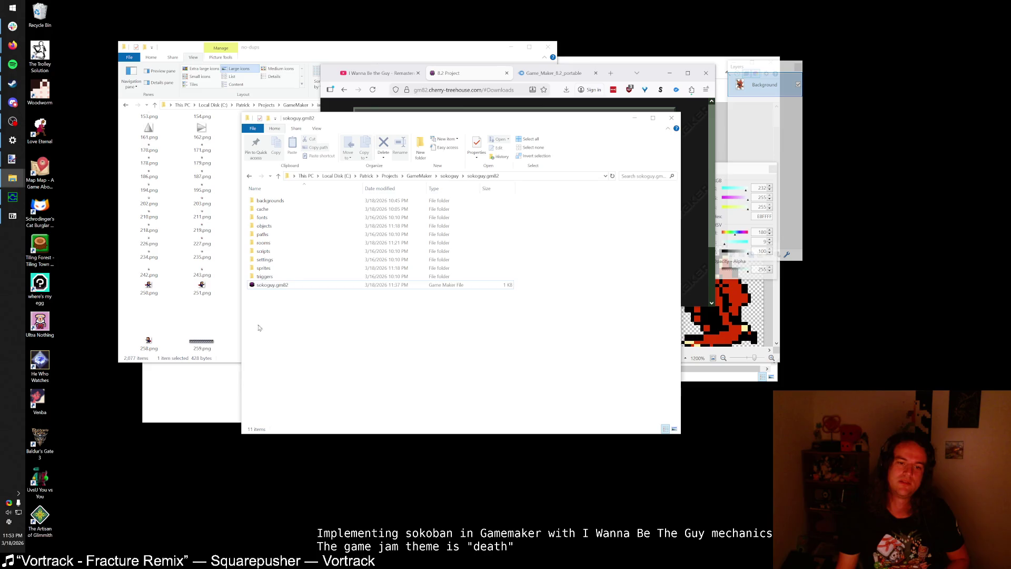
{"action": "double_click", "coordinate": [293, 288]}
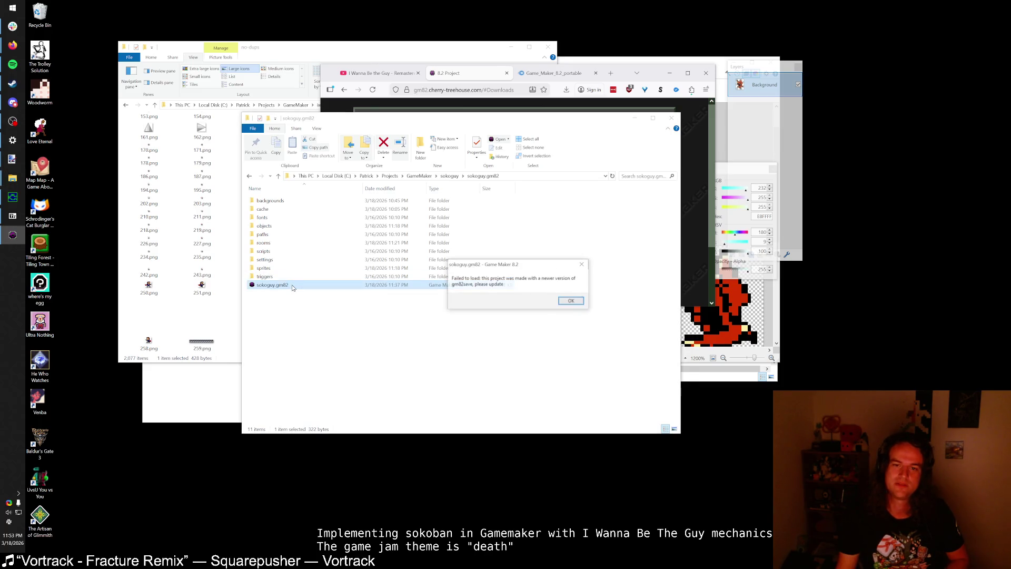
{"action": "mouse_move", "coordinate": [480, 279]}
{"action": "left_mouse_down"}
{"action": "mouse_move", "coordinate": [427, 293]}
{"action": "mouse_move", "coordinate": [444, 320]}
{"action": "mouse_move", "coordinate": [465, 315]}
{"action": "mouse_move", "coordinate": [452, 300]}
{"action": "left_mouse_up"}
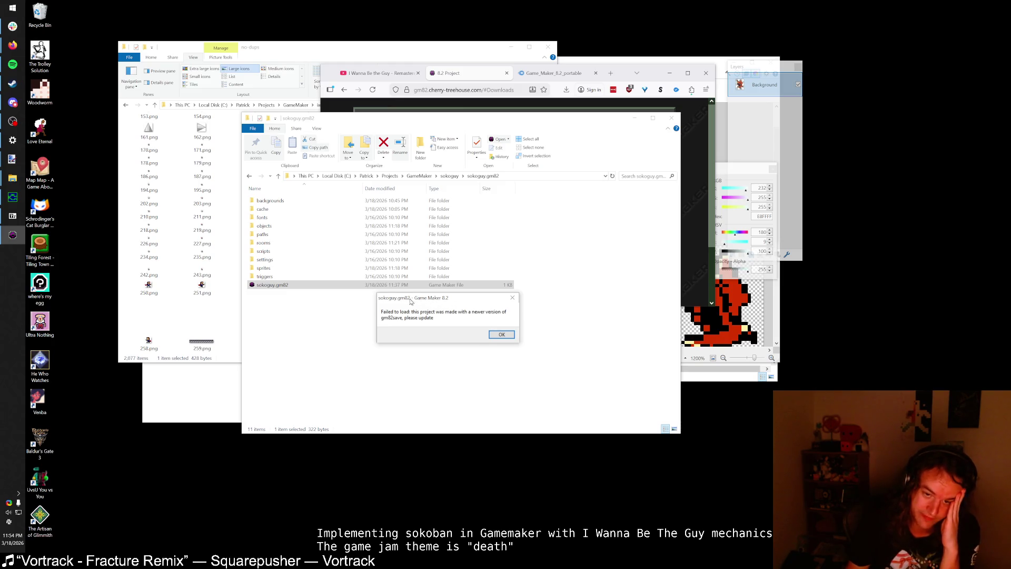
{"action": "left_click_drag", "start_coordinate": [410, 299], "coordinate": [410, 309]}
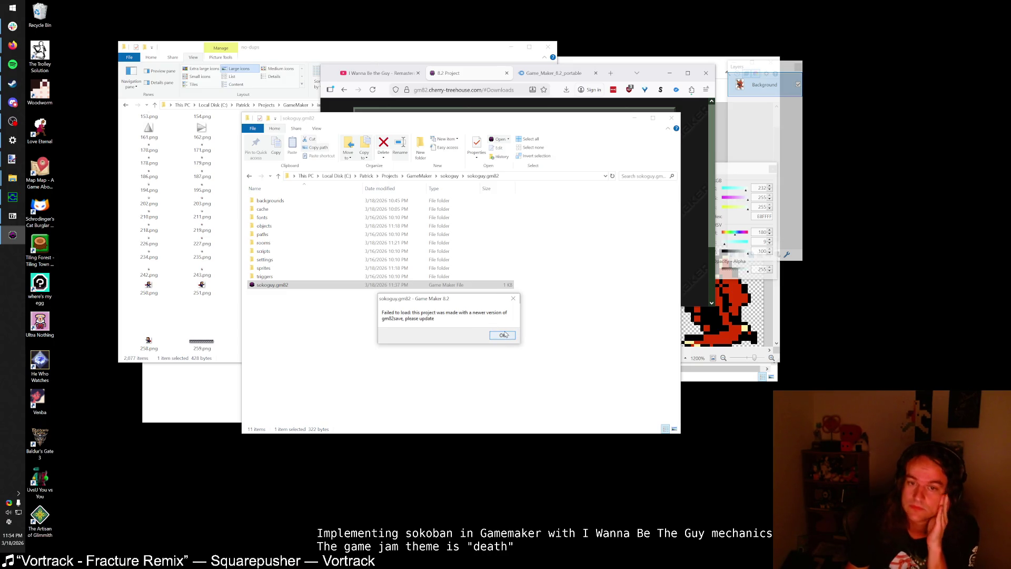
{"action": "left_click", "coordinate": [505, 335]}
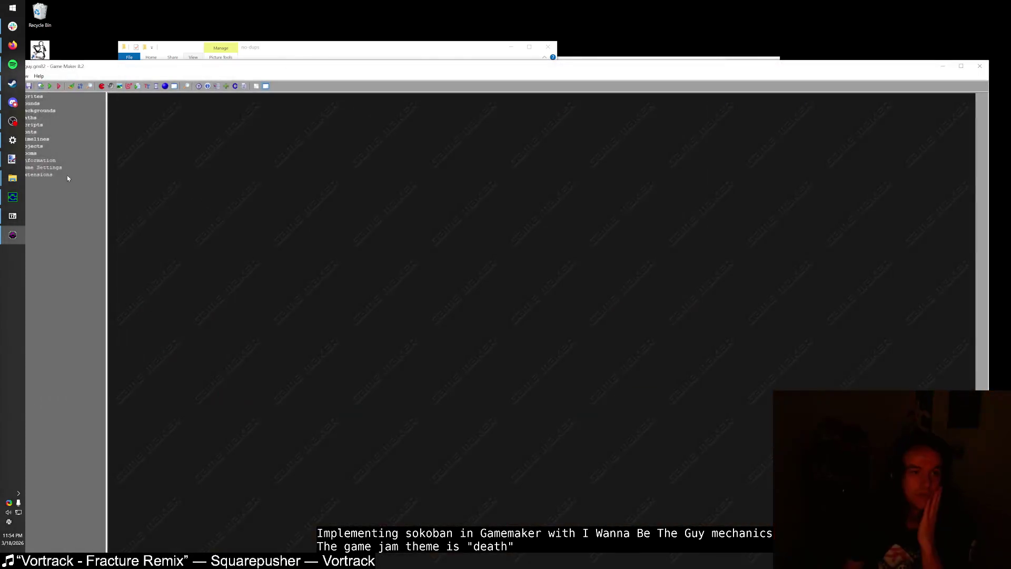
{"action": "left_click", "coordinate": [12, 6]}
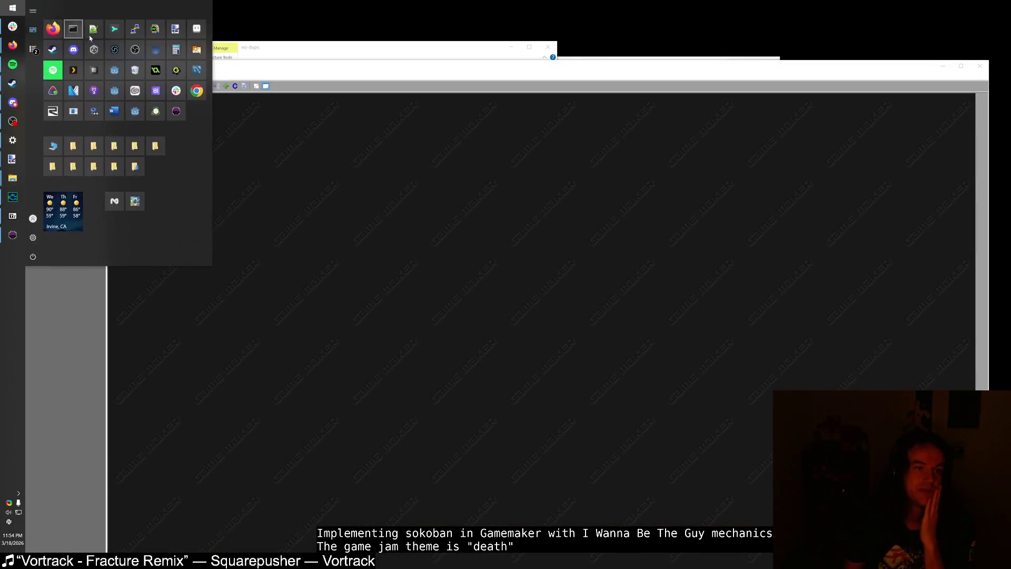
Step: Launch Sublime Merge maximised on the sokoguy repository and view tile_IWBTG.png as an onion skin
{"action": "key", "text": "Escape"}
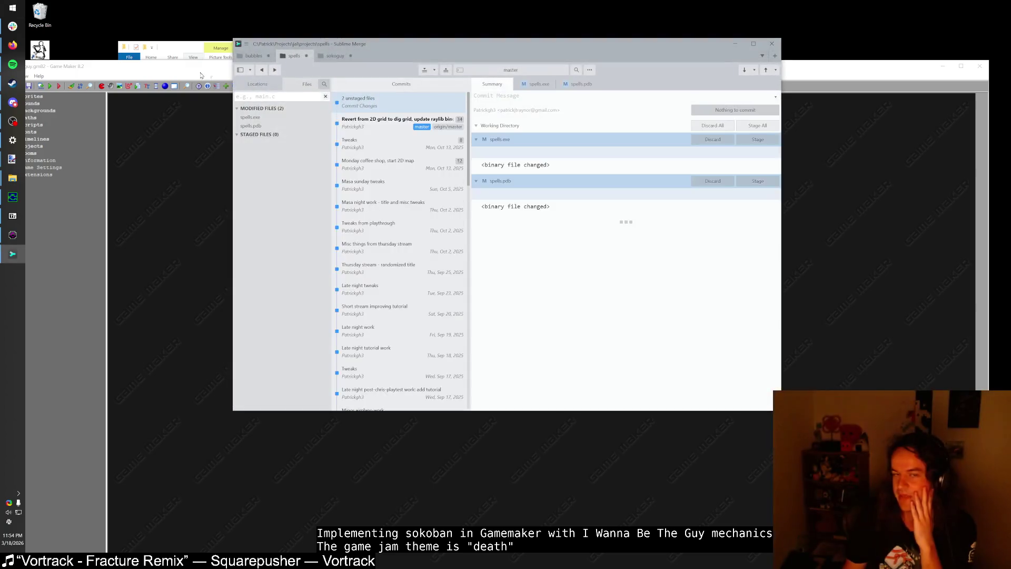
{"action": "double_click", "coordinate": [402, 46]}
{"action": "mouse_move", "coordinate": [347, 9]}
{"action": "left_mouse_down"}
{"action": "mouse_move", "coordinate": [355, 43]}
{"action": "mouse_move", "coordinate": [463, 69]}
{"action": "left_mouse_up"}
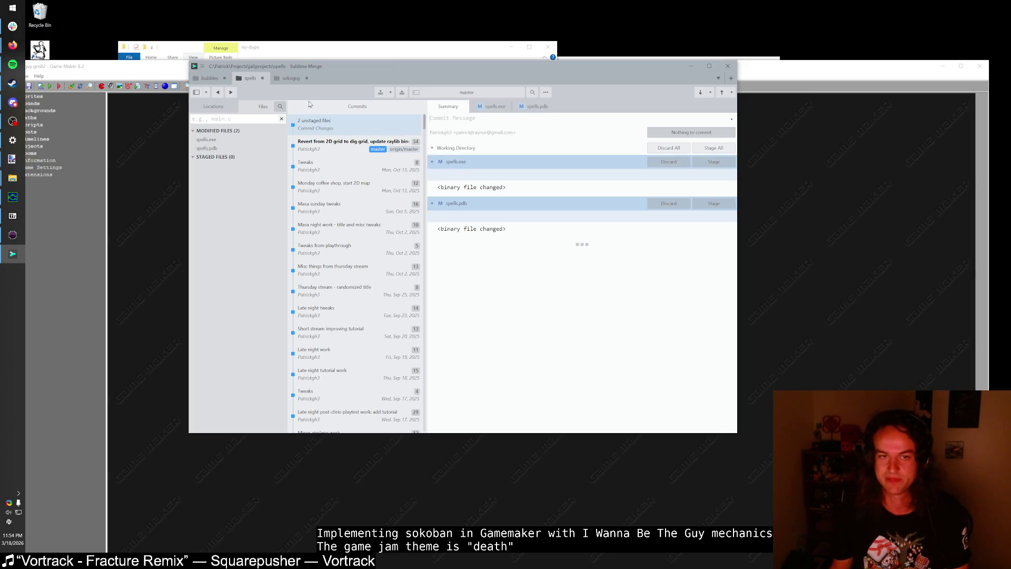
{"action": "left_click", "coordinate": [291, 79]}
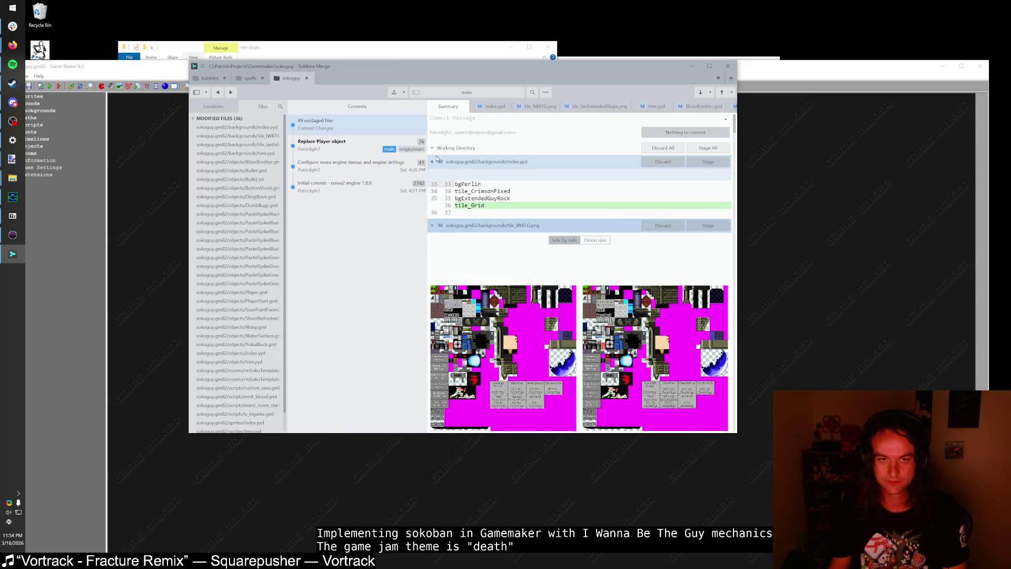
{"action": "left_click", "coordinate": [553, 226]}
{"action": "left_click", "coordinate": [563, 240]}
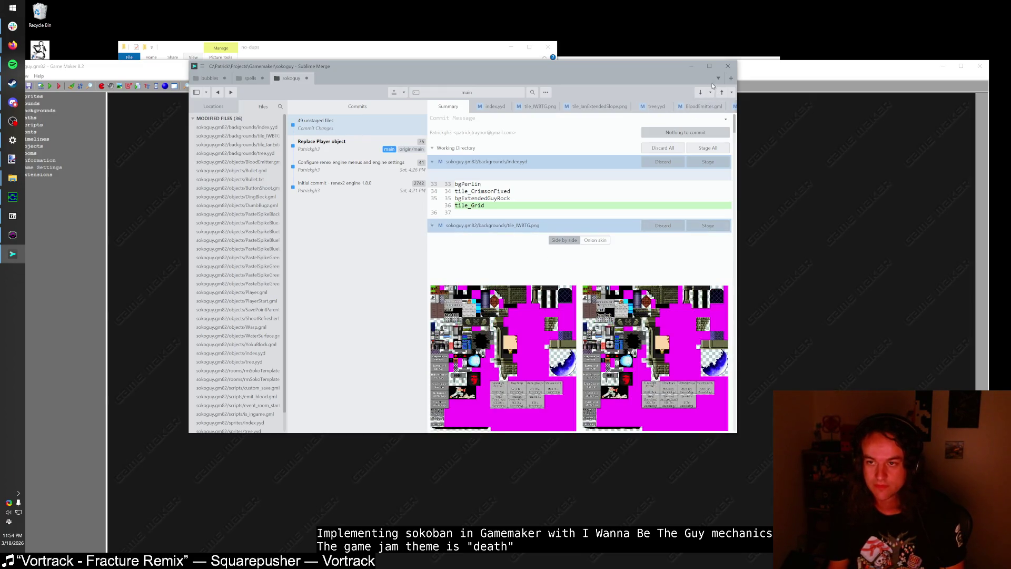
{"action": "key", "text": "super+Up"}
{"action": "left_click", "coordinate": [642, 177]}
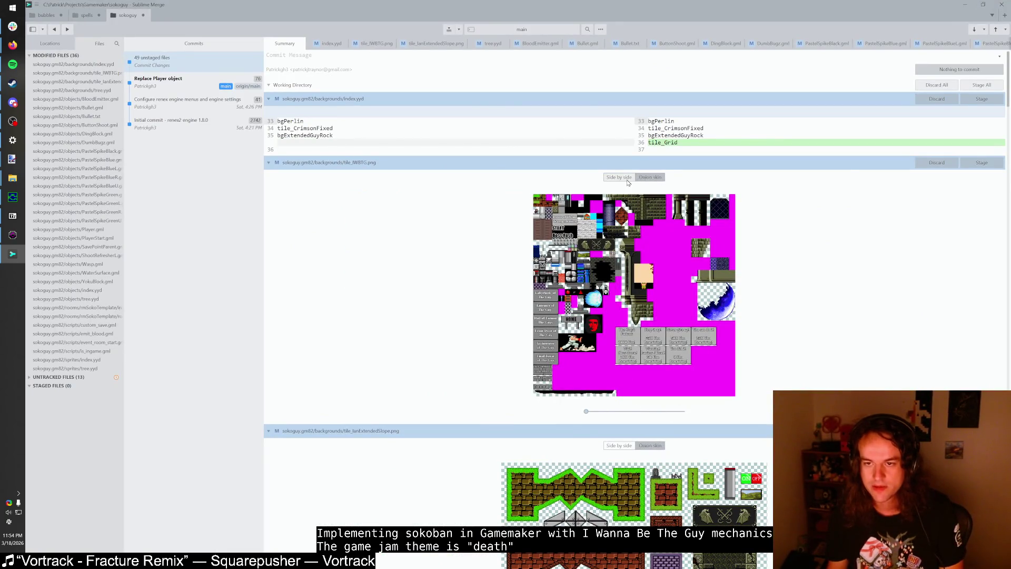
Step: Discard the tile_IWBTG.png and tile_lanExtendedSlope.png image changes, then collapse all file diffs
{"action": "left_click", "coordinate": [622, 178]}
{"action": "left_click", "coordinate": [929, 161]}
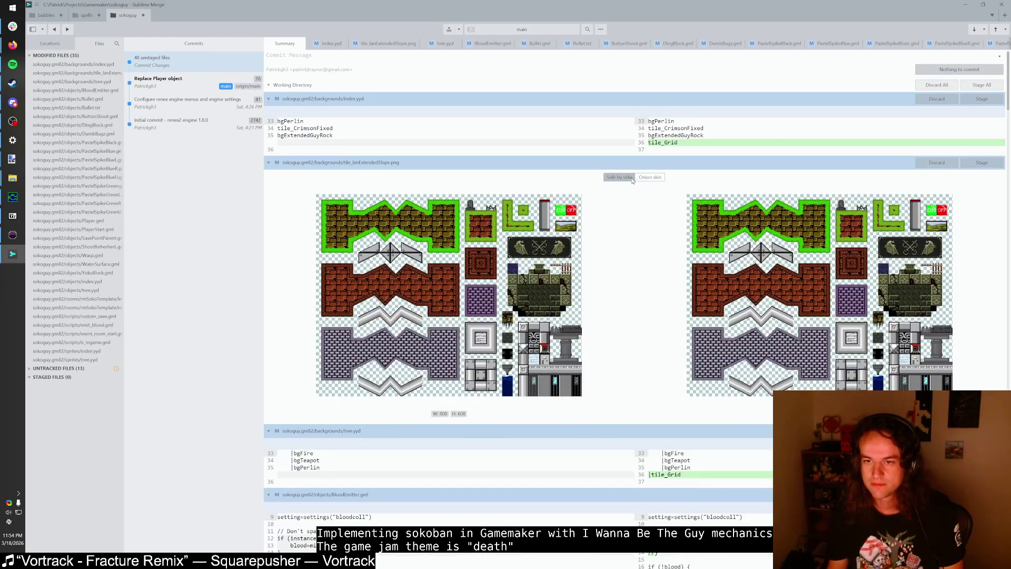
{"action": "left_click", "coordinate": [650, 178]}
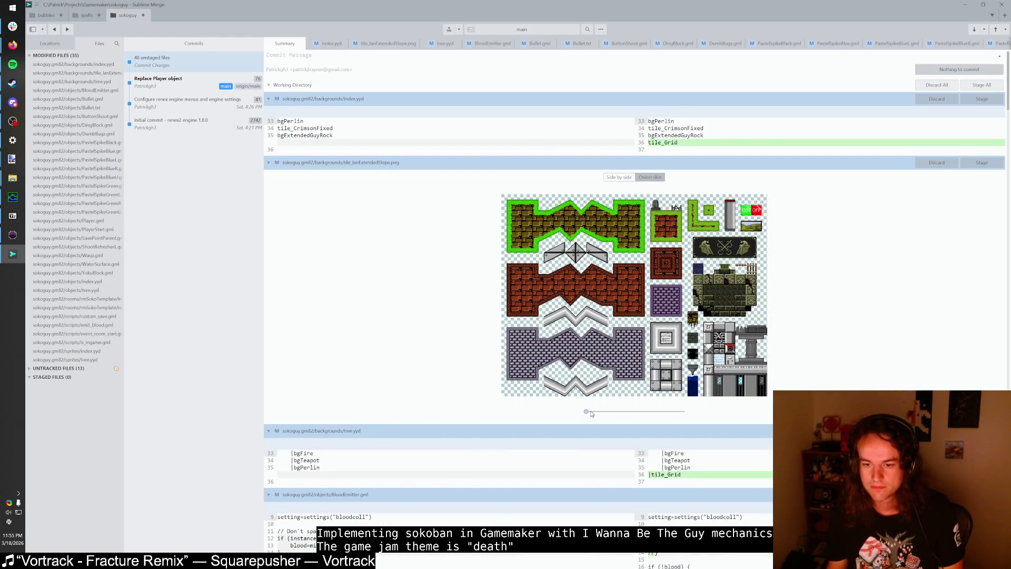
{"action": "left_click", "coordinate": [933, 163]}
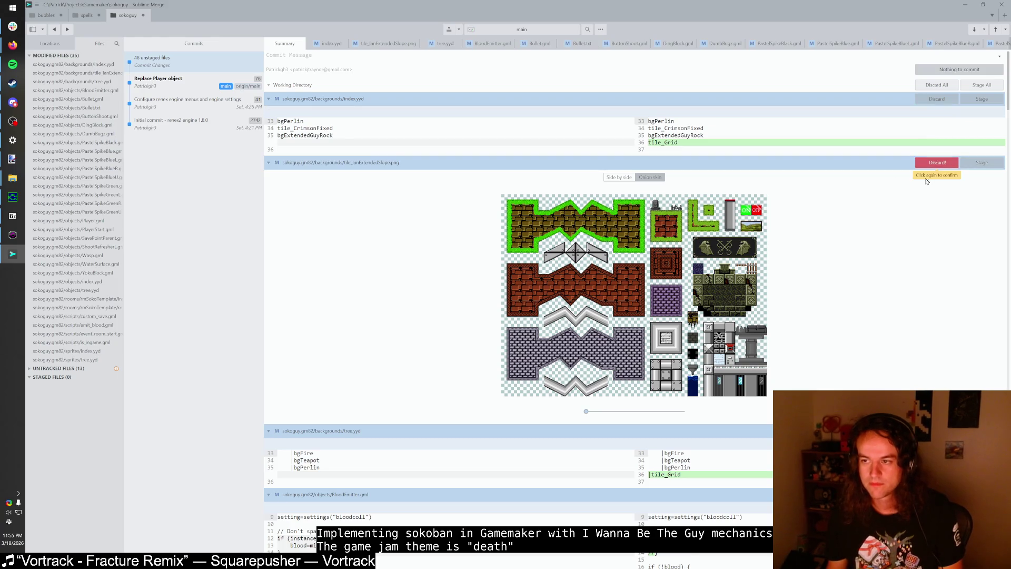
{"action": "left_click", "coordinate": [931, 164]}
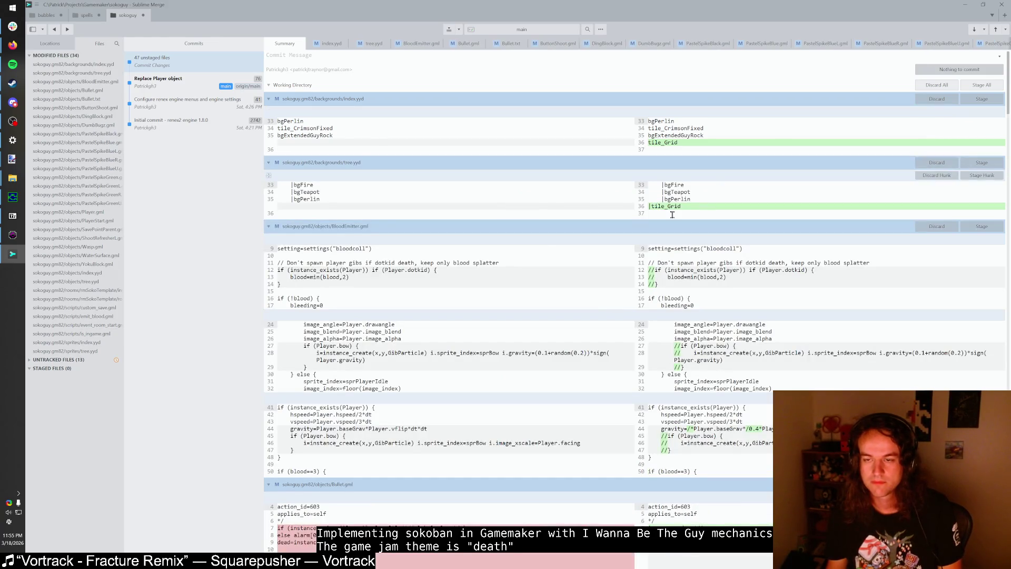
{"action": "left_click", "coordinate": [292, 84]}
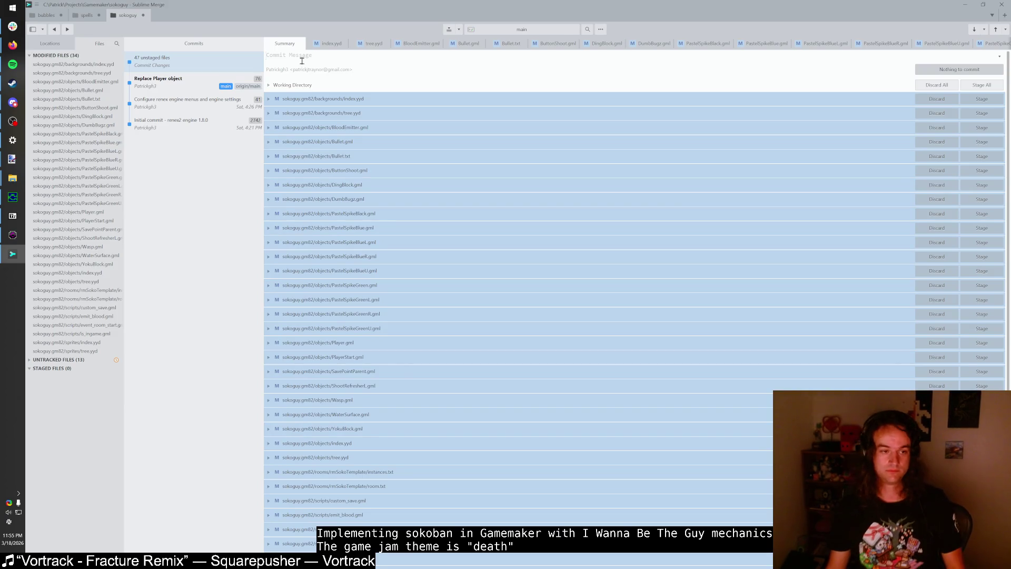
Step: Stage and commit the 34 files as 'Wednesday night stream - begin sokoban logic', then push
{"action": "type", "text": "WBegin sokoban logic"}
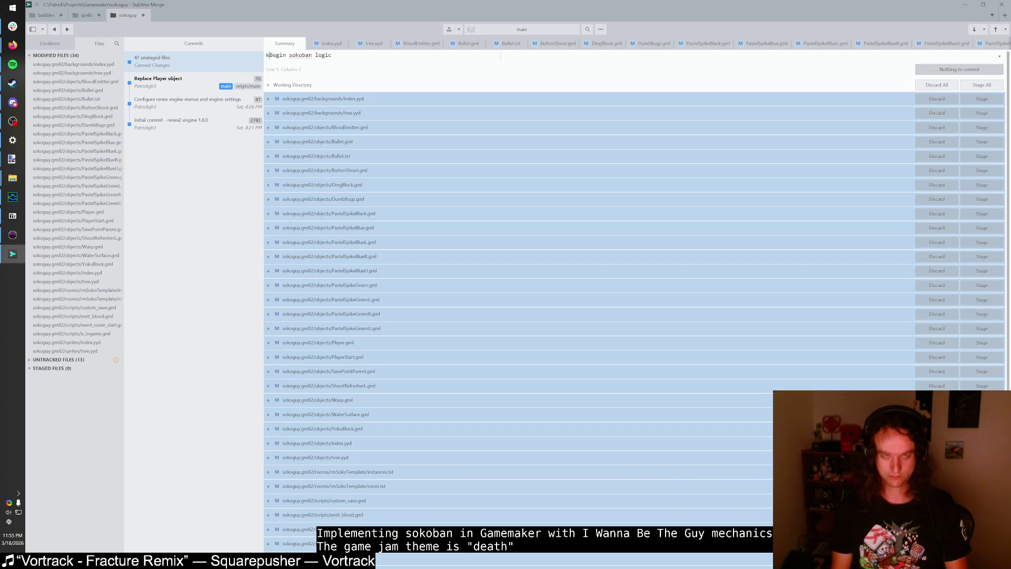
{"action": "type", "text": "night stream - b"}
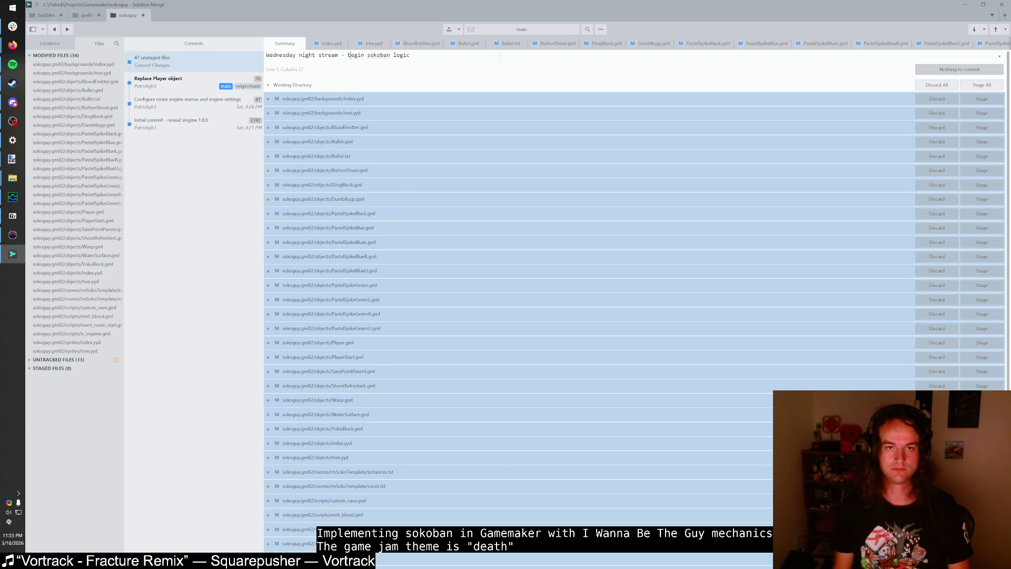
{"action": "scroll", "coordinate": [371, 210], "scroll_direction": "down", "scroll_amount": 3}
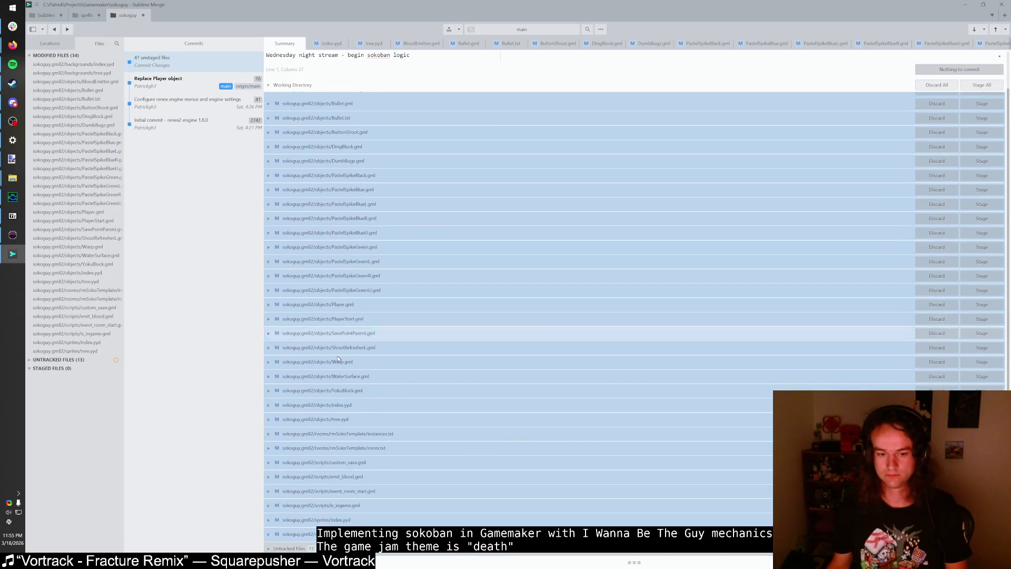
{"action": "scroll", "coordinate": [527, 316], "scroll_direction": "up", "scroll_amount": 3}
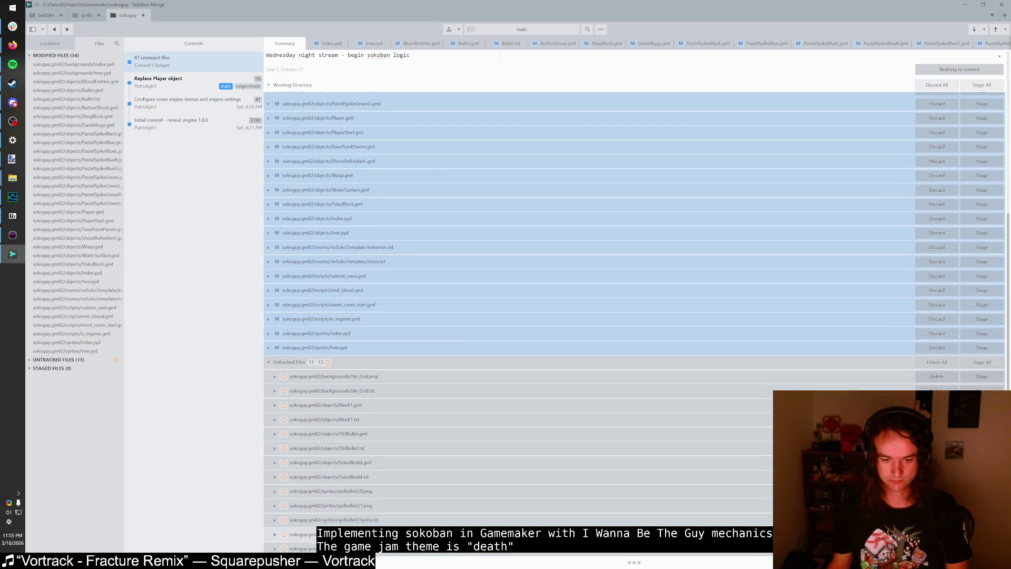
{"action": "left_click", "coordinate": [981, 85]}
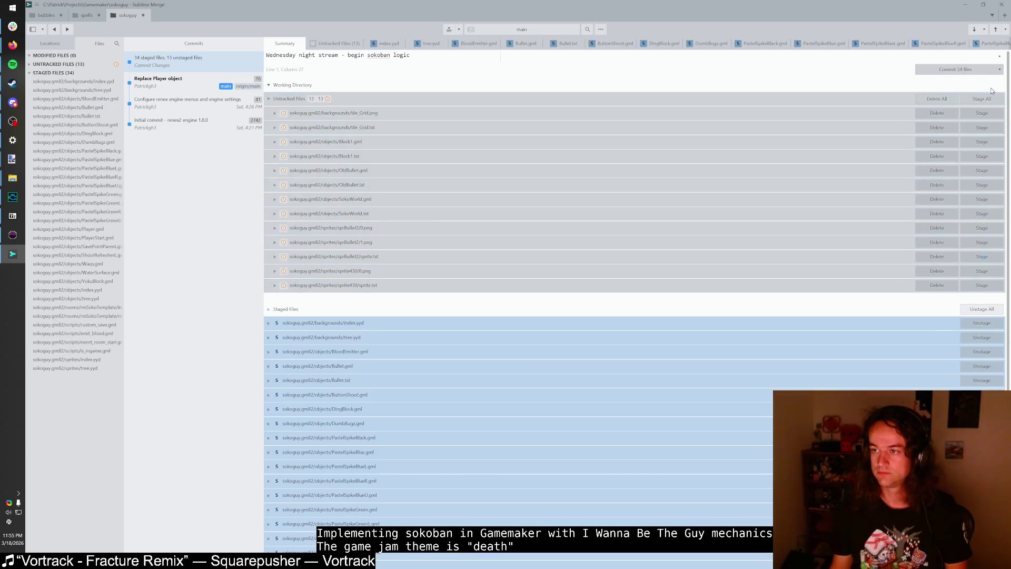
{"action": "left_click", "coordinate": [983, 69]}
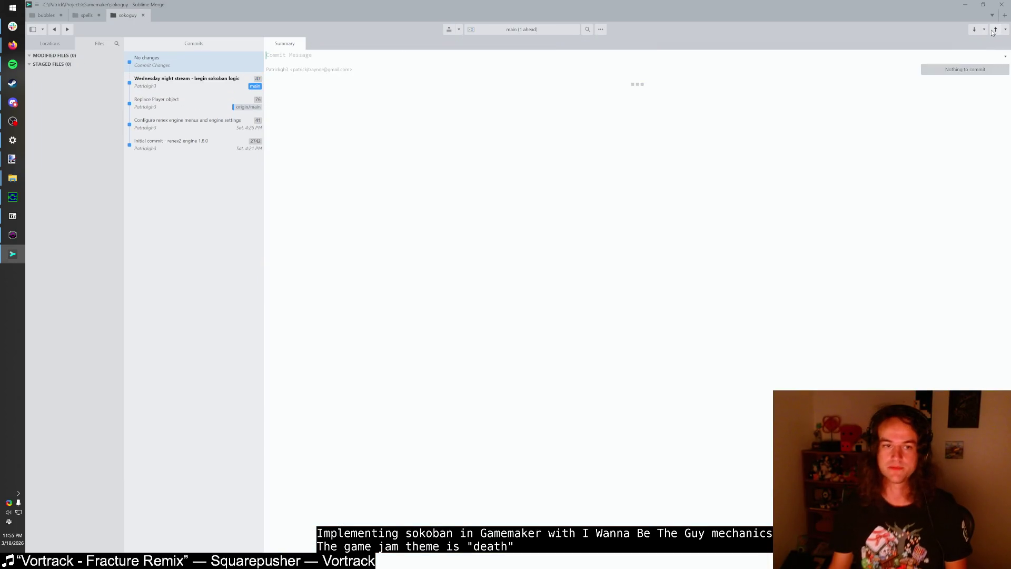
{"action": "left_click", "coordinate": [993, 32]}
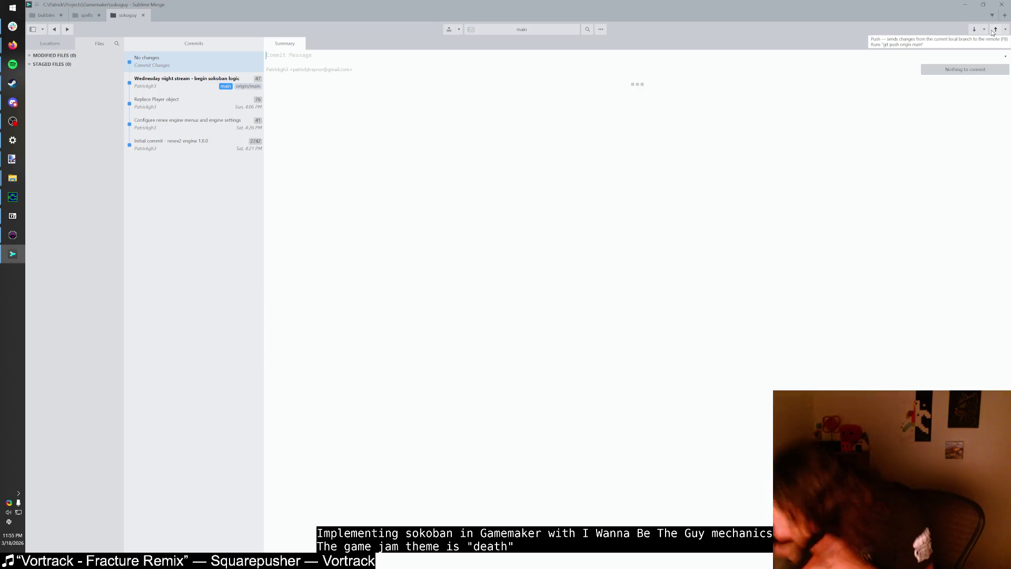
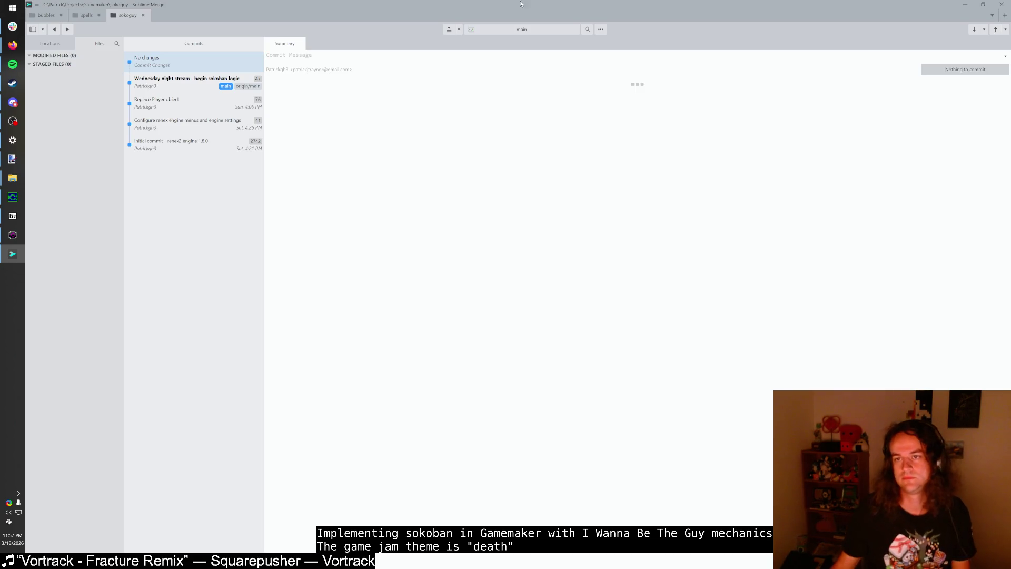
Step: Restore down the Sublime Merge window and close the Game Maker 8.2 editor
{"action": "left_click", "coordinate": [983, 4]}
{"action": "left_click", "coordinate": [670, 97]}
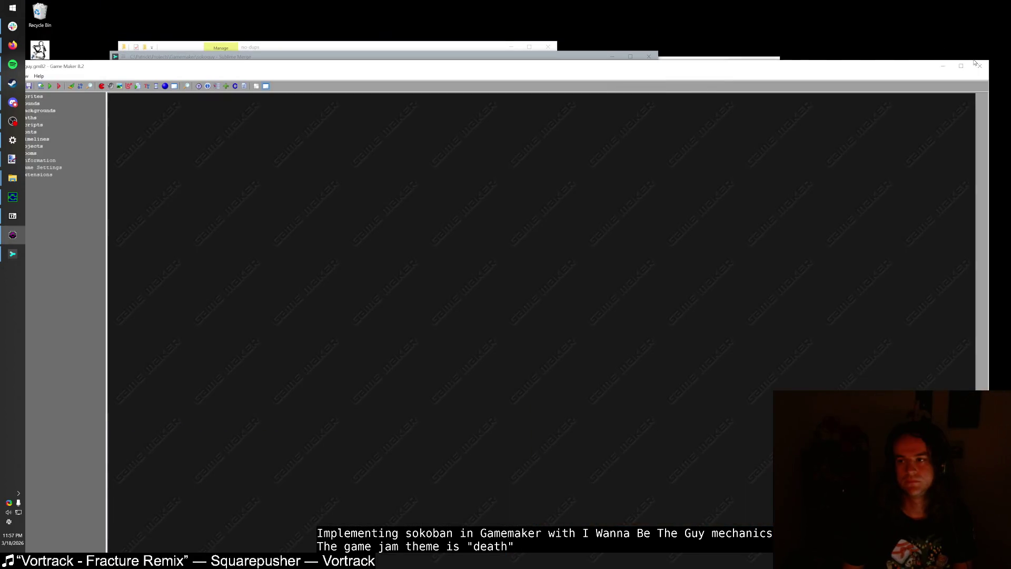
{"action": "left_click", "coordinate": [980, 66]}
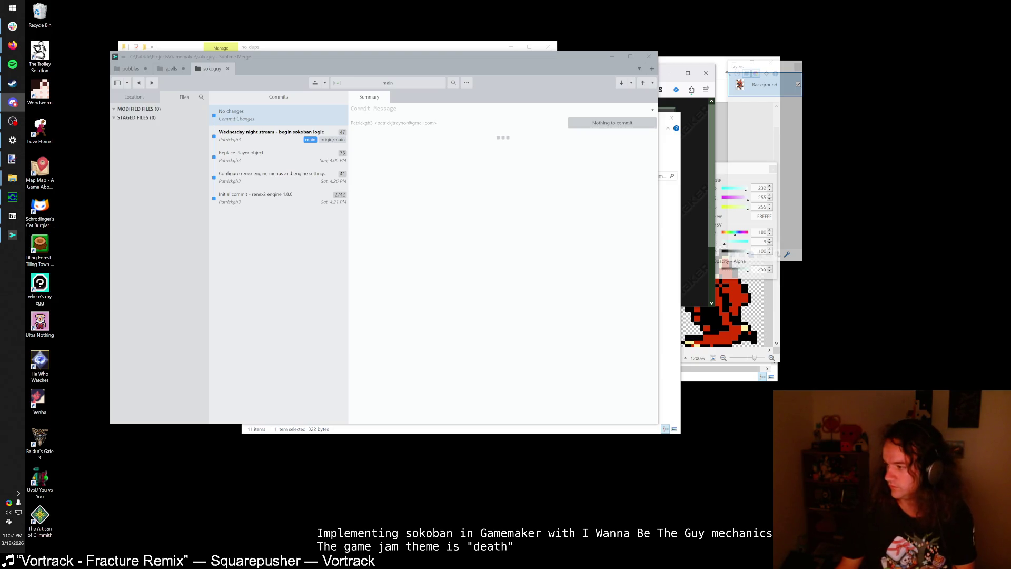
Step: Open Game_Maker_8.2_portable.zip from Firefox's downloads in 7-Zip, then switch to File Explorer
{"action": "left_click", "coordinate": [13, 45]}
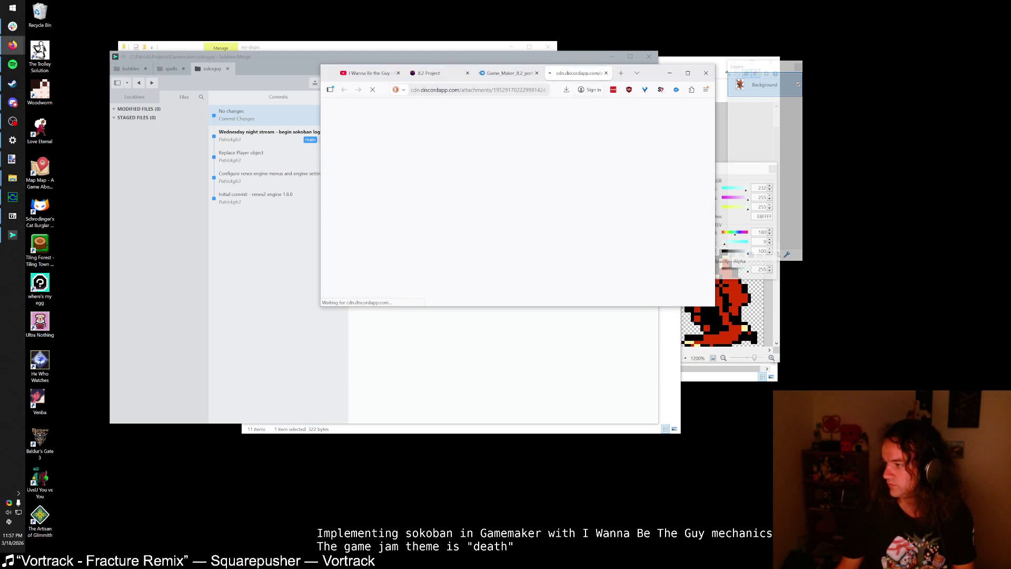
{"action": "left_click", "coordinate": [566, 90]}
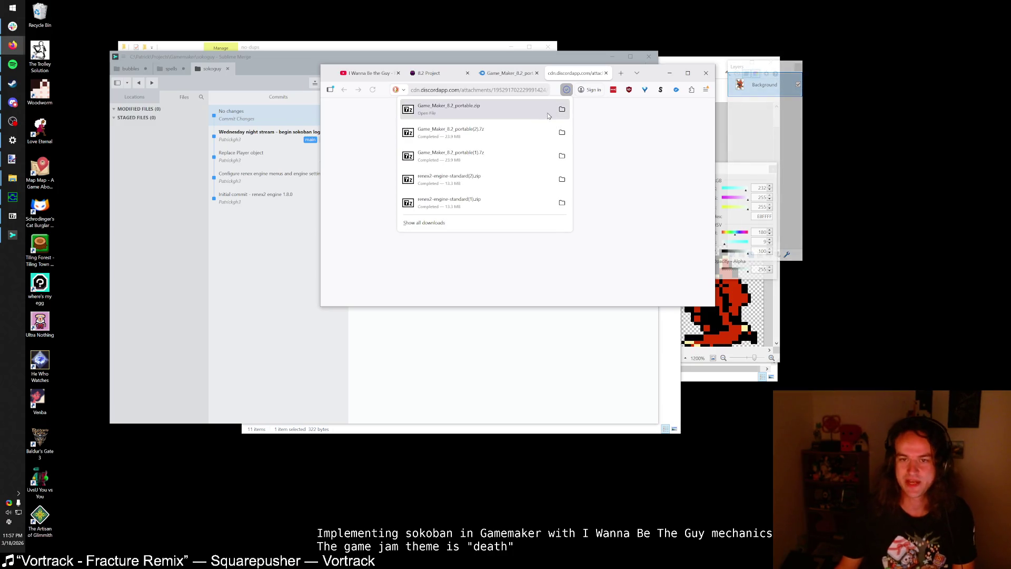
{"action": "left_click", "coordinate": [548, 112]}
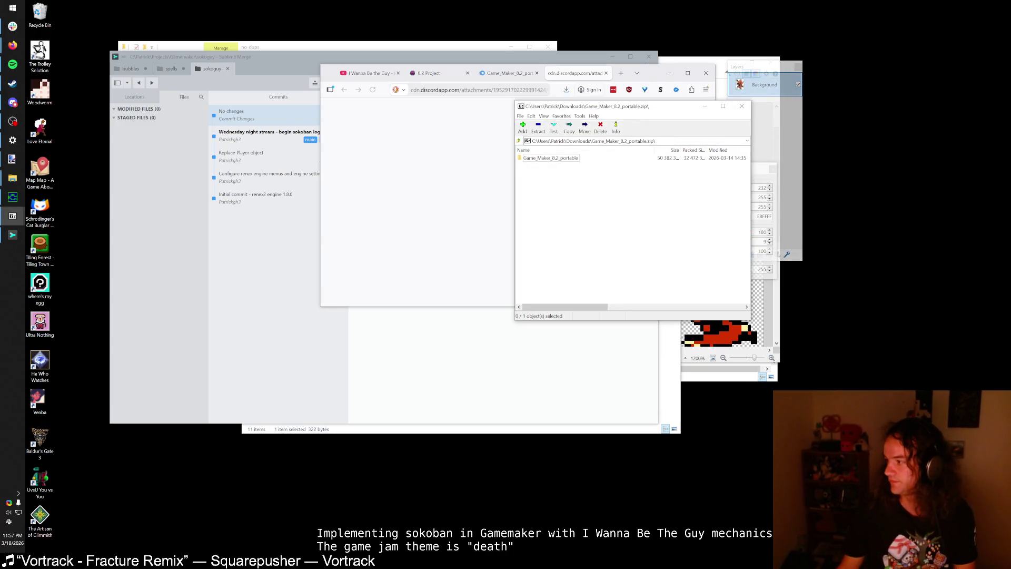
{"action": "left_click", "coordinate": [13, 121]}
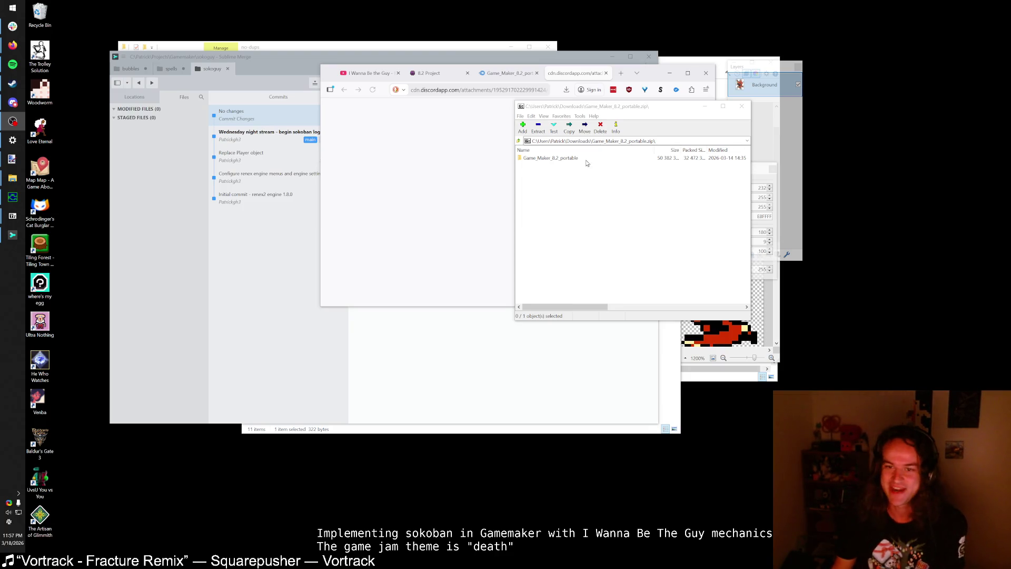
{"action": "mouse_move", "coordinate": [13, 178]}
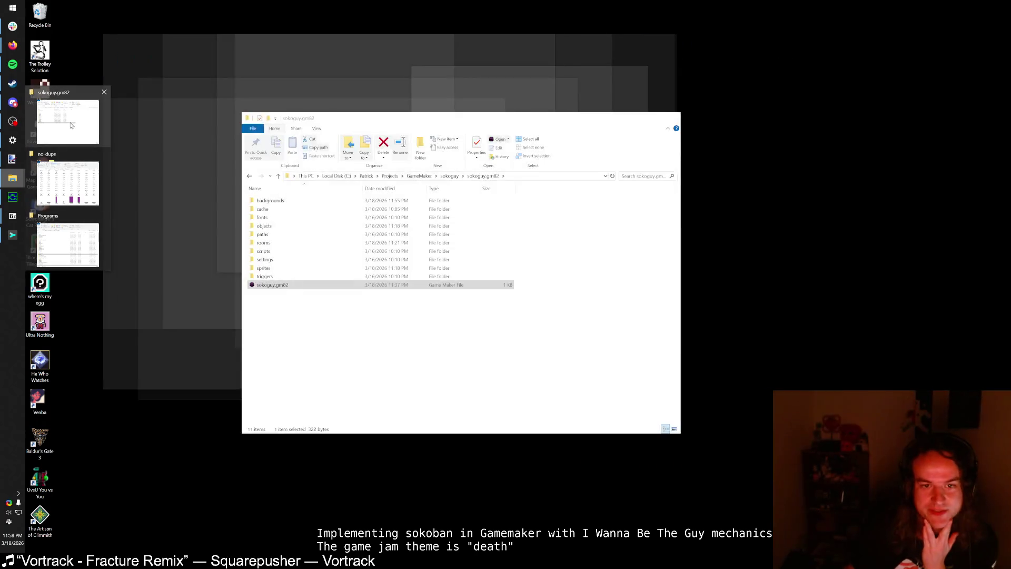
Step: Arrange the windows and extract the Game_Maker_8.2_portable folder from 7-Zip into Programs
{"action": "left_click", "coordinate": [68, 245]}
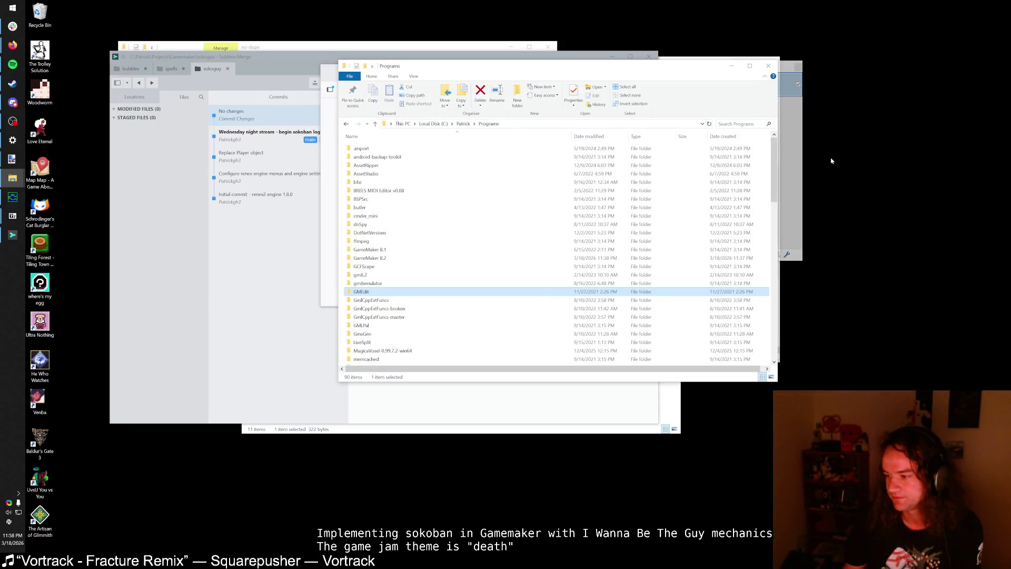
{"action": "left_click_drag", "start_coordinate": [582, 69], "coordinate": [717, 96]}
{"action": "left_click", "coordinate": [460, 129]}
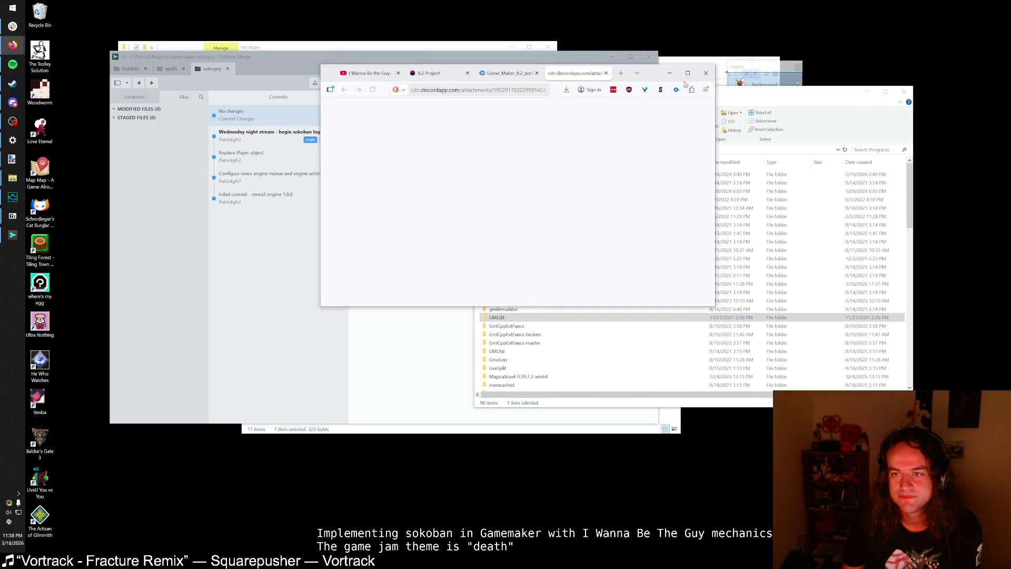
{"action": "left_click", "coordinate": [677, 77]}
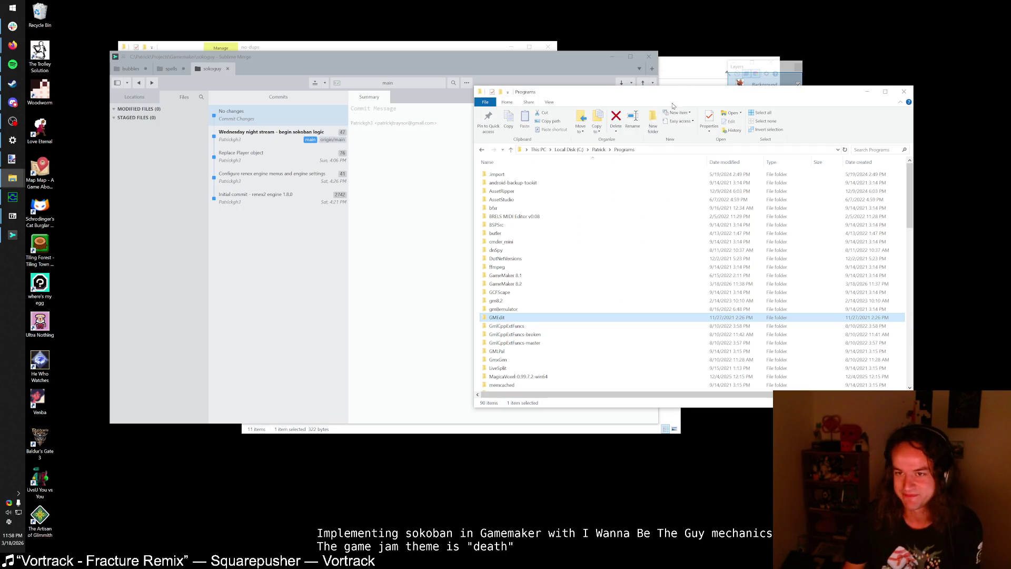
{"action": "mouse_move", "coordinate": [680, 100]}
{"action": "left_mouse_down"}
{"action": "mouse_move", "coordinate": [604, 91]}
{"action": "mouse_move", "coordinate": [573, 70]}
{"action": "left_mouse_up"}
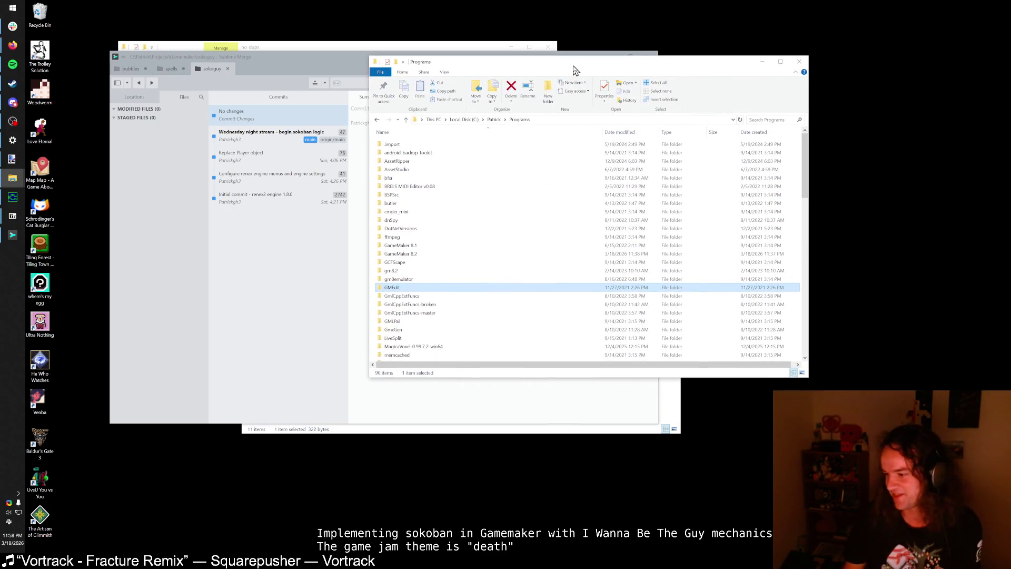
{"action": "mouse_move", "coordinate": [13, 178]}
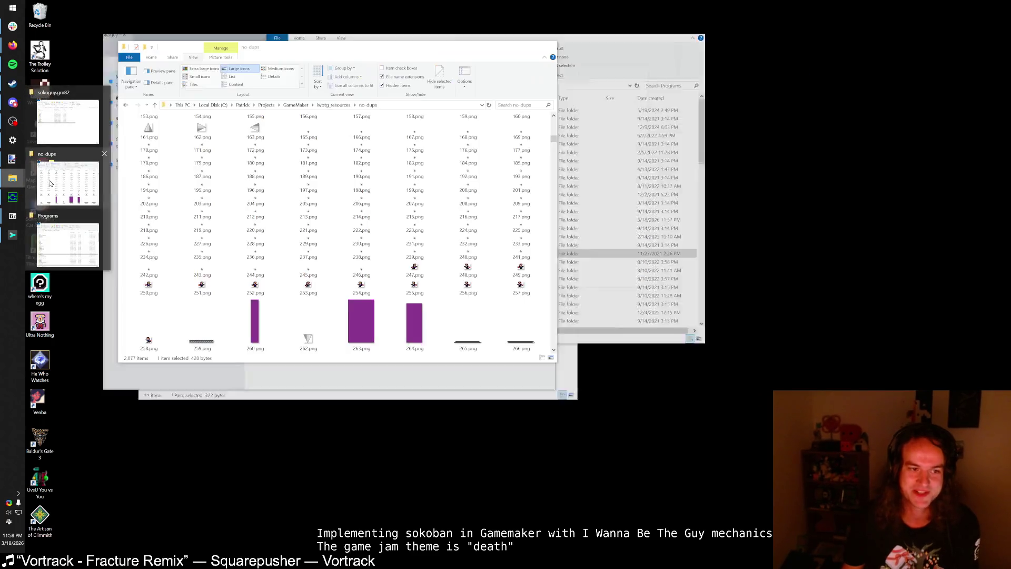
{"action": "left_click", "coordinate": [67, 245]}
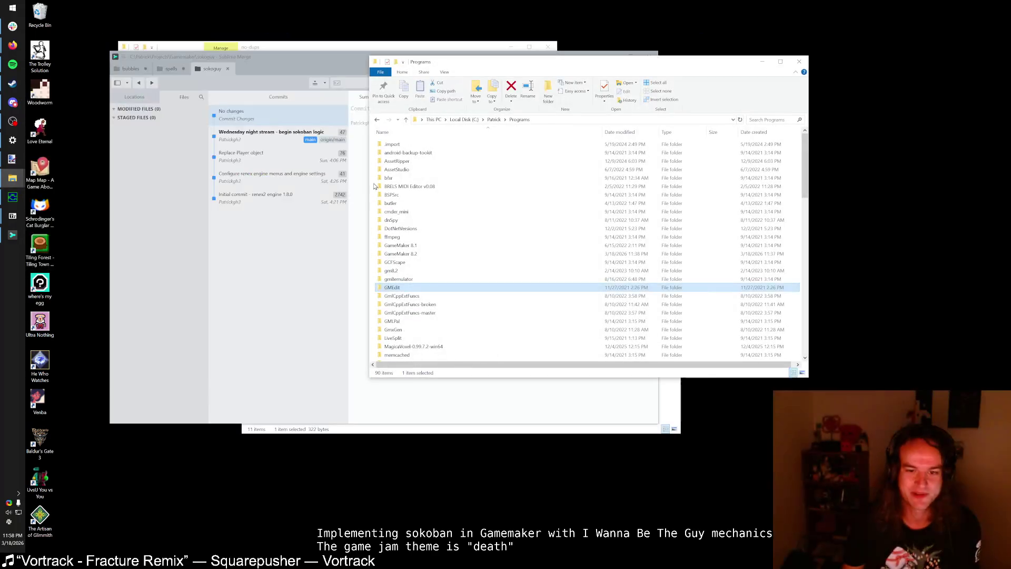
{"action": "mouse_move", "coordinate": [537, 67]}
{"action": "left_mouse_down"}
{"action": "mouse_move", "coordinate": [548, 78]}
{"action": "mouse_move", "coordinate": [288, 95]}
{"action": "left_mouse_up"}
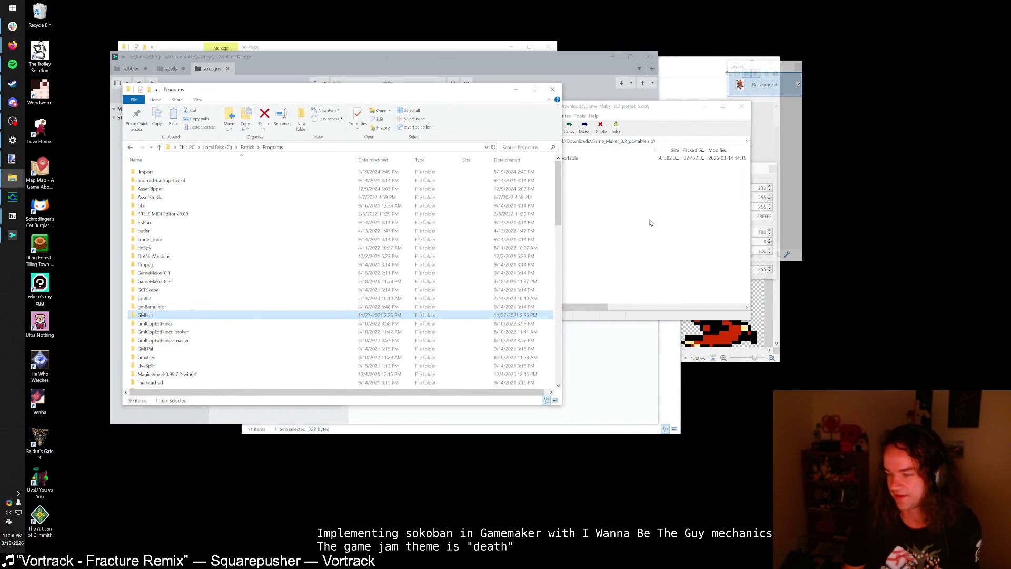
{"action": "left_click", "coordinate": [645, 221]}
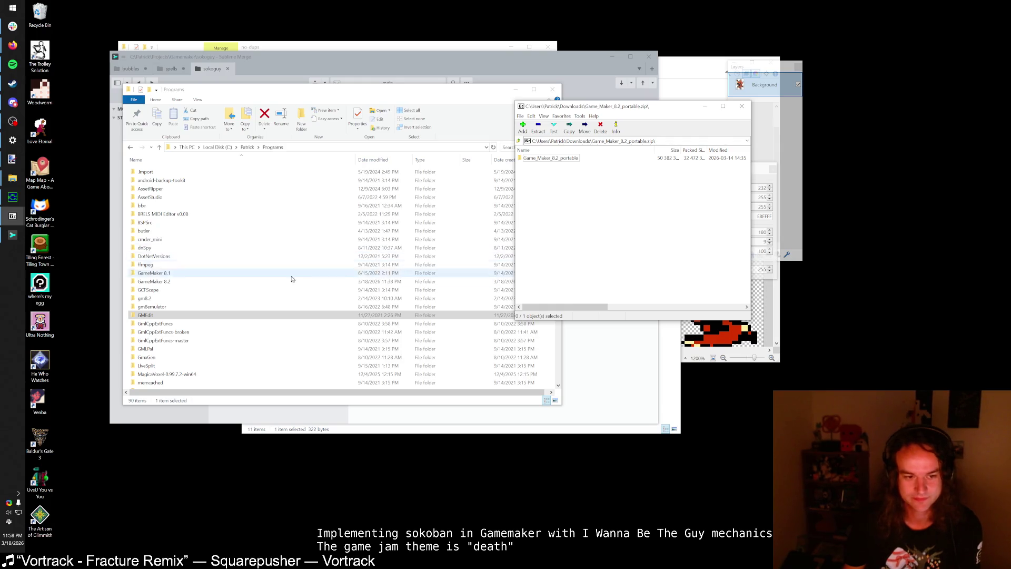
{"action": "mouse_move", "coordinate": [561, 161]}
{"action": "left_mouse_down"}
{"action": "mouse_move", "coordinate": [388, 108]}
{"action": "mouse_move", "coordinate": [400, 92]}
{"action": "mouse_move", "coordinate": [553, 161]}
{"action": "mouse_move", "coordinate": [442, 103]}
{"action": "mouse_move", "coordinate": [446, 94]}
{"action": "left_mouse_up"}
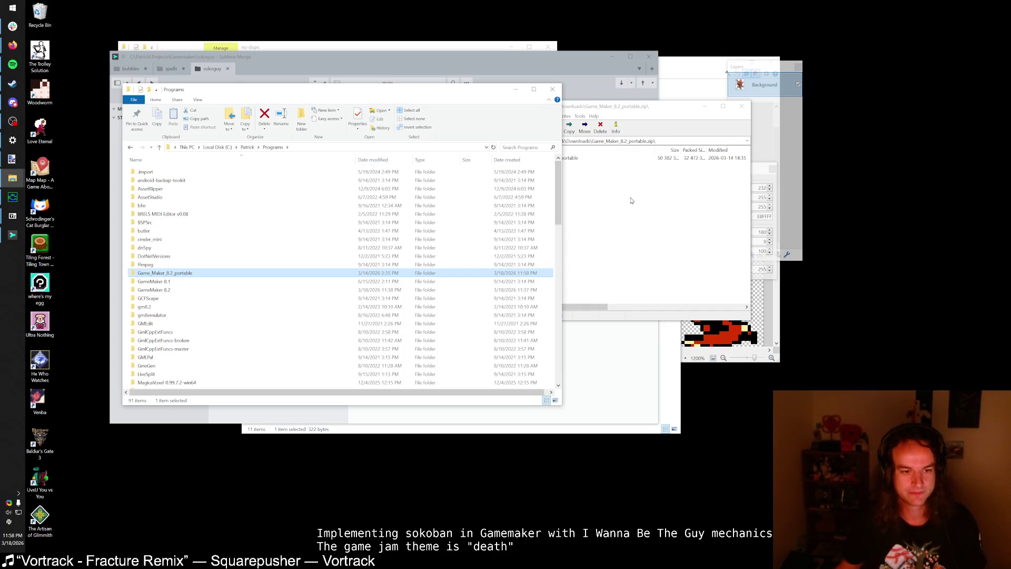
Step: Rename the old GameMaker 8.2 folder to GameMaker 8.2_TOO_NEW
{"action": "left_click", "coordinate": [263, 289]}
{"action": "left_click", "coordinate": [179, 289]}
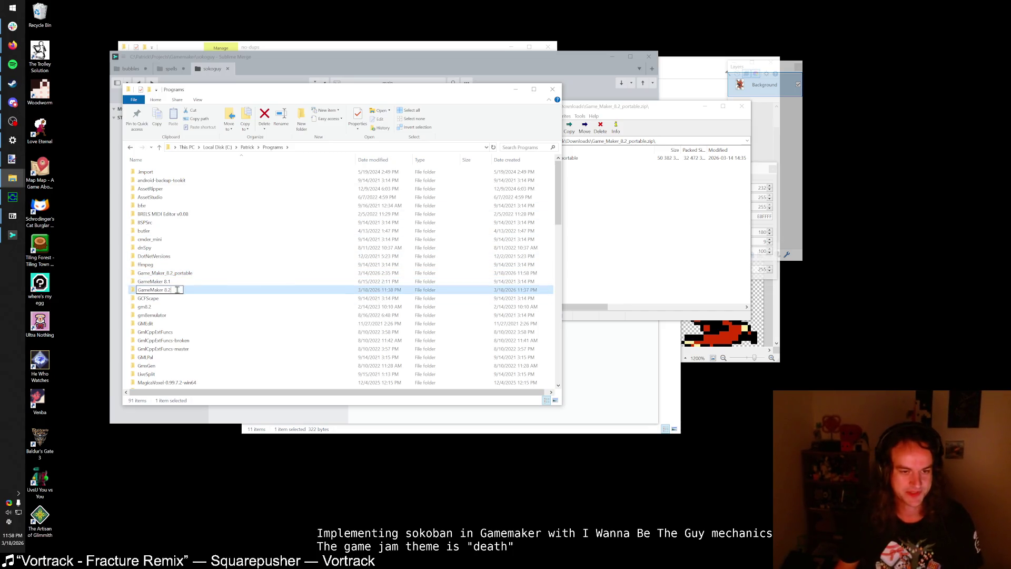
{"action": "type", "text": "_TOO_NEW"}
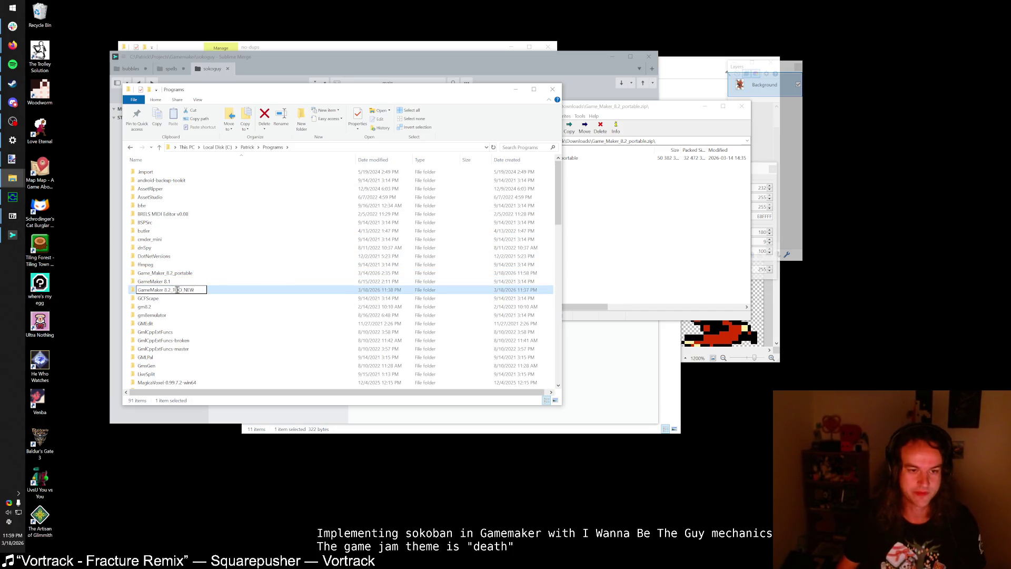
{"action": "left_click", "coordinate": [167, 273]}
Step: Rename Game_Maker_8.2_portable to GameMaker 8.2 and launch it
{"action": "left_click", "coordinate": [168, 273]}
{"action": "key", "text": "BackSpace"}
{"action": "key", "text": "BackSpace"}
{"action": "key", "text": "BackSpace"}
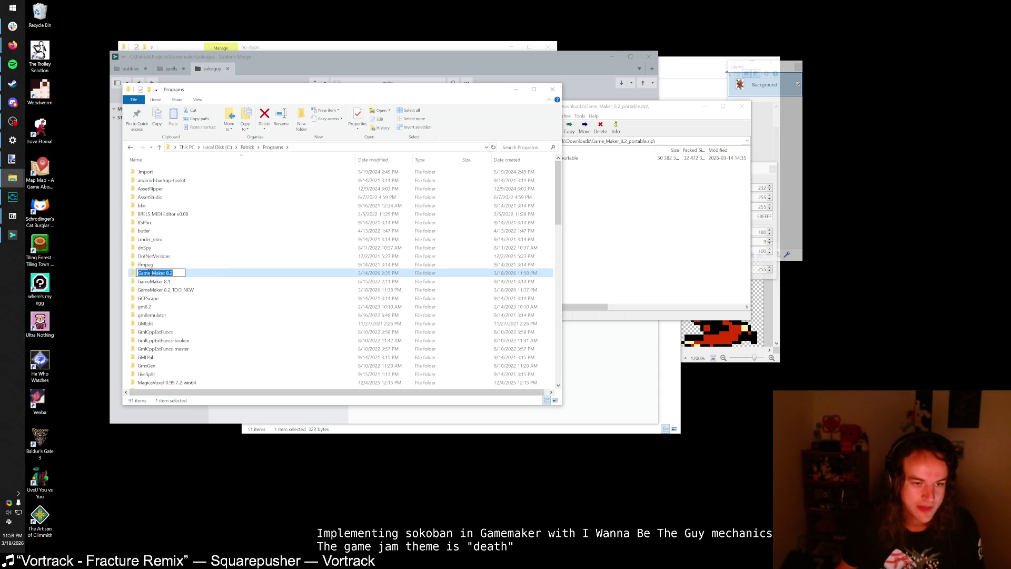
{"action": "key", "text": "Home"}
{"action": "key", "text": "Right"}
{"action": "key", "text": "Right"}
{"action": "key", "text": "Right"}
{"action": "key", "text": "Delete"}
{"action": "key", "text": "Return"}
{"action": "key", "text": "super"}
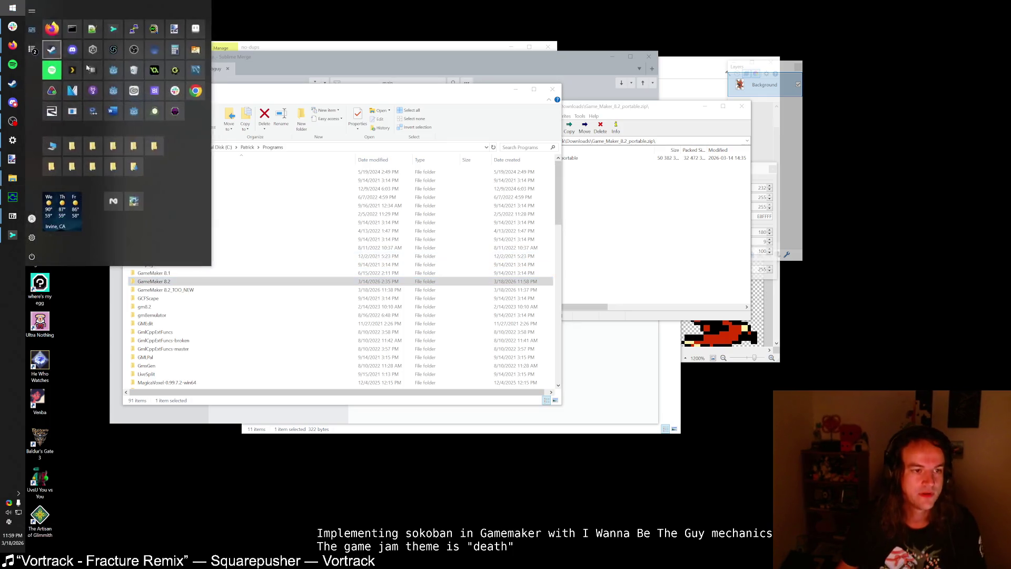
{"action": "key", "text": "Escape"}
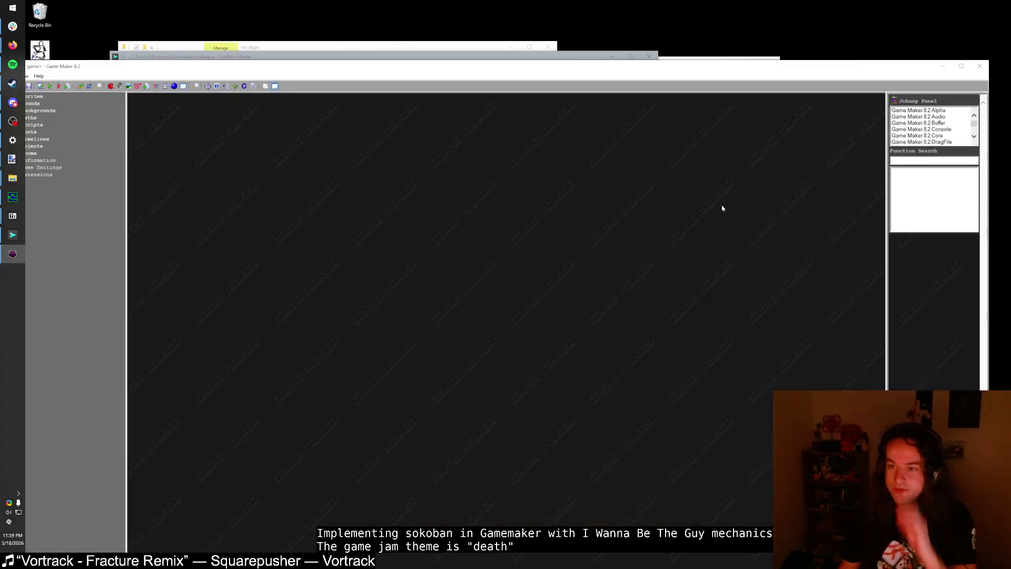
Step: Bring up the load dialog with Ctrl+O and enlarge it to show more folders
{"action": "key", "text": "ctrl+o"}
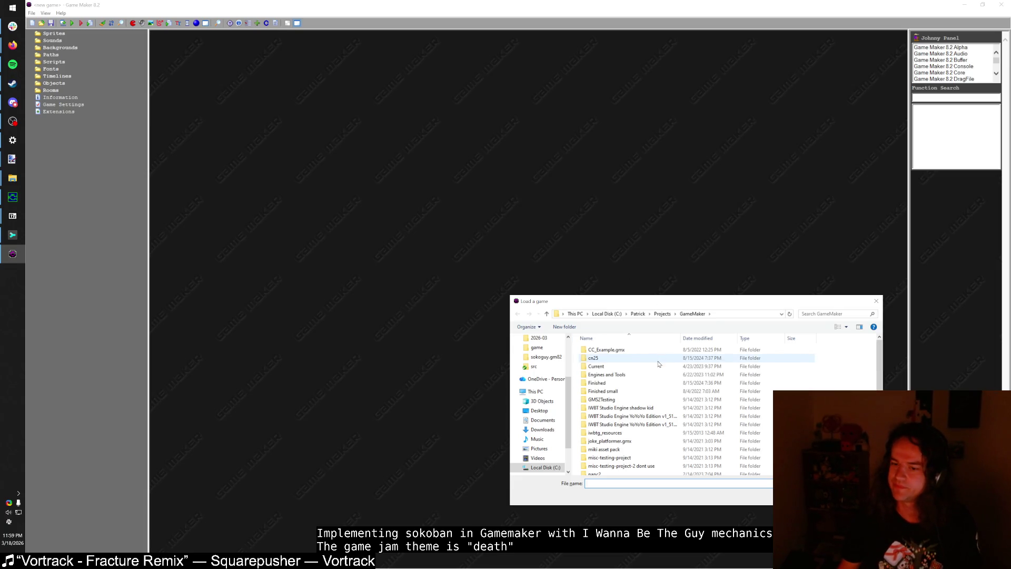
{"action": "scroll", "coordinate": [653, 384], "scroll_direction": "down", "scroll_amount": 3}
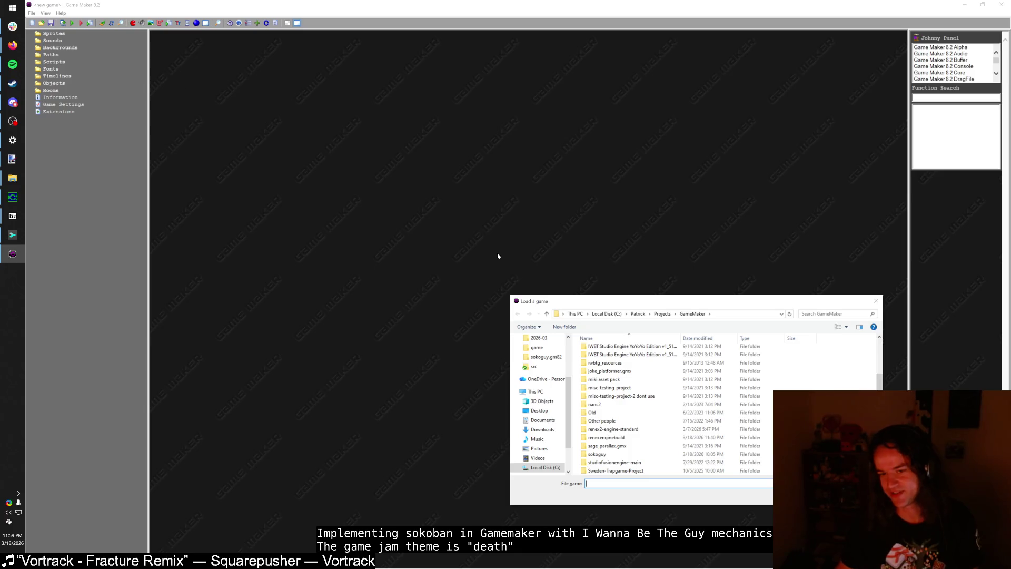
{"action": "mouse_move", "coordinate": [544, 299]}
{"action": "left_mouse_down"}
{"action": "mouse_move", "coordinate": [458, 219]}
{"action": "mouse_move", "coordinate": [271, 97]}
{"action": "mouse_move", "coordinate": [266, 109]}
{"action": "left_mouse_up"}
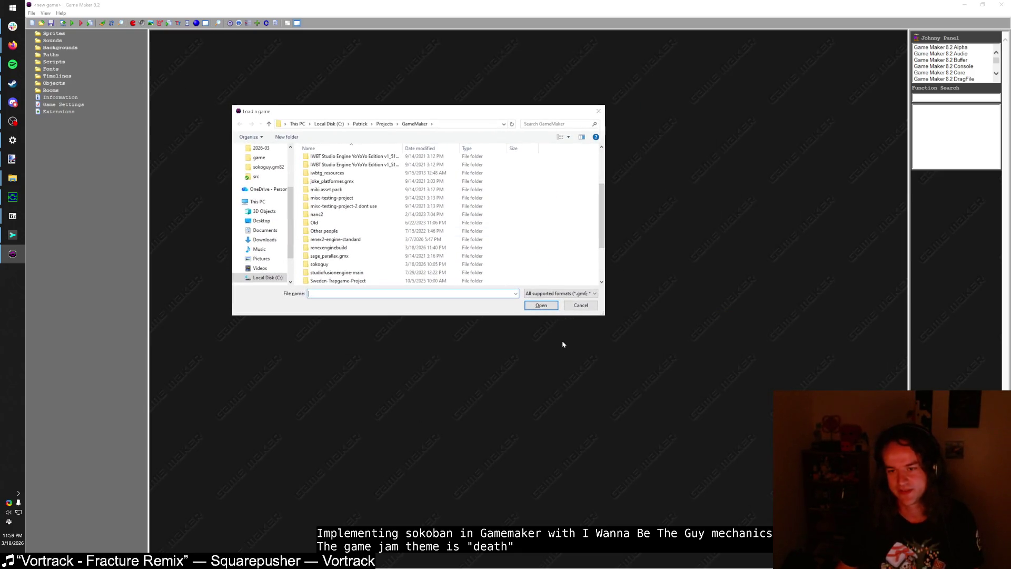
{"action": "mouse_move", "coordinate": [604, 316]}
{"action": "left_mouse_down"}
{"action": "mouse_move", "coordinate": [654, 354]}
{"action": "mouse_move", "coordinate": [582, 354]}
{"action": "mouse_move", "coordinate": [657, 360]}
{"action": "left_mouse_up"}
{"action": "mouse_move", "coordinate": [495, 117]}
{"action": "left_mouse_down"}
{"action": "mouse_move", "coordinate": [583, 147]}
{"action": "mouse_move", "coordinate": [590, 161]}
{"action": "left_mouse_up"}
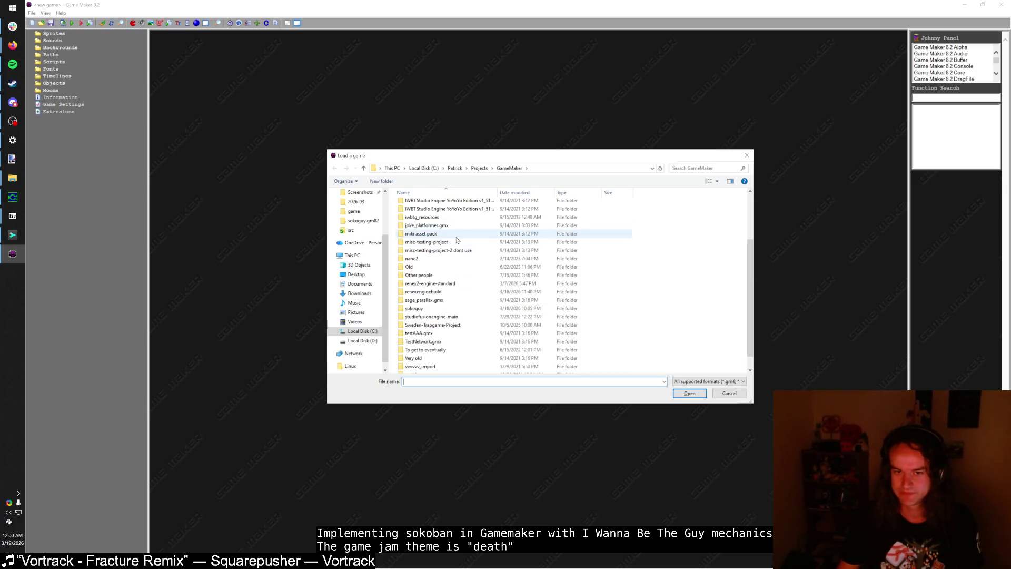
Step: Load sokoguy.gm82 from the sokoguy folder and run the game to its save-file screen
{"action": "left_click", "coordinate": [467, 250]}
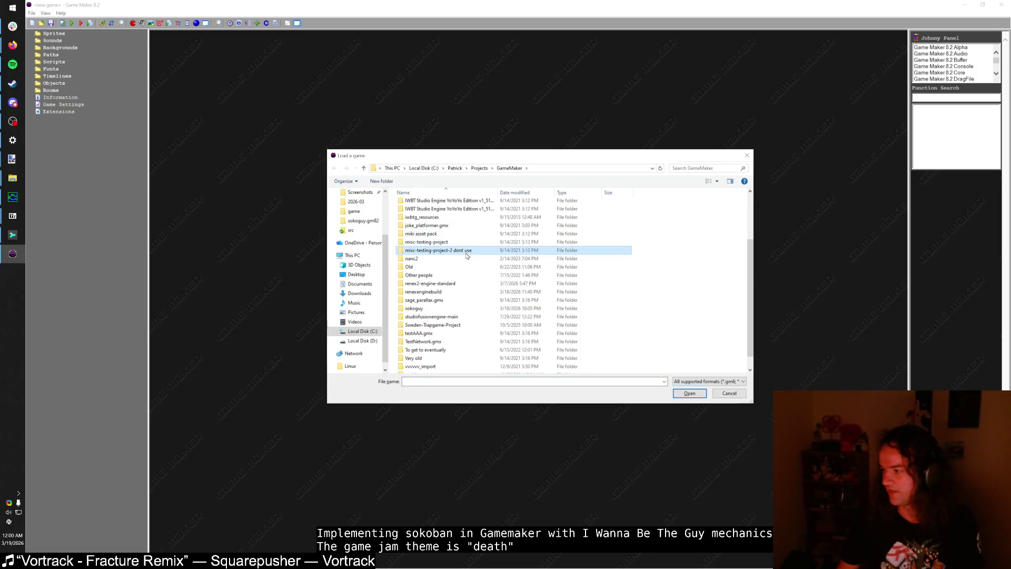
{"action": "left_click", "coordinate": [463, 243]}
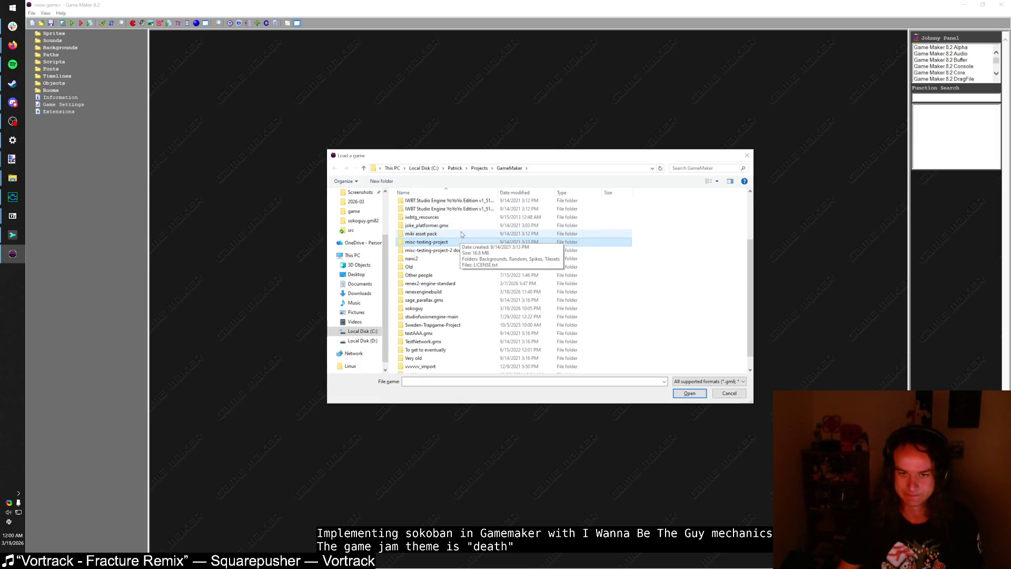
{"action": "left_click", "coordinate": [443, 292]}
{"action": "double_click", "coordinate": [442, 292]}
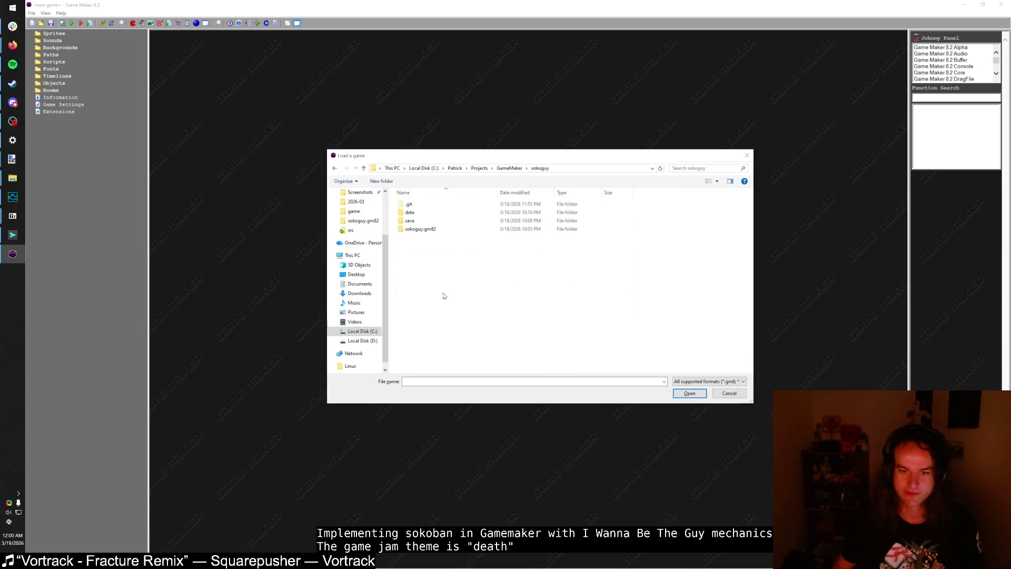
{"action": "double_click", "coordinate": [428, 228]}
{"action": "double_click", "coordinate": [432, 285]}
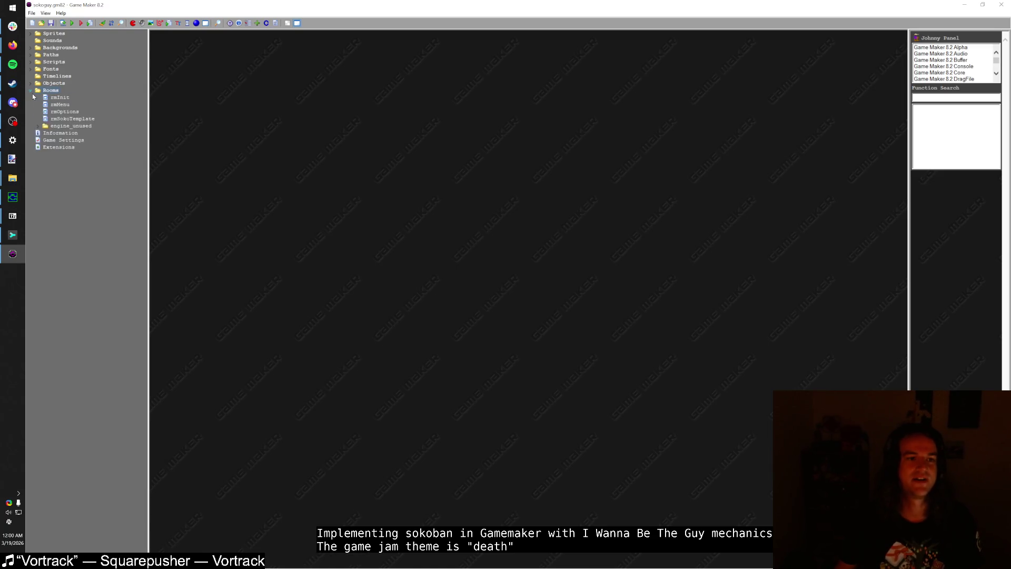
{"action": "key", "text": "F5"}
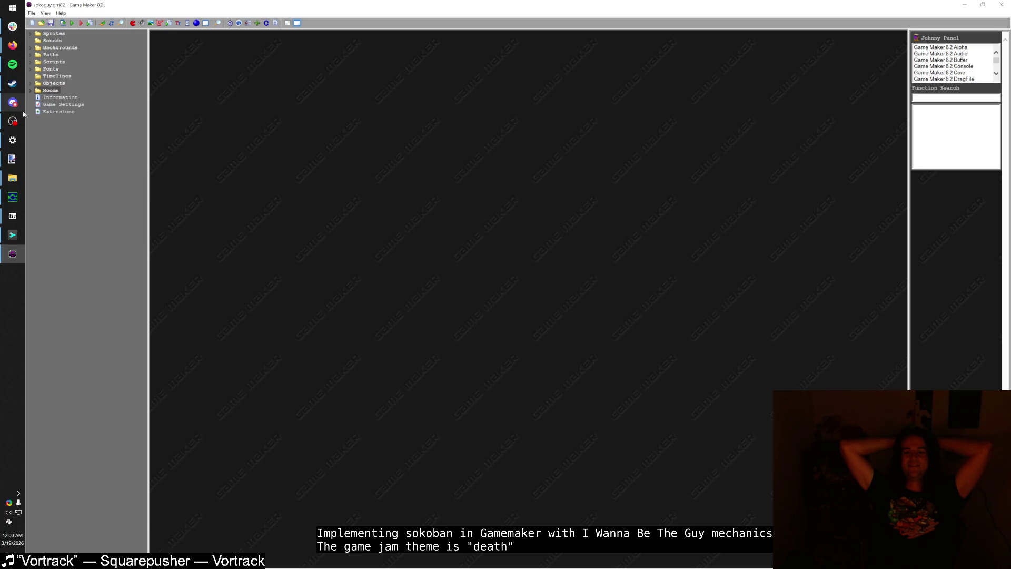
{"action": "key", "text": "shift"}
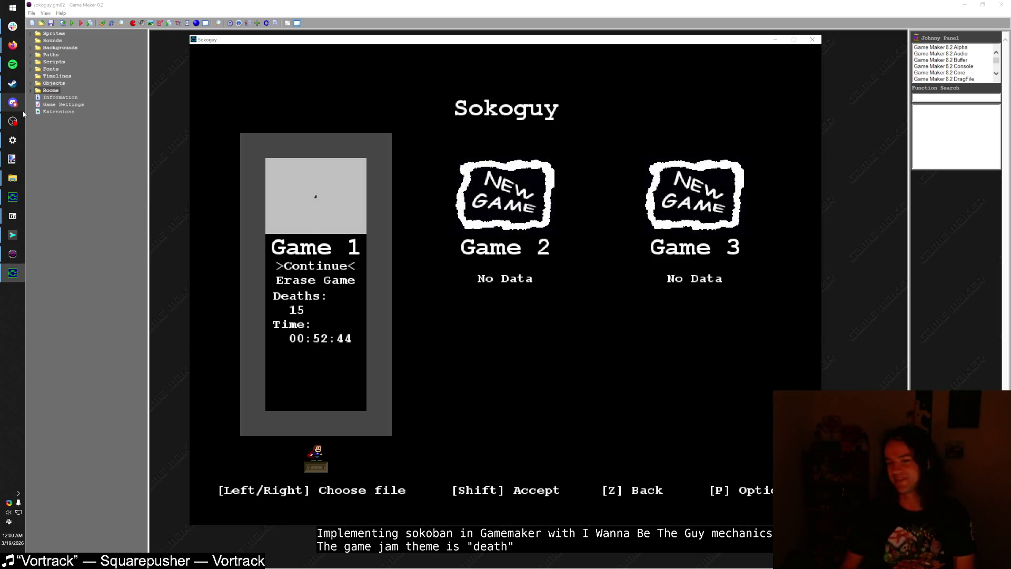
Step: Enter the level, climb onto the brick block and shoot the ice blocks to the left
{"action": "key", "text": "shift"}
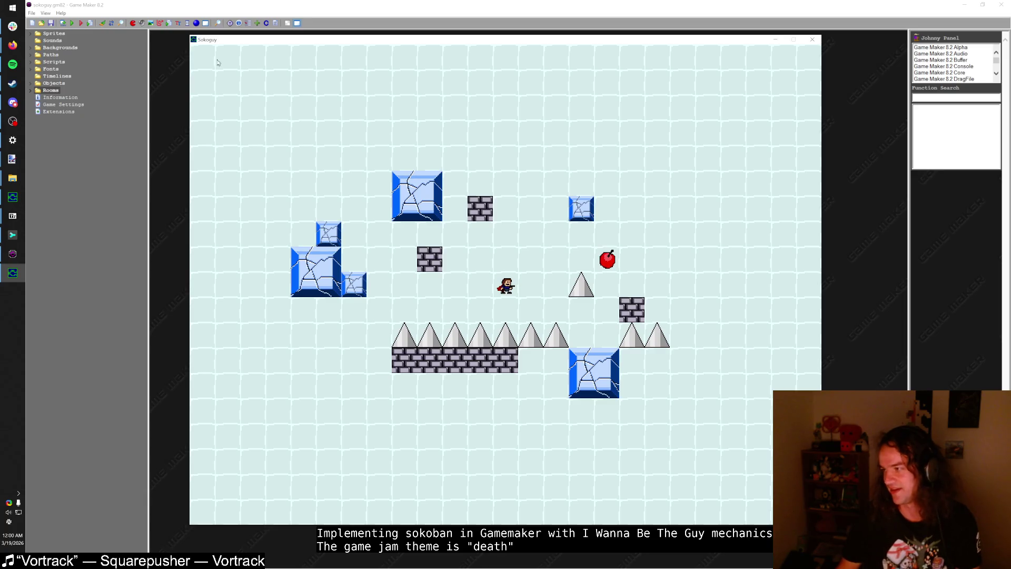
{"action": "left_click_drag", "start_coordinate": [398, 42], "coordinate": [384, 42]}
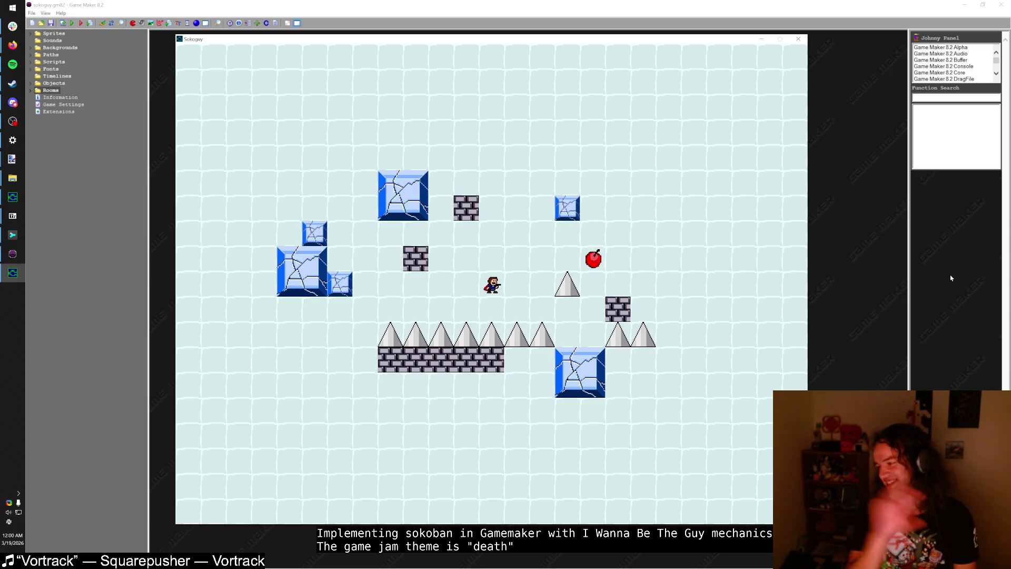
{"action": "key", "text": "Right"}
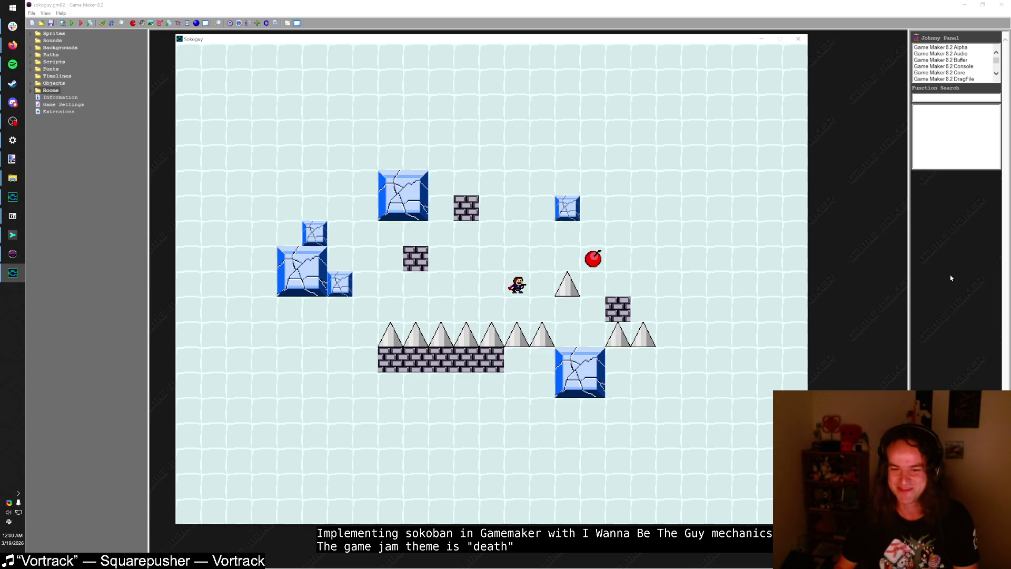
{"action": "key", "text": "shift"}
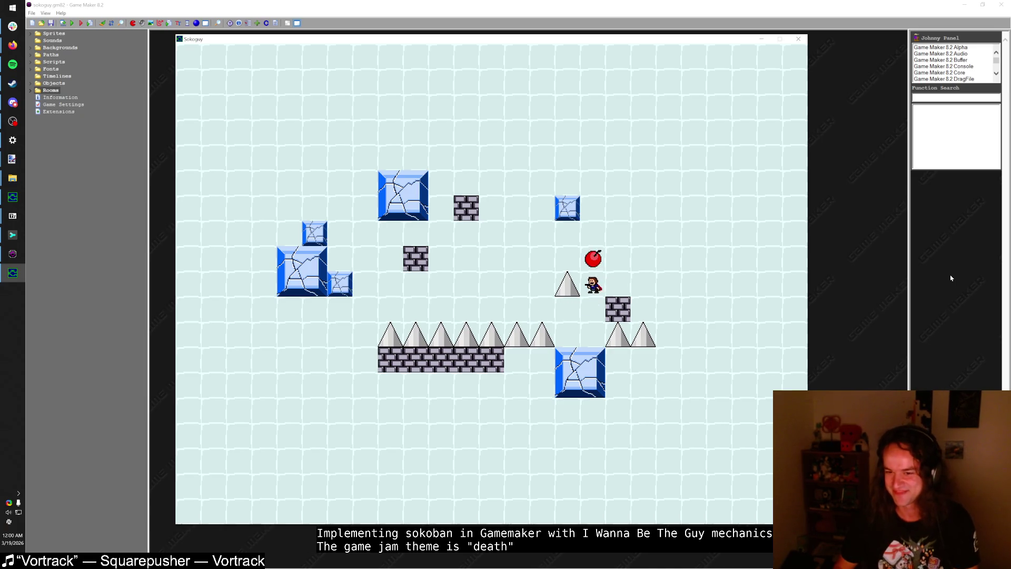
{"action": "key", "text": "z"}
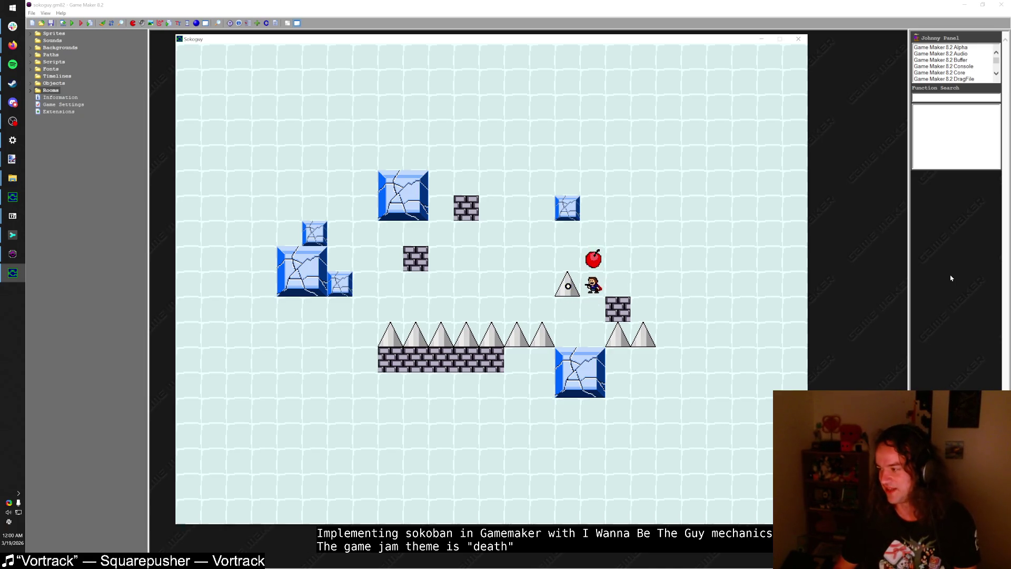
{"action": "key", "text": "Left"}
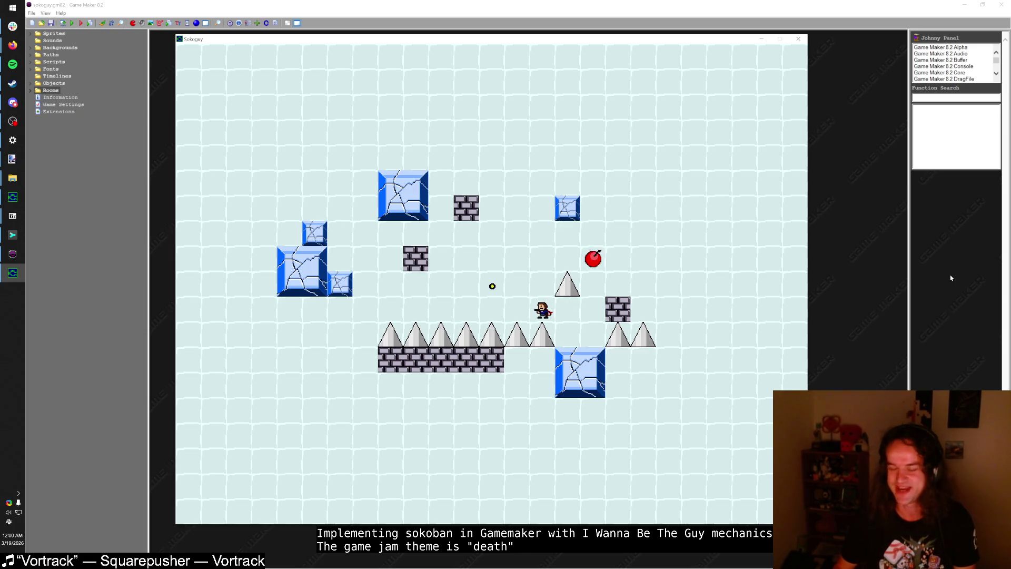
{"action": "key", "text": "shift"}
{"action": "key", "text": "Left"}
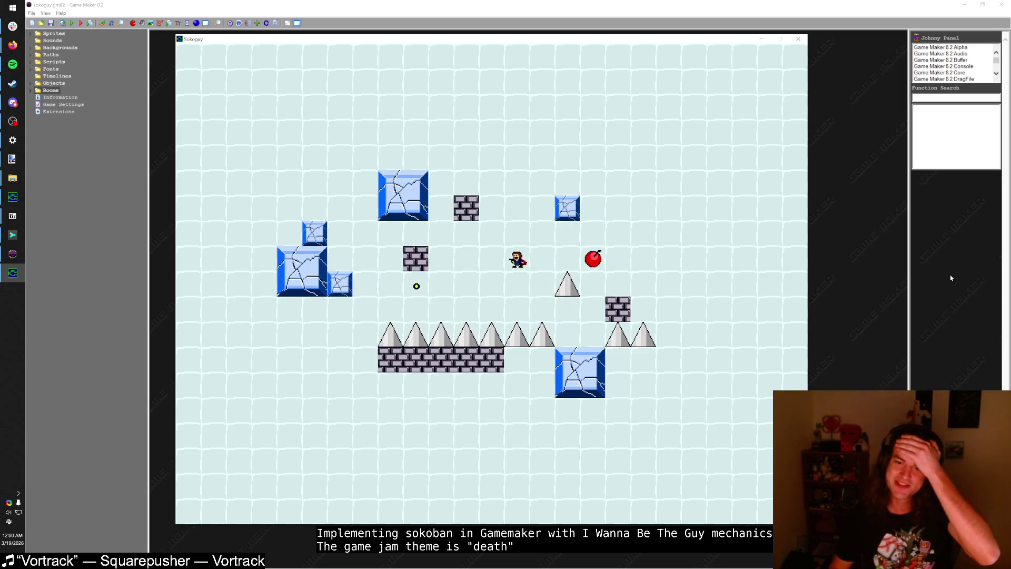
{"action": "key", "text": "shift"}
{"action": "key", "text": "Left"}
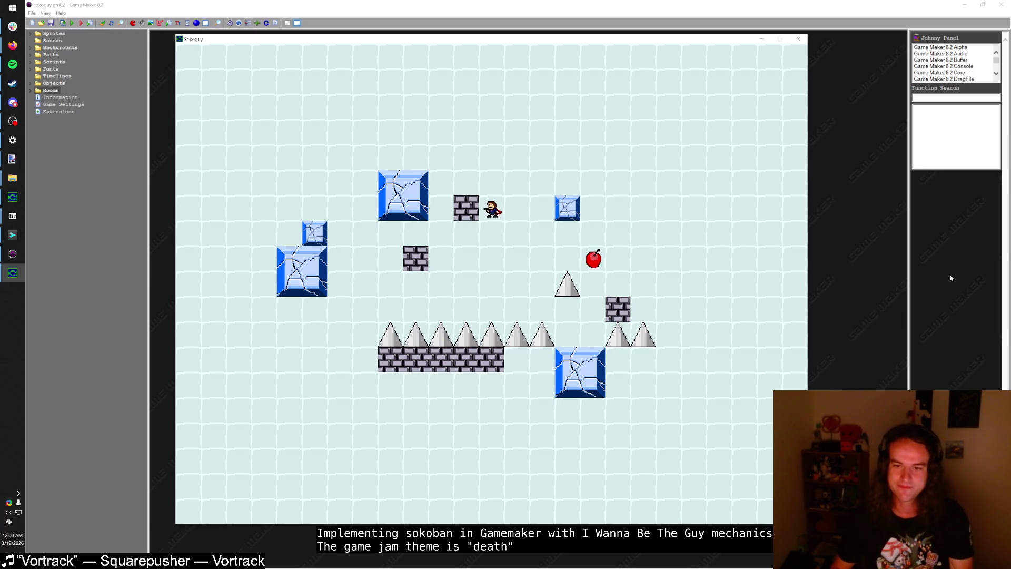
{"action": "key", "text": "shift"}
{"action": "key", "text": "Left"}
{"action": "key", "text": "z"}
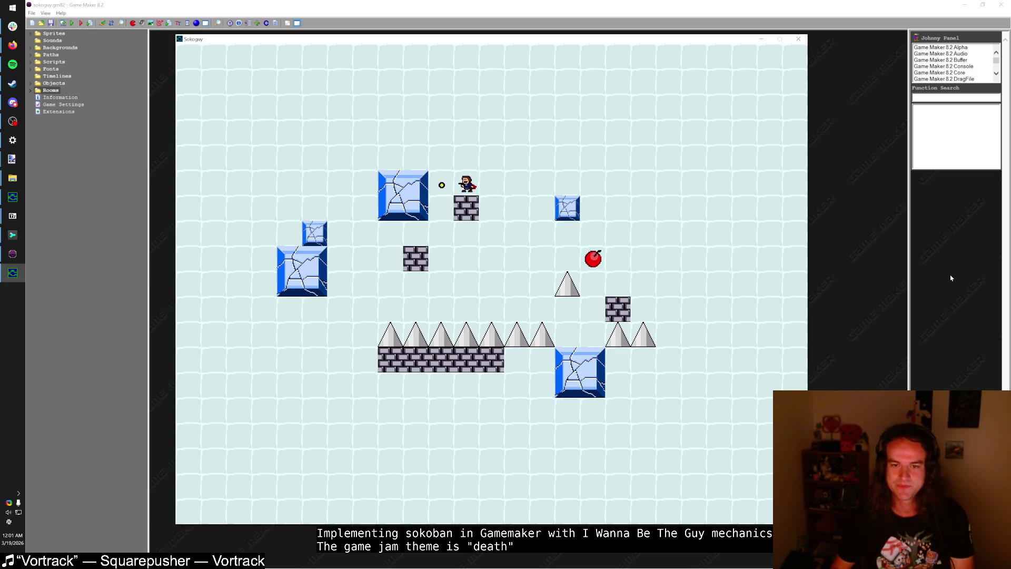
{"action": "key", "text": "z"}
{"action": "key", "text": "z"}
{"action": "key", "text": "Right"}
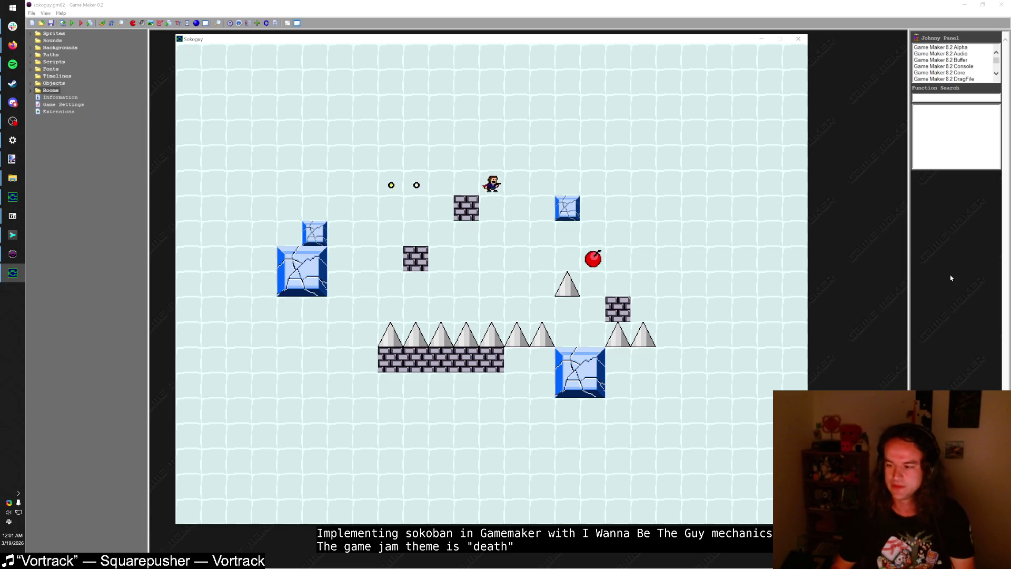
Step: Hop around the brick block and drop back to the lower row
{"action": "key", "text": "shift"}
{"action": "key", "text": "Left"}
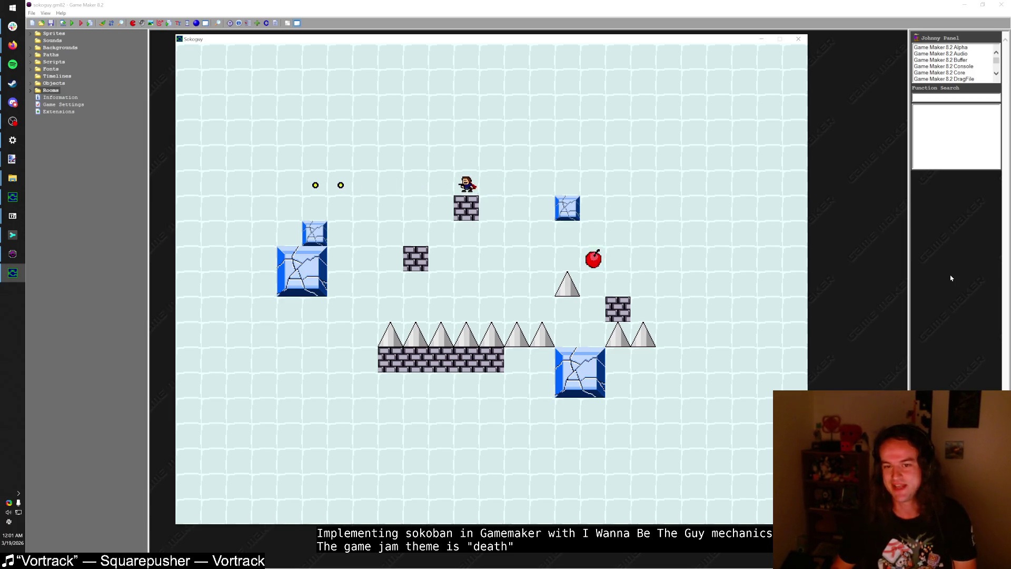
{"action": "key", "text": "shift"}
{"action": "key", "text": "Left"}
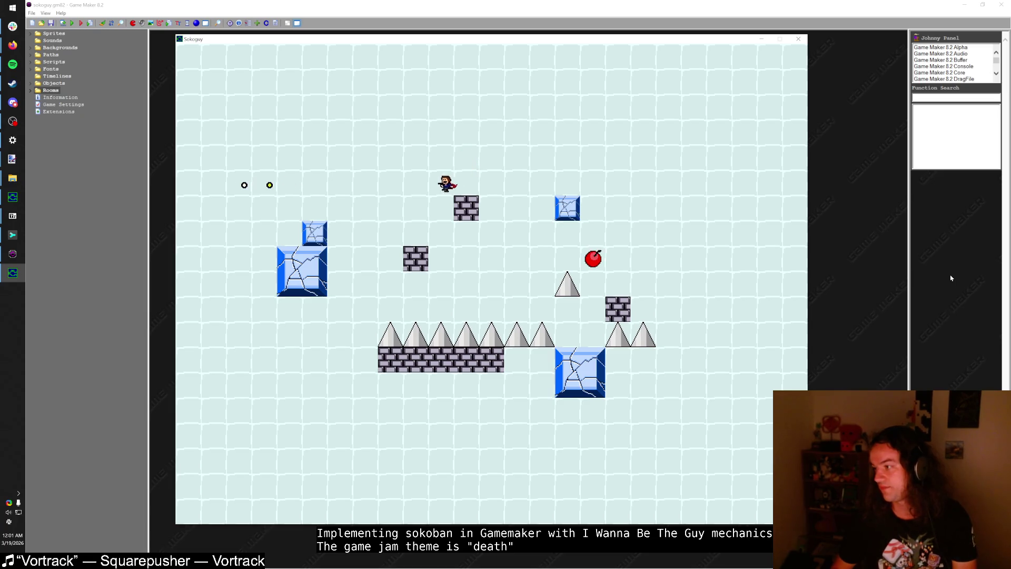
{"action": "key", "text": "Right"}
{"action": "key", "text": "Left"}
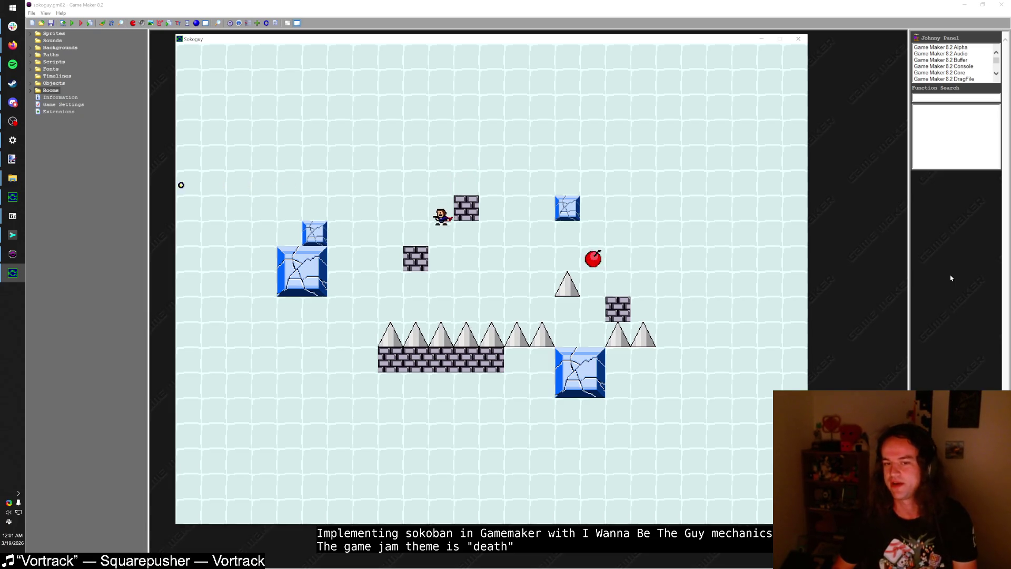
{"action": "key", "text": "Right"}
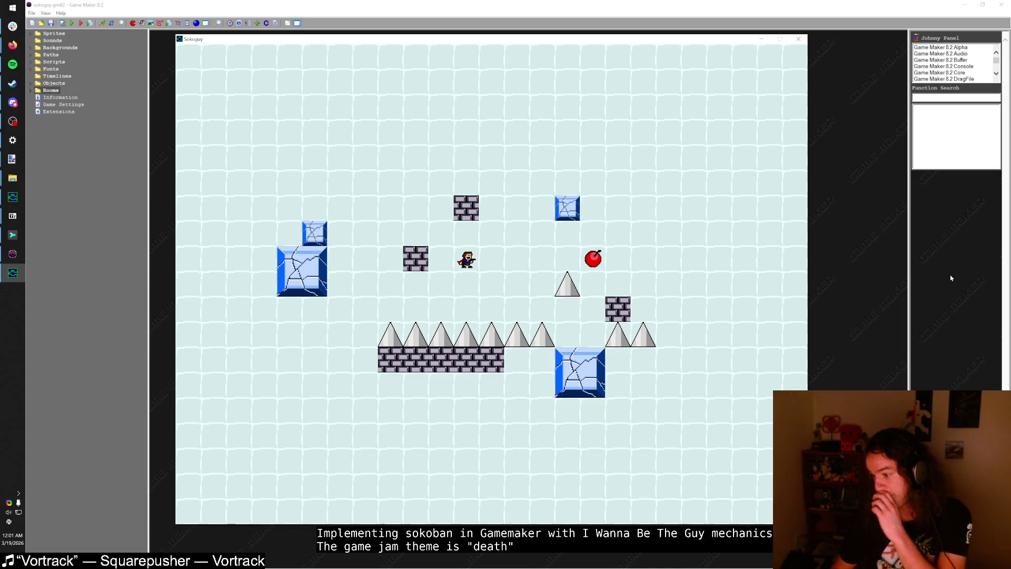
Step: Walk the player onto the spikes to die, then restart the level with R
{"action": "key", "text": "Down"}
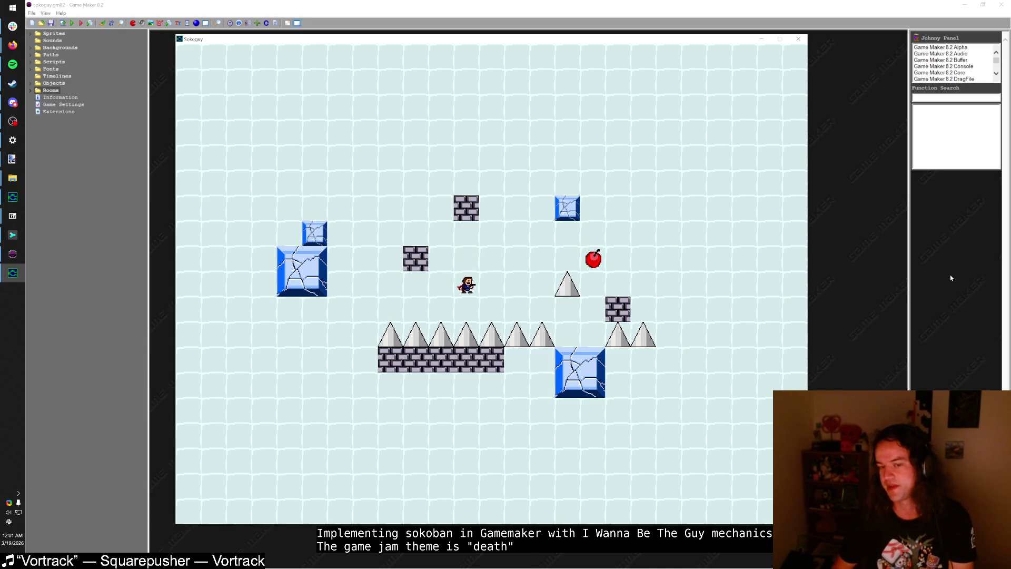
{"action": "key", "text": "Down"}
{"action": "key", "text": "Right"}
{"action": "key", "text": "Right"}
{"action": "key", "text": "Right"}
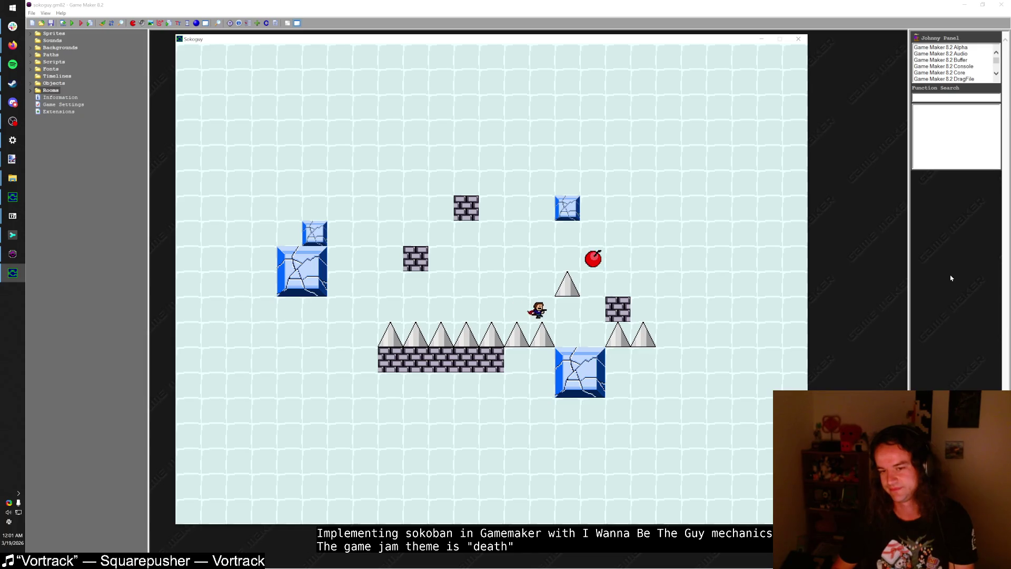
{"action": "key", "text": "Up"}
{"action": "key", "text": "Up"}
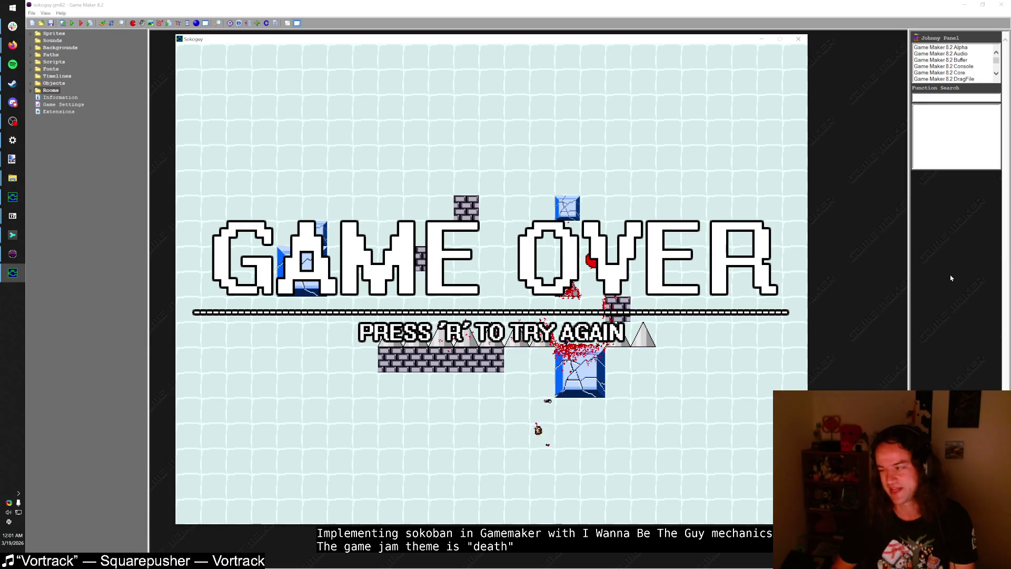
{"action": "key", "text": "r"}
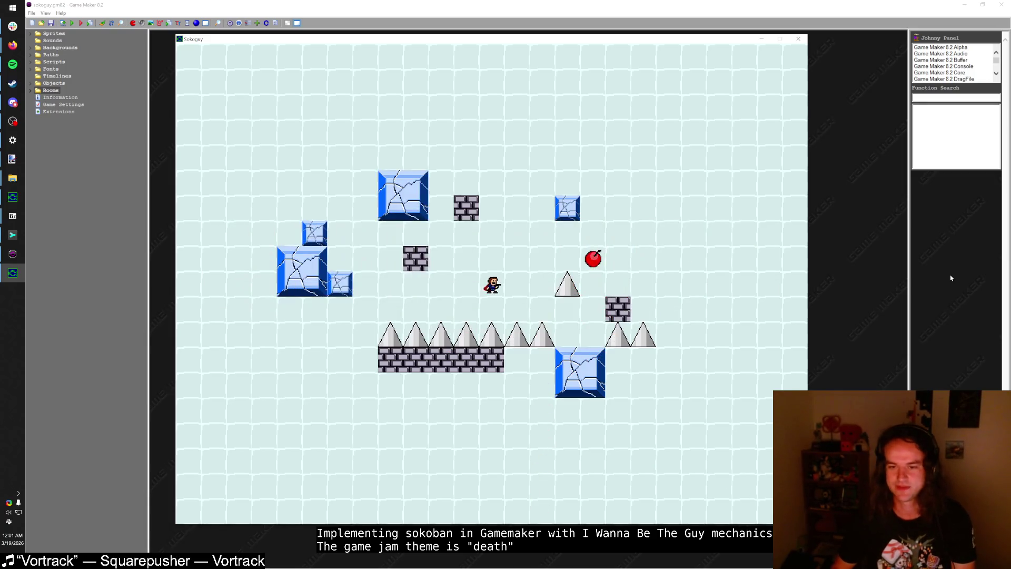
Step: Play the restarted level again, firing a bullet and climbing over the wall top
{"action": "key", "text": "Right"}
{"action": "key", "text": "Up"}
{"action": "key", "text": "Right"}
{"action": "key", "text": "Left"}
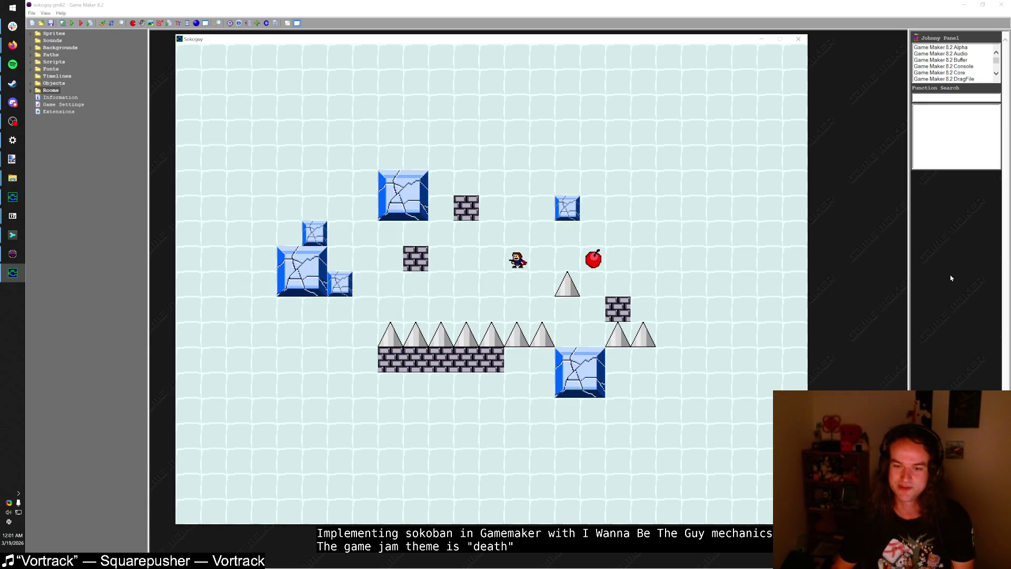
{"action": "key", "text": "z"}
{"action": "key", "text": "Down"}
{"action": "key", "text": "Left"}
{"action": "key", "text": "Left"}
{"action": "key", "text": "Left"}
{"action": "key", "text": "Left"}
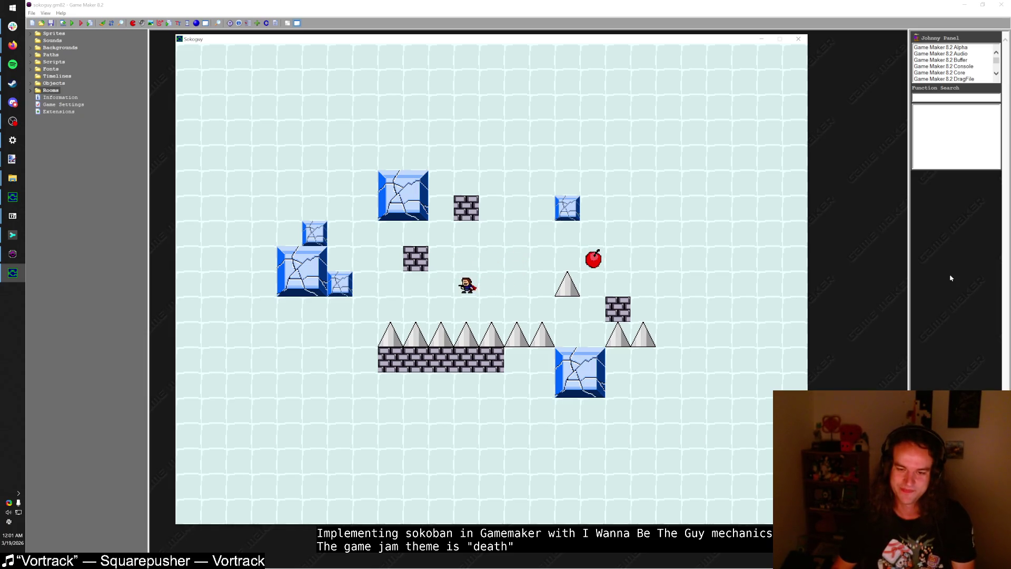
{"action": "key", "text": "Up"}
{"action": "key", "text": "Up"}
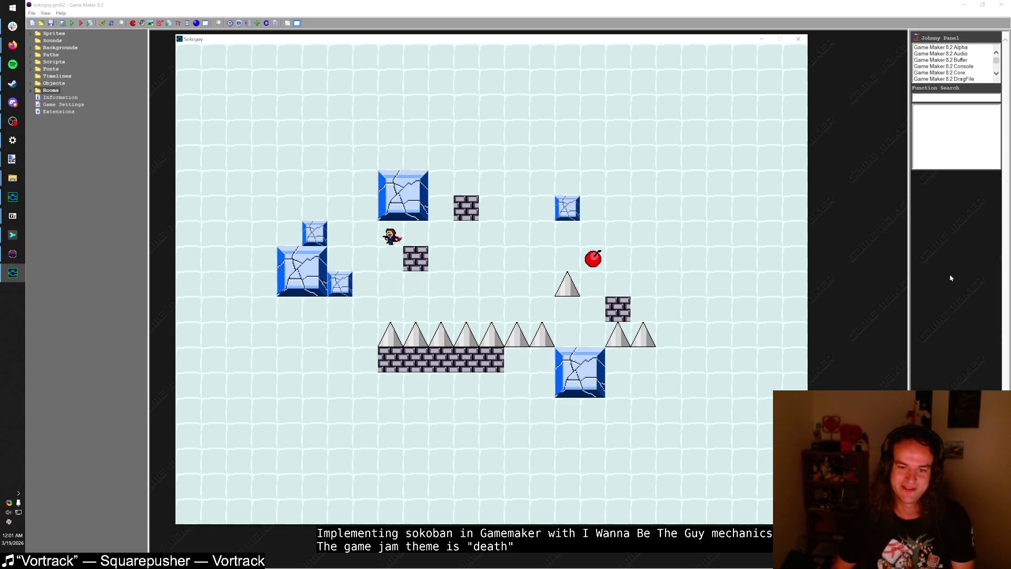
{"action": "key", "text": "Right"}
{"action": "key", "text": "Right"}
{"action": "key", "text": "Down"}
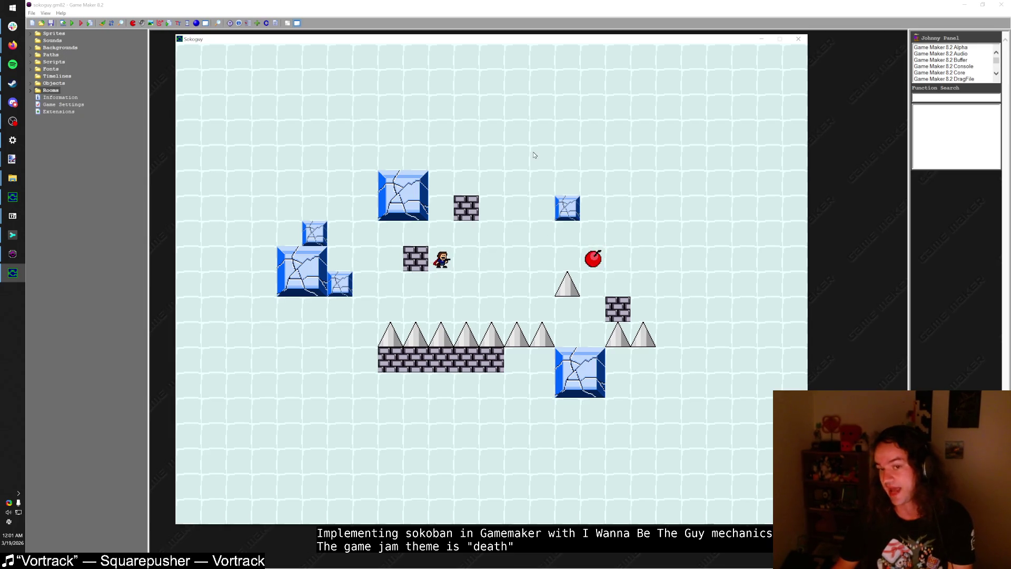
{"action": "left_click", "coordinate": [12, 158]}
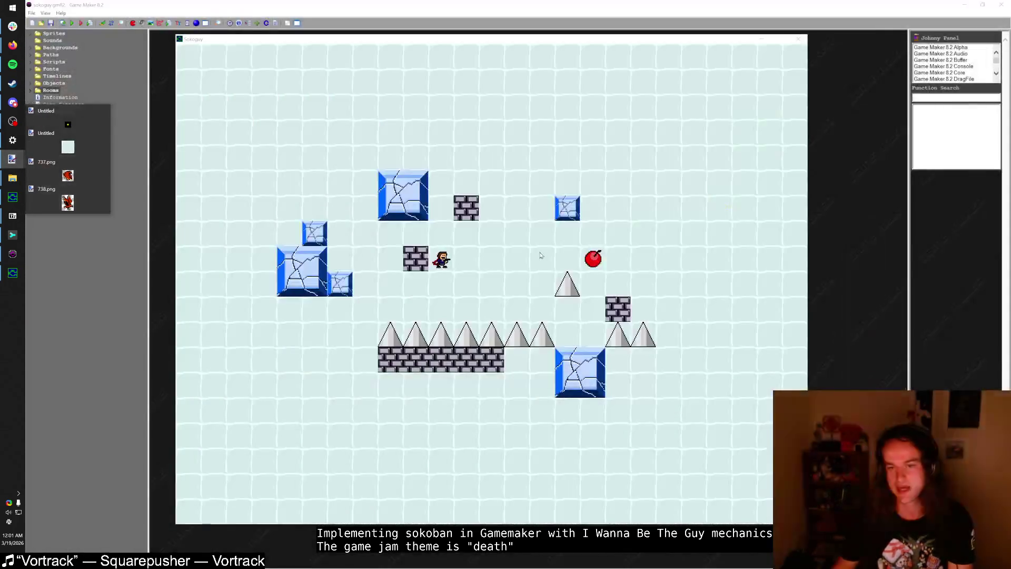
{"action": "left_click", "coordinate": [572, 234]}
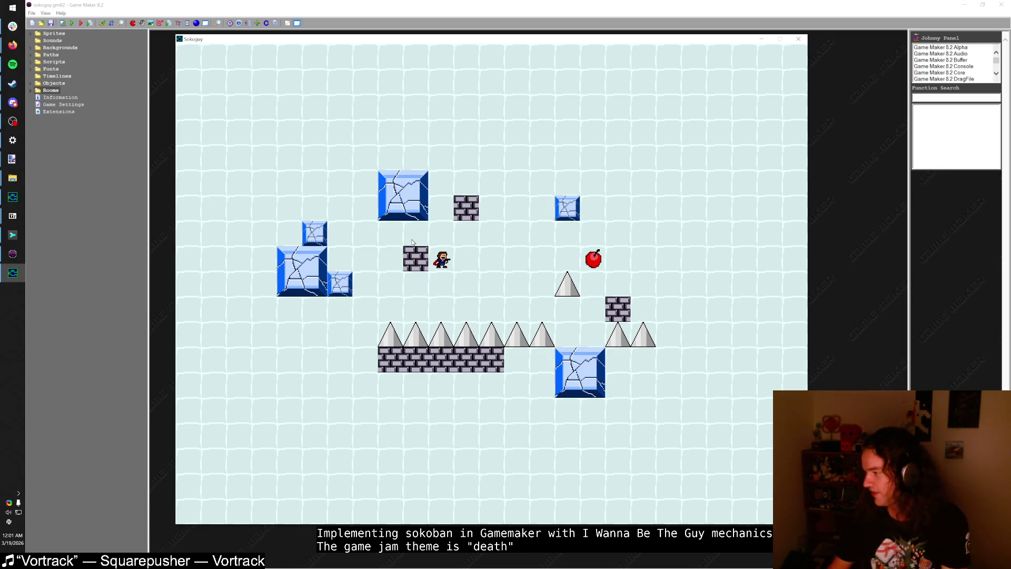
Step: Keep playing, jumping across the brick blocks and past the small ice block
{"action": "key", "text": "shift"}
{"action": "key", "text": "Left"}
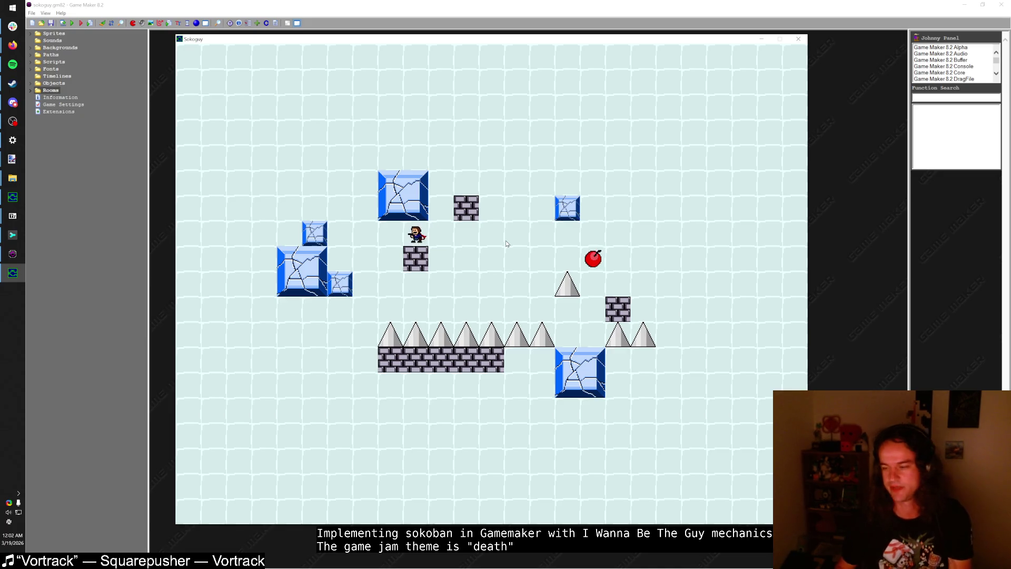
{"action": "key", "text": "Right"}
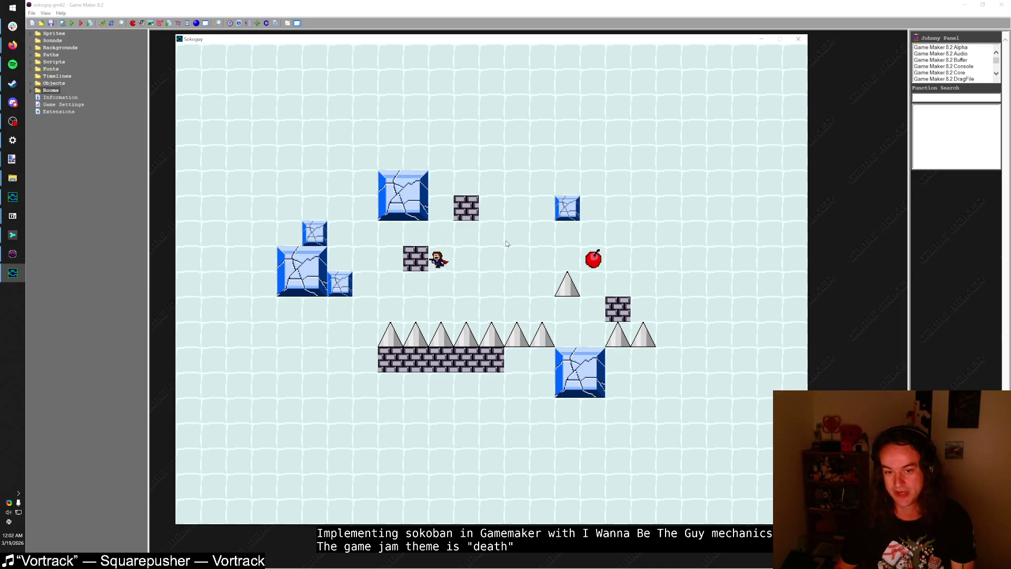
{"action": "key", "text": "shift"}
{"action": "key", "text": "Right"}
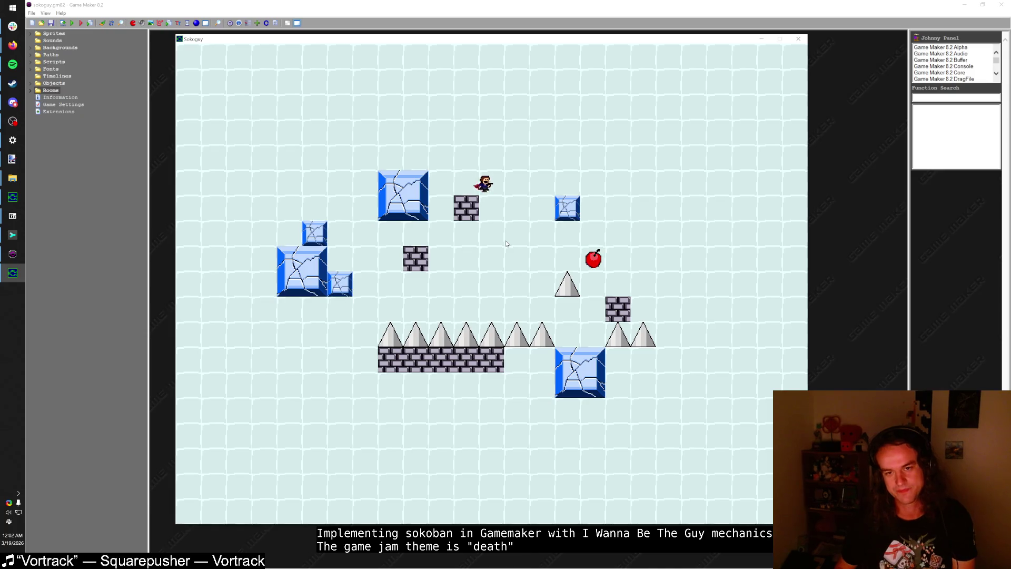
{"action": "key", "text": "shift"}
{"action": "key", "text": "Right"}
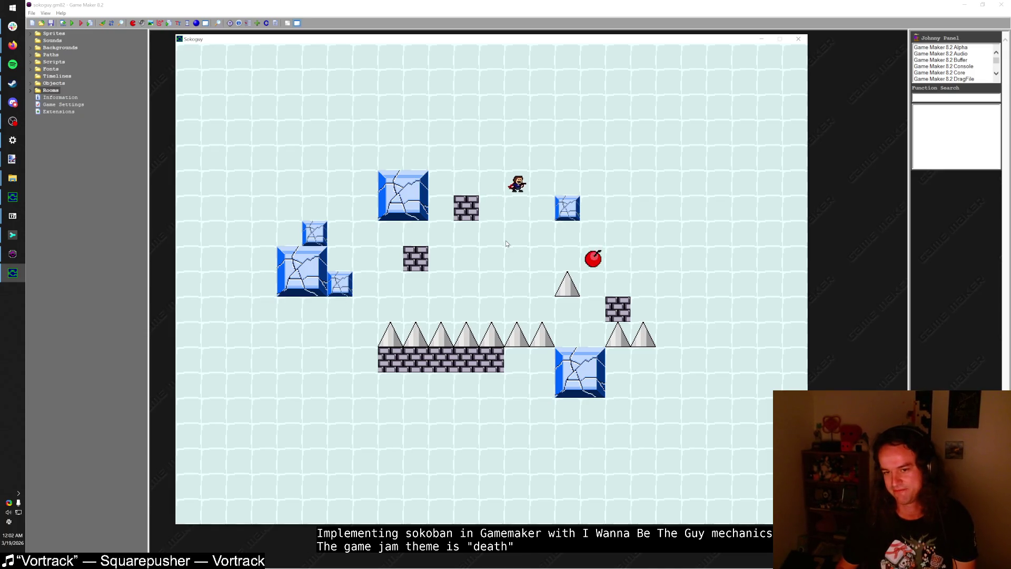
{"action": "key", "text": "Right"}
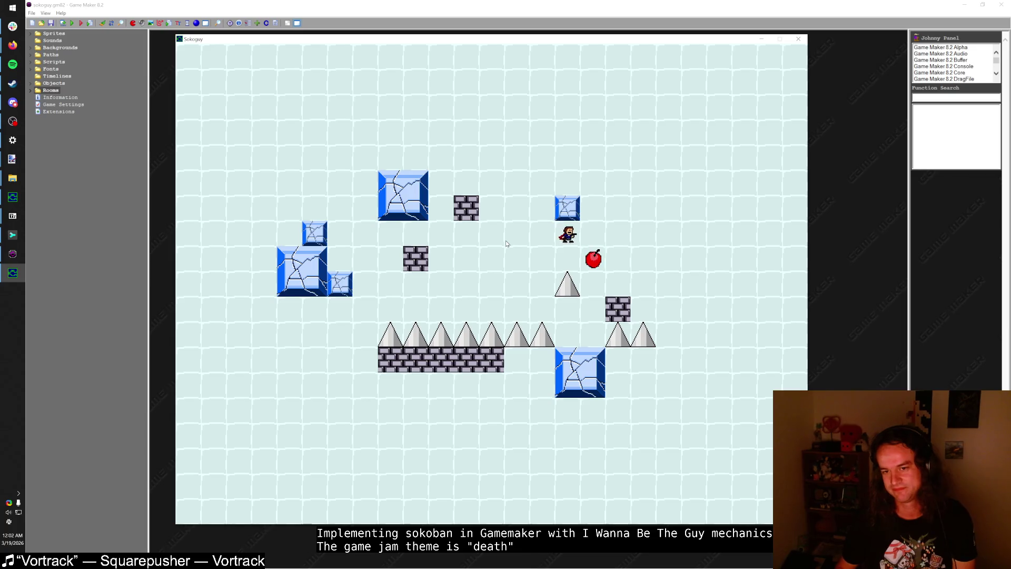
{"action": "key", "text": "shift"}
{"action": "key", "text": "Right"}
{"action": "key", "text": "Left"}
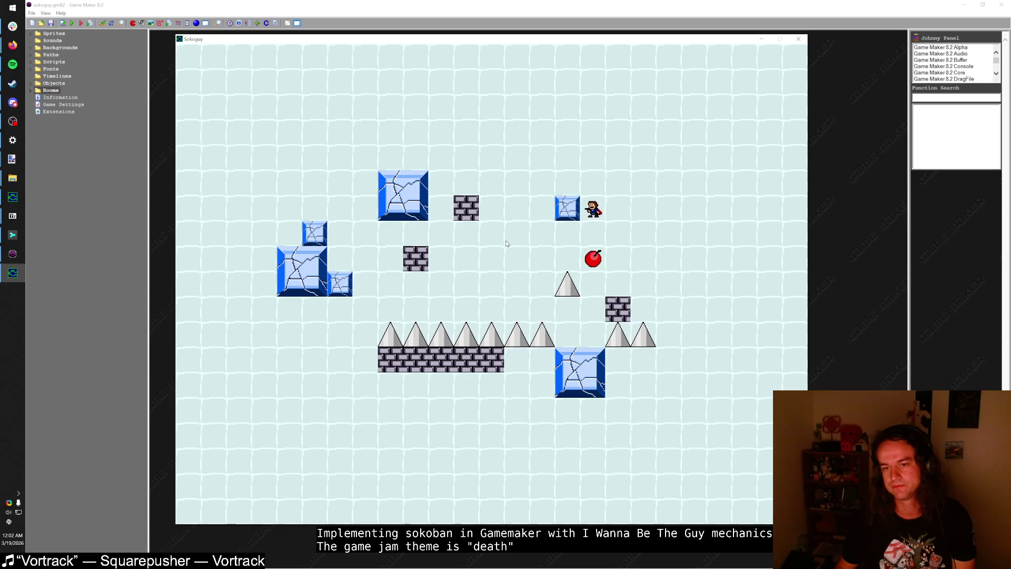
{"action": "key", "text": "Right"}
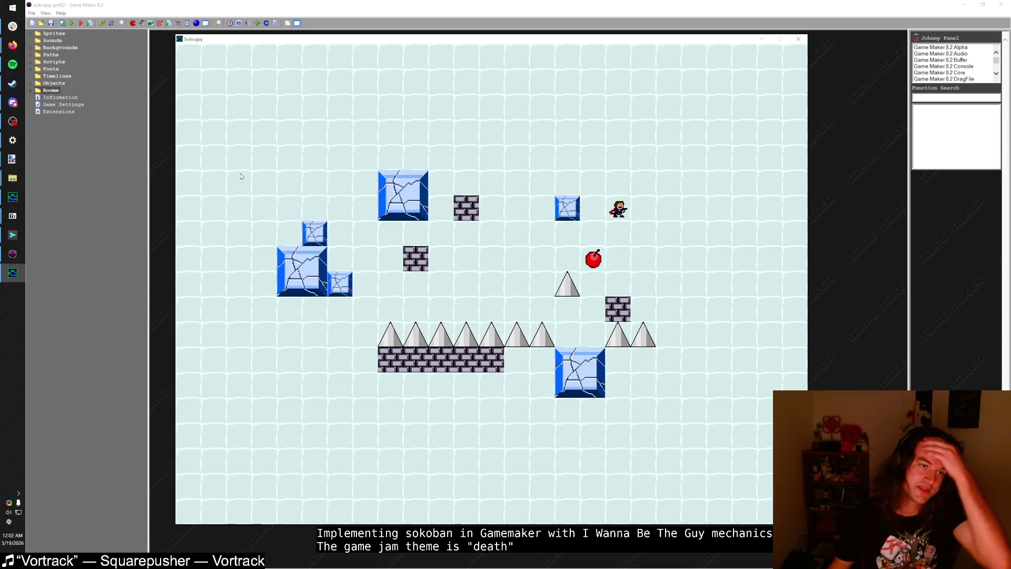
Step: Close the renex² engine game and the leftover Downloads window, refocusing Sokoguy
{"action": "left_click", "coordinate": [13, 197]}
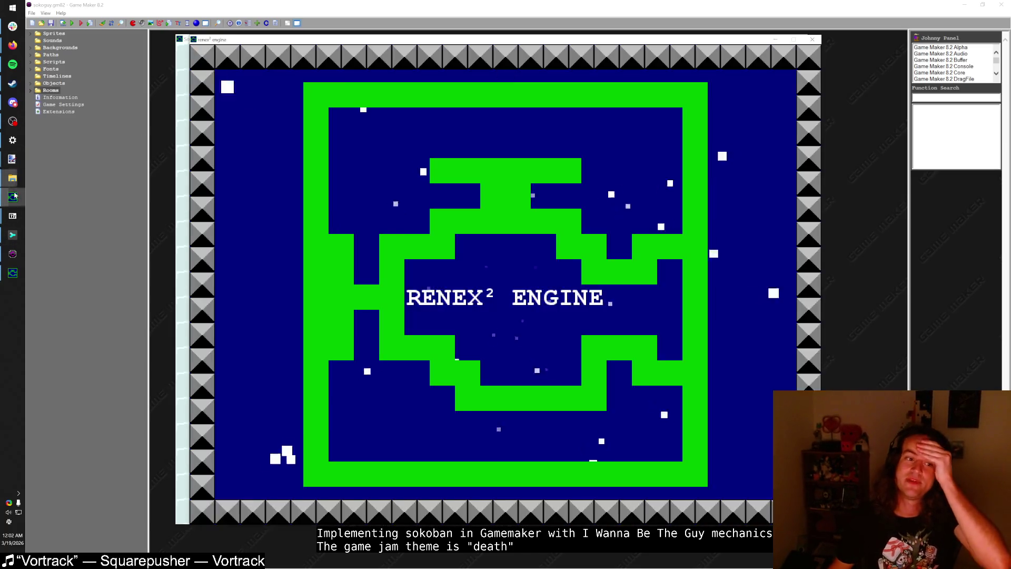
{"action": "left_click", "coordinate": [816, 42]}
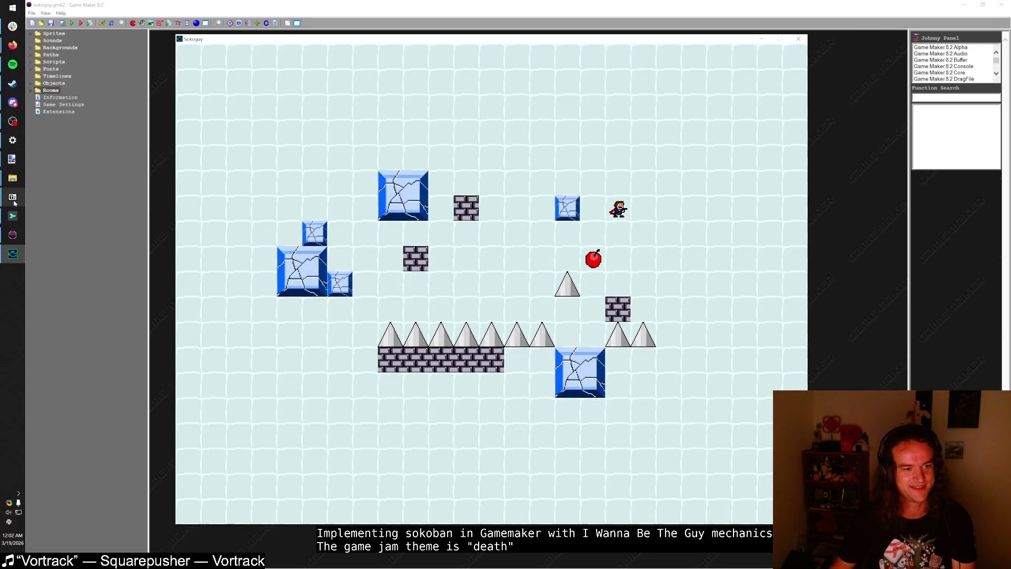
{"action": "mouse_move", "coordinate": [13, 196]}
{"action": "left_click", "coordinate": [39, 246]}
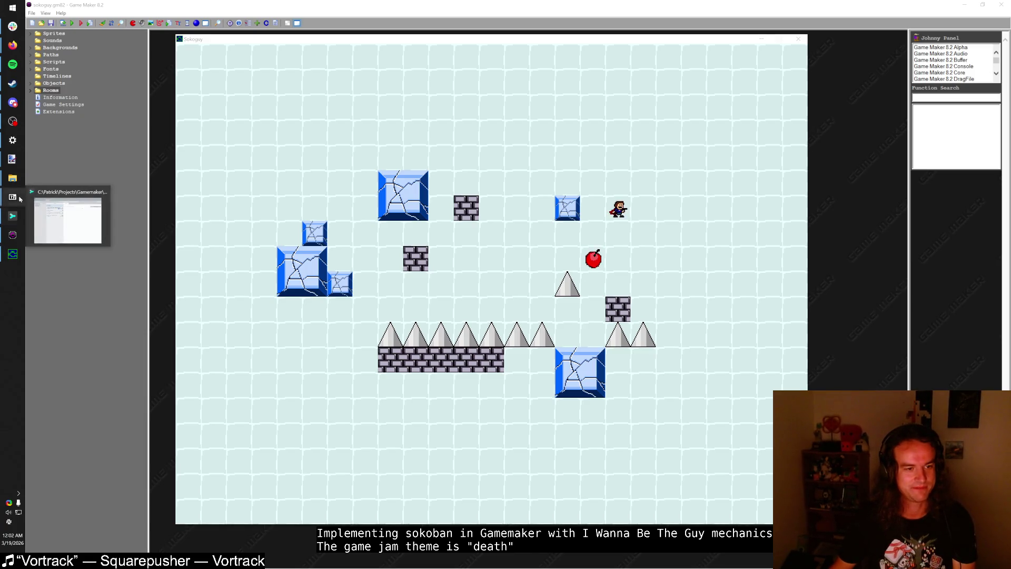
{"action": "left_click", "coordinate": [104, 174]}
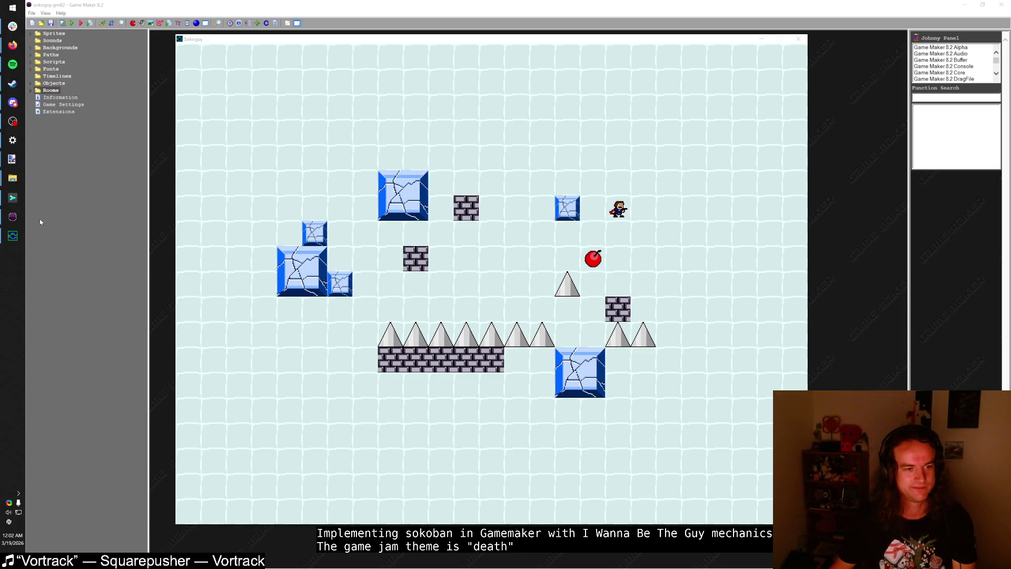
{"action": "left_click", "coordinate": [19, 235]}
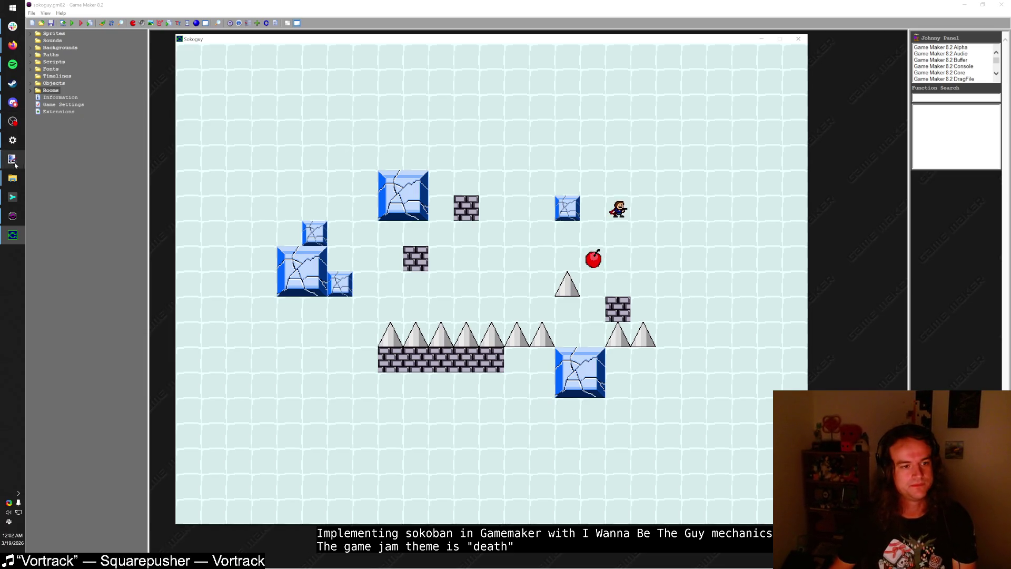
Step: Close the running Sokoguy game to return to the editor
{"action": "mouse_move", "coordinate": [12, 159]}
{"action": "mouse_move", "coordinate": [75, 178]}
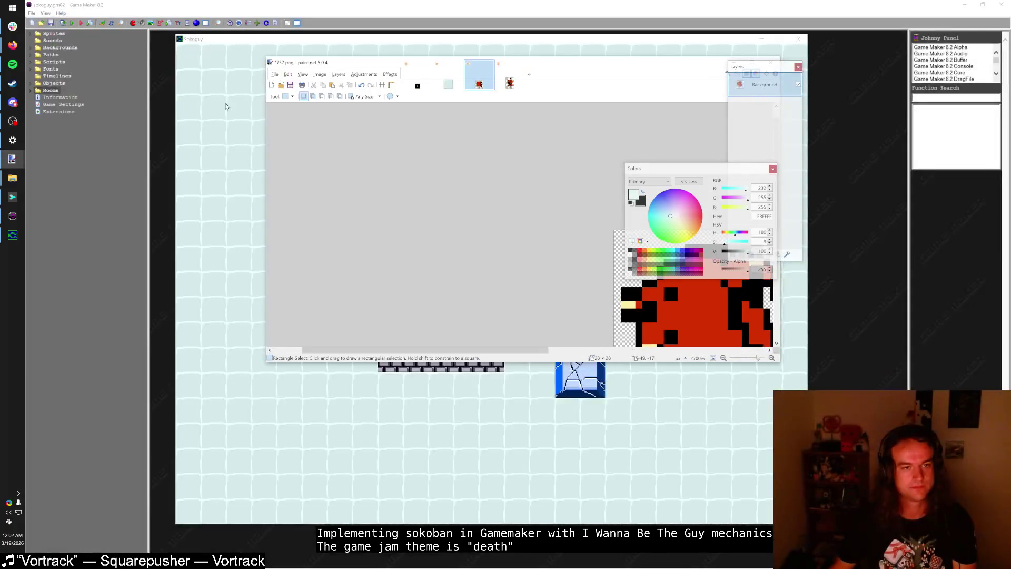
{"action": "key", "text": "Escape"}
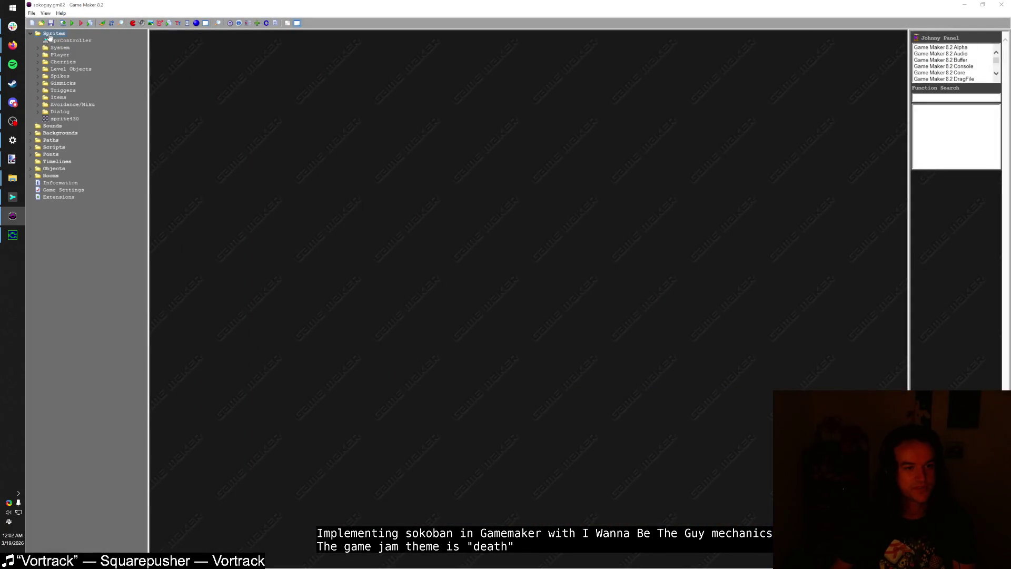
Step: Create the sprHawk sprite and paste in both hawk animation frames
{"action": "right_click", "coordinate": [49, 36]}
{"action": "left_click", "coordinate": [60, 38]}
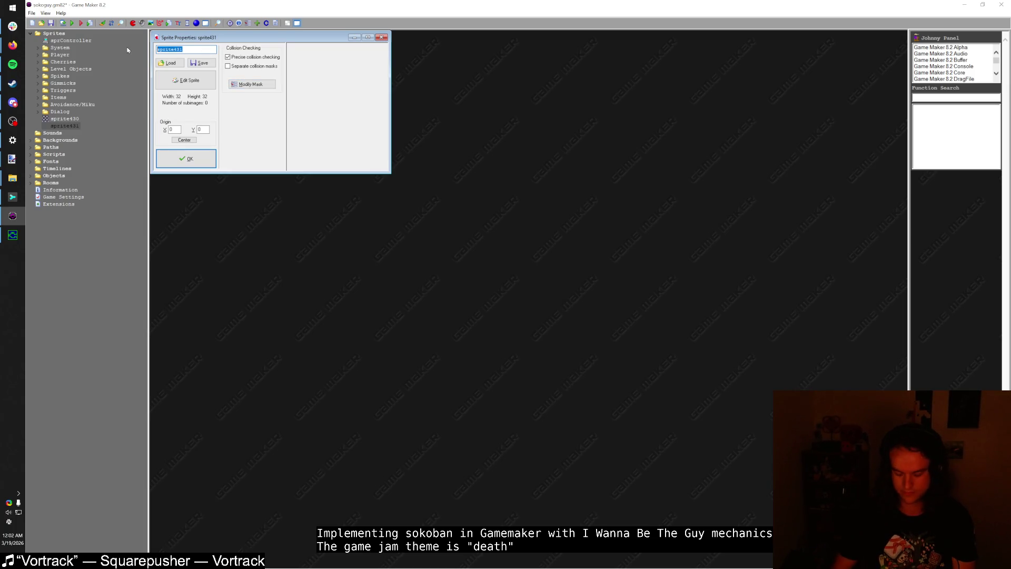
{"action": "type", "text": "sprHawk"}
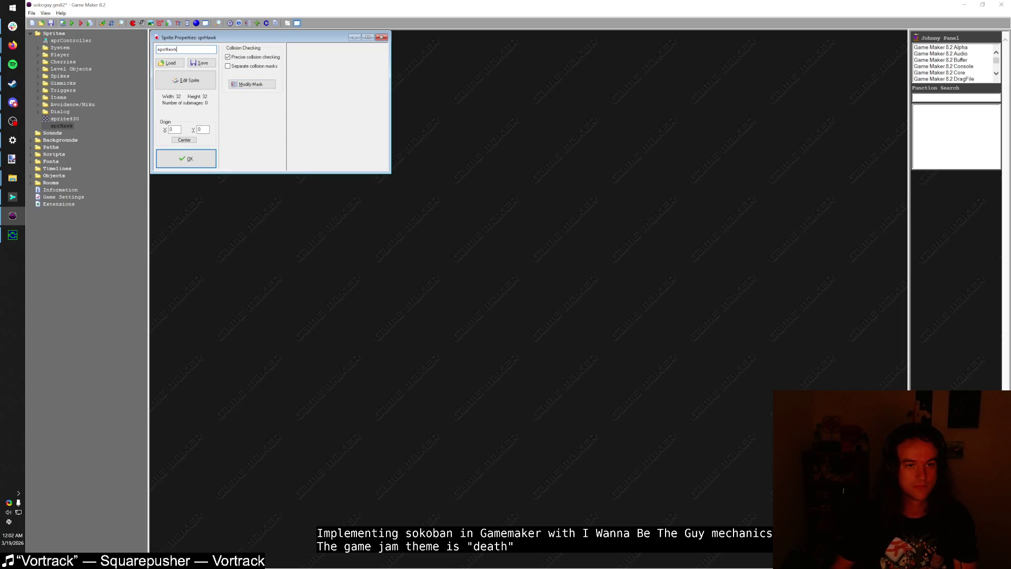
{"action": "left_click", "coordinate": [185, 80]}
{"action": "key", "text": "ctrl+v"}
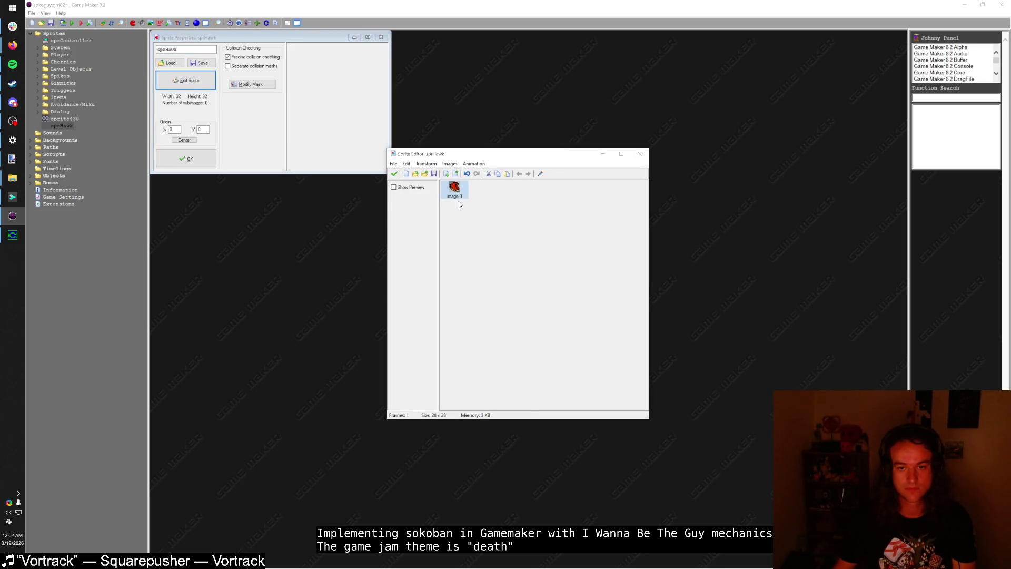
{"action": "double_click", "coordinate": [457, 196]}
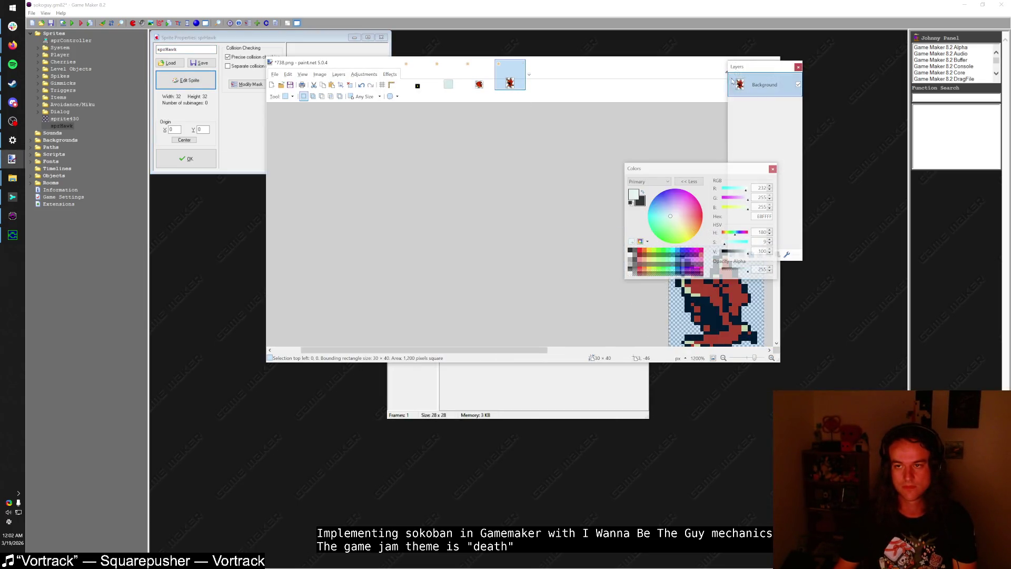
{"action": "left_click", "coordinate": [525, 374]}
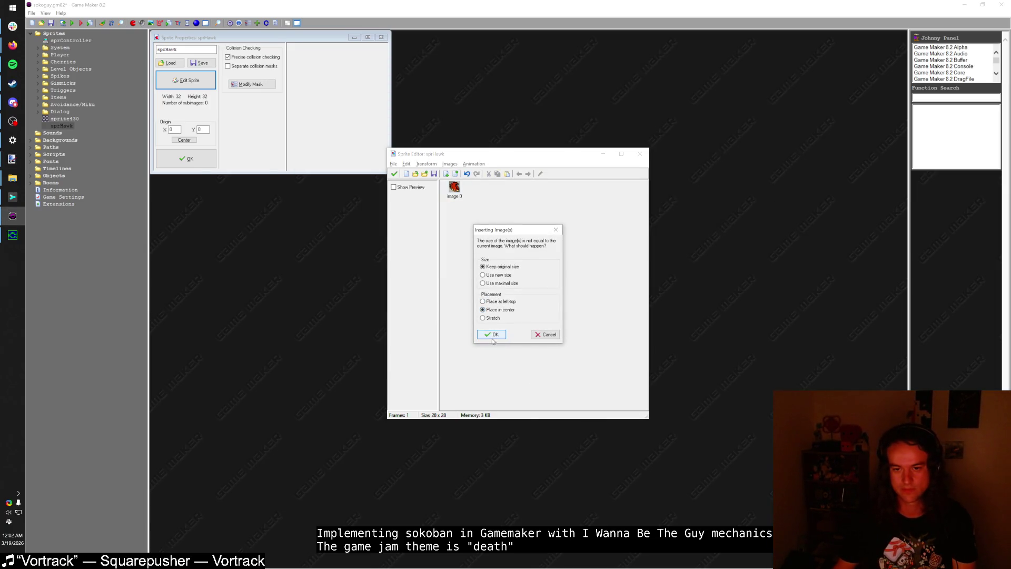
{"action": "left_click", "coordinate": [510, 284]}
{"action": "left_click", "coordinate": [491, 334]}
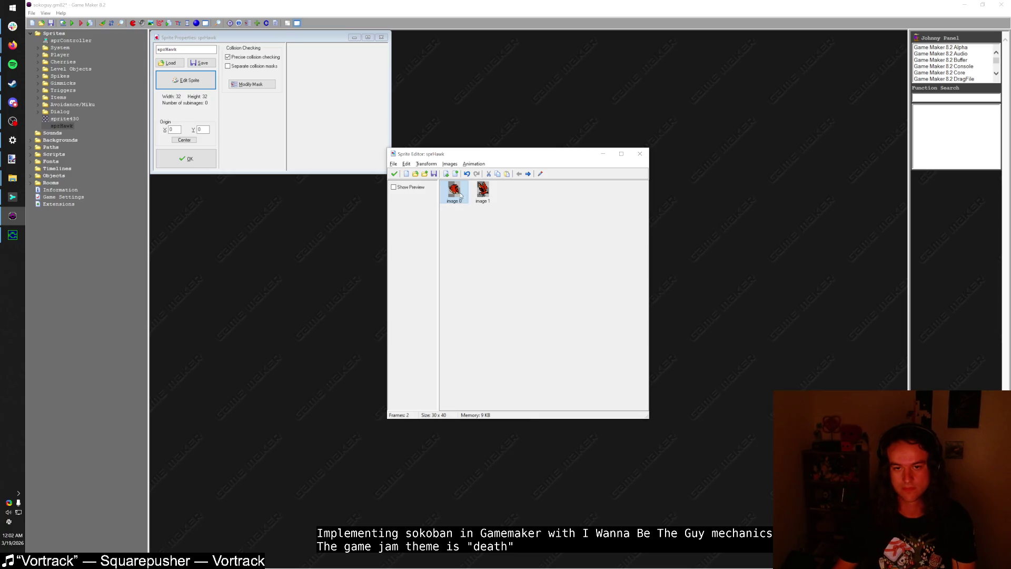
Step: Resize the sprHawk canvas to 48×48 and close the sprite editor
{"action": "left_click", "coordinate": [426, 164]}
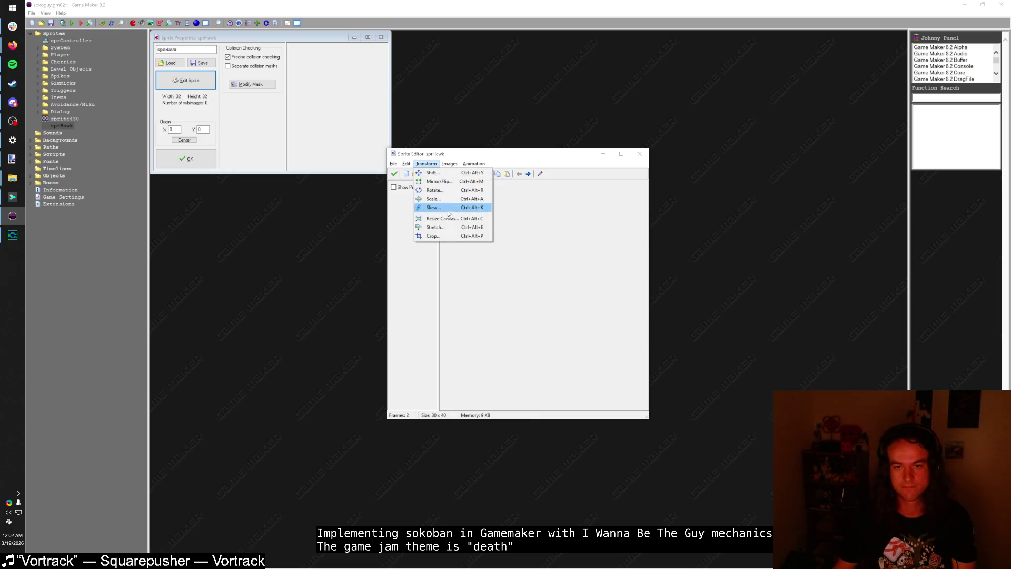
{"action": "left_click", "coordinate": [452, 219]}
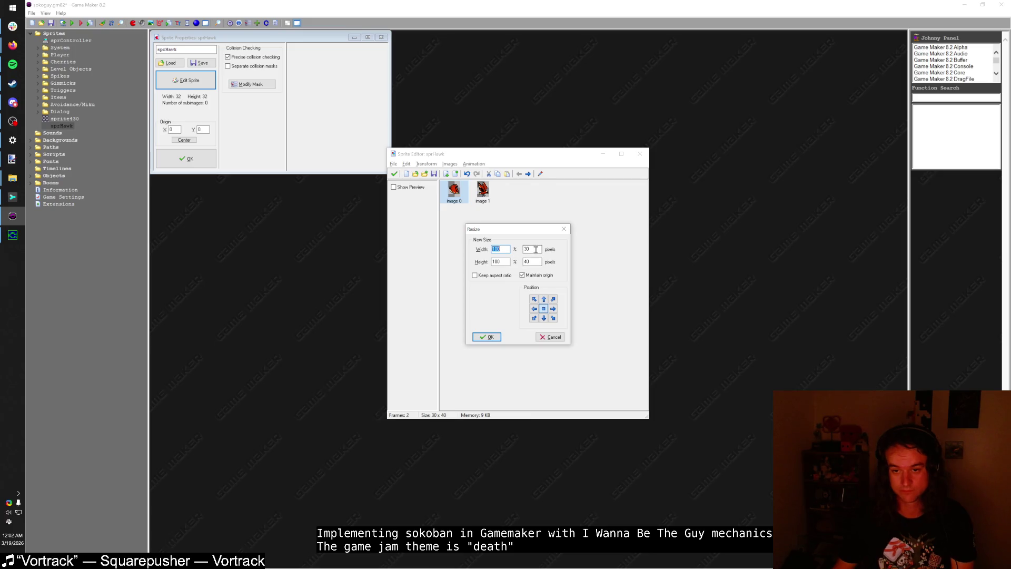
{"action": "key", "text": "Tab"}
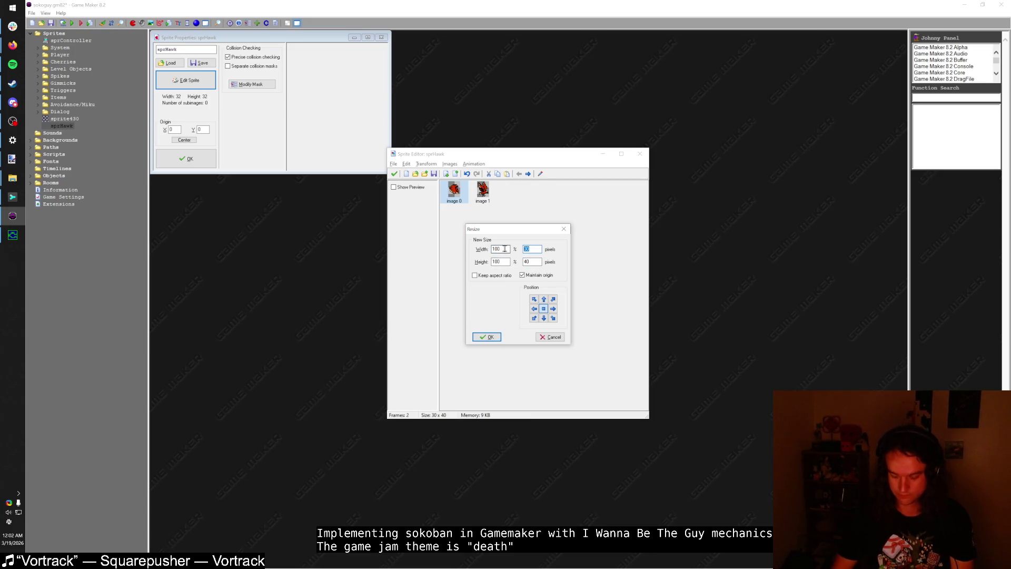
{"action": "type", "text": "48"}
{"action": "key", "text": "Return"}
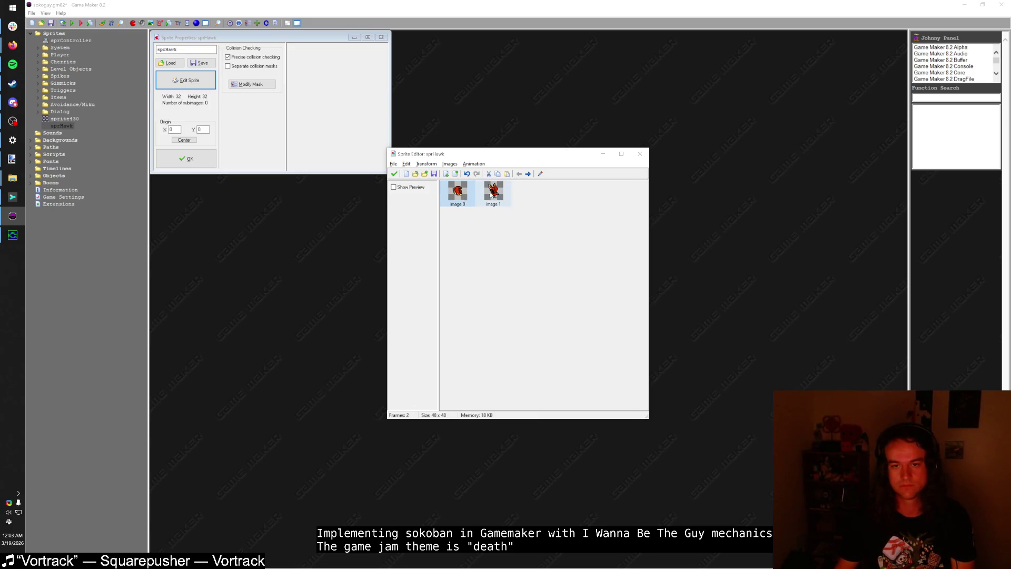
{"action": "left_click", "coordinate": [394, 174]}
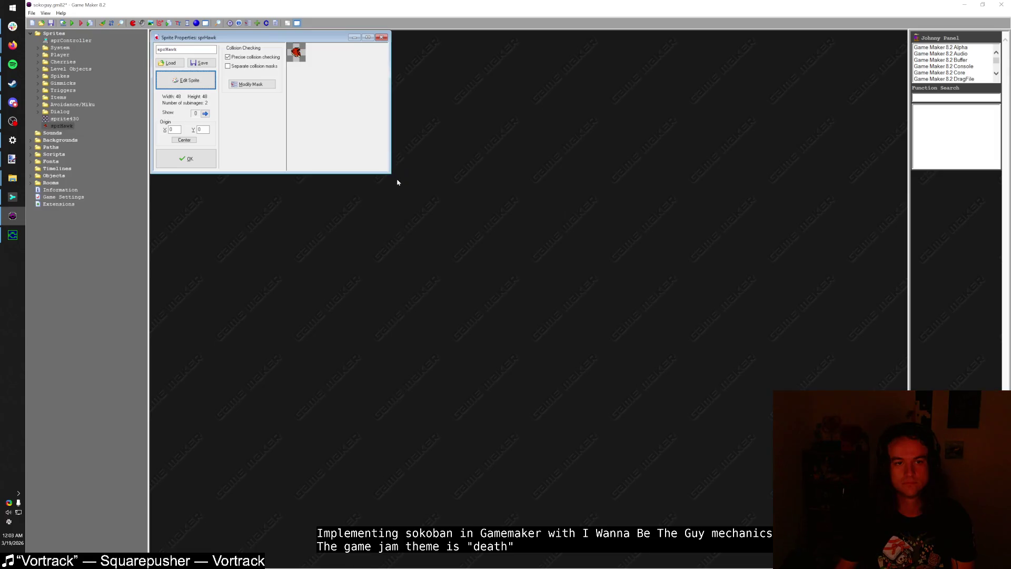
Step: Give sprHawk a manual bounding-box mask with top 8 and bottom 36
{"action": "left_click", "coordinate": [255, 85]}
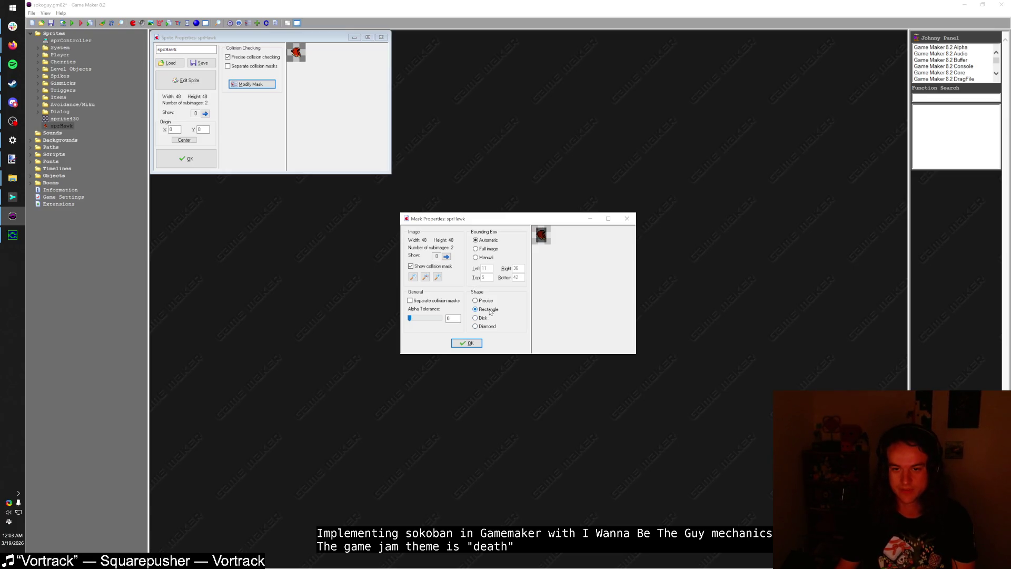
{"action": "left_click", "coordinate": [486, 258]}
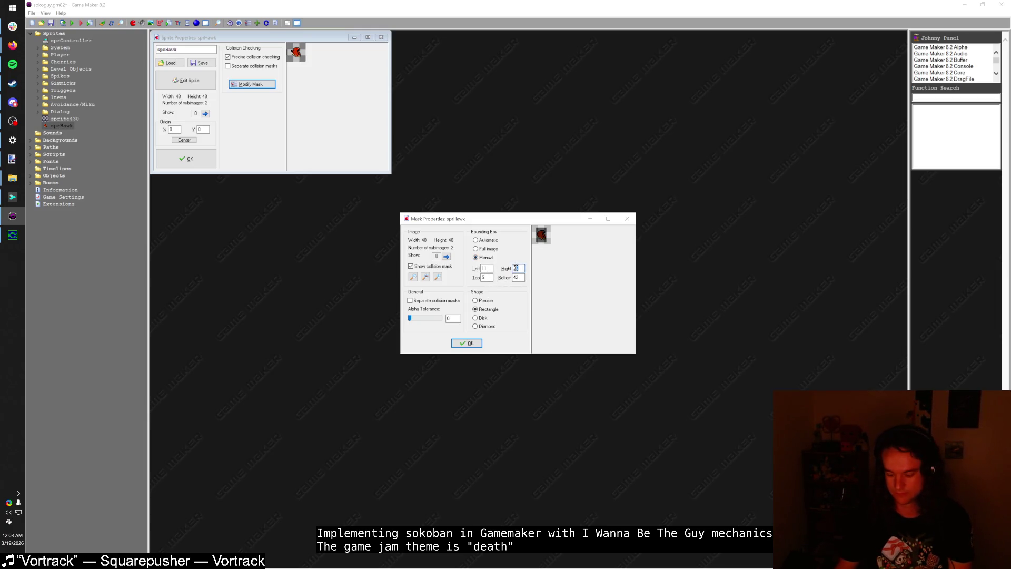
{"action": "double_click", "coordinate": [522, 277]}
{"action": "type", "text": "32"}
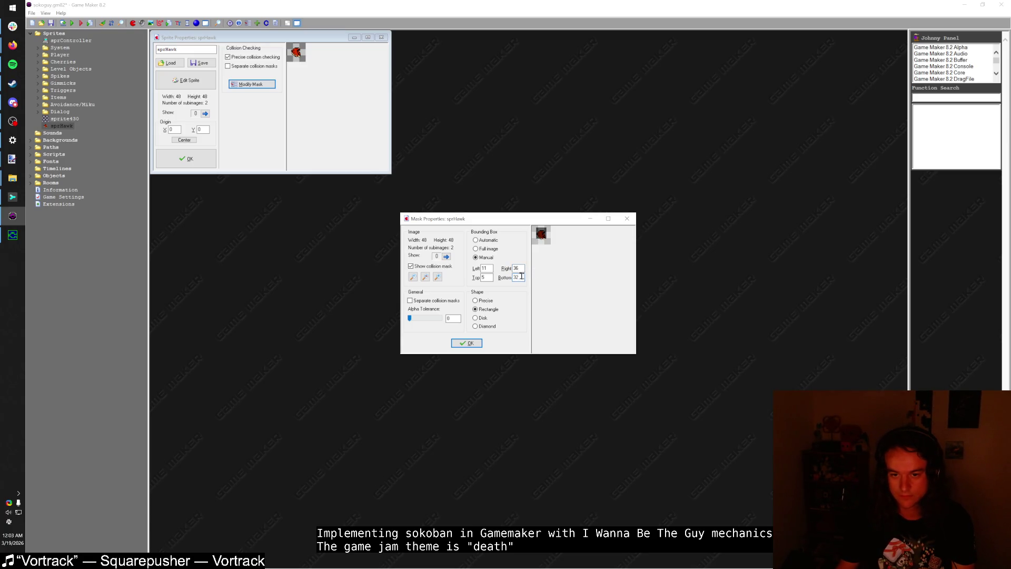
{"action": "double_click", "coordinate": [522, 277]}
{"action": "type", "text": "40"}
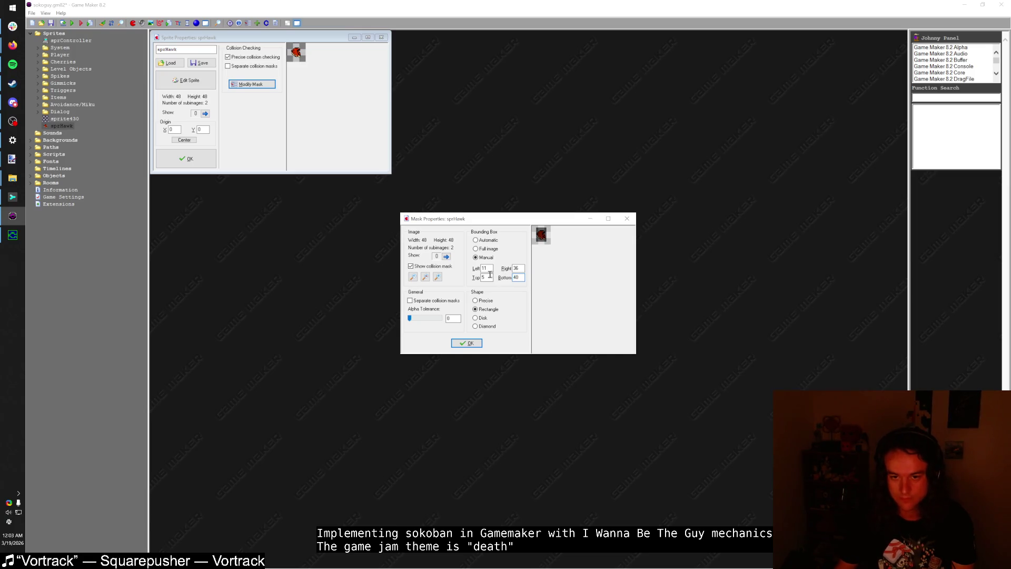
{"action": "type", "text": "8"}
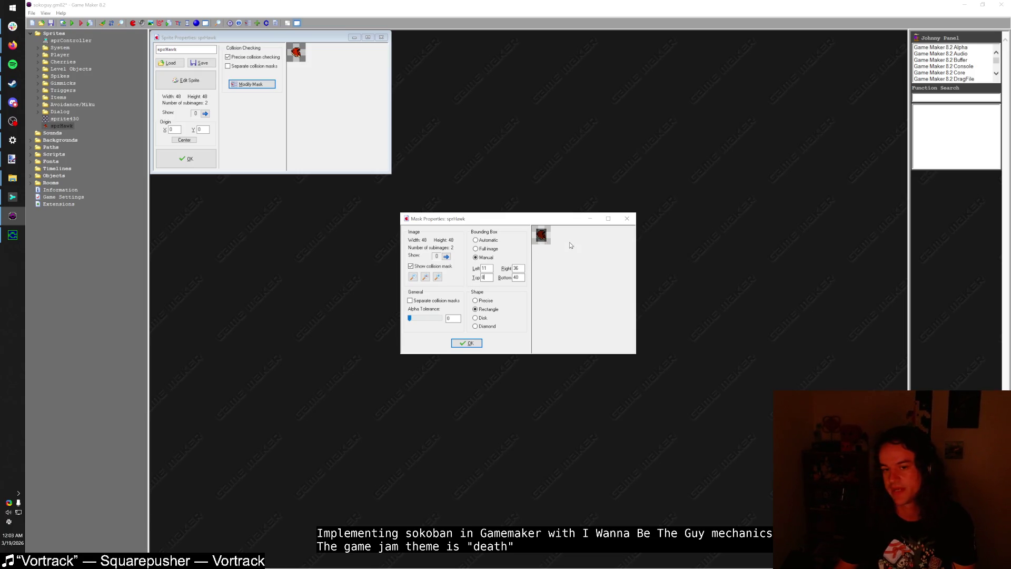
{"action": "double_click", "coordinate": [488, 278]}
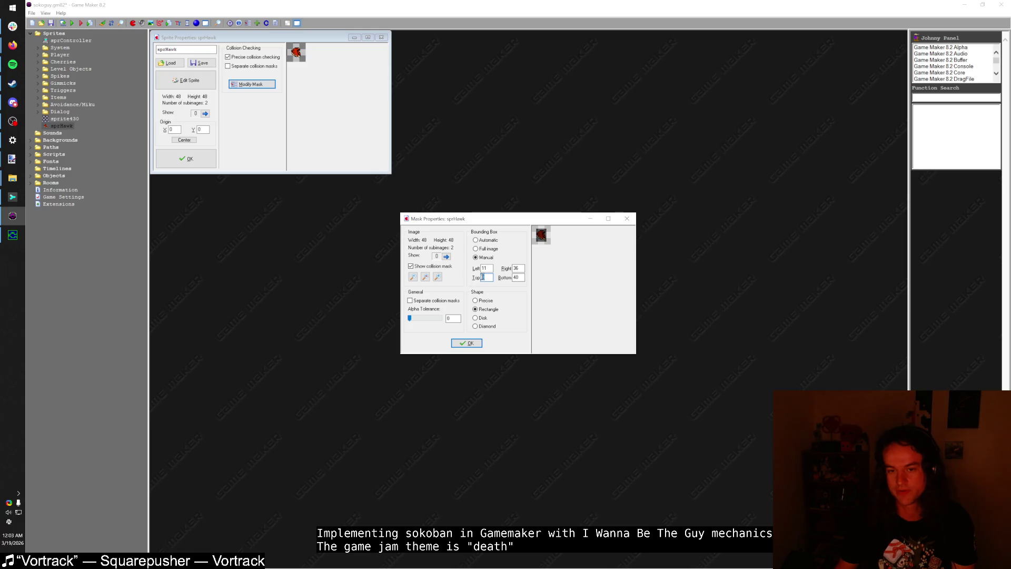
{"action": "type", "text": "10"}
{"action": "double_click", "coordinate": [518, 278]}
{"action": "type", "text": "36"}
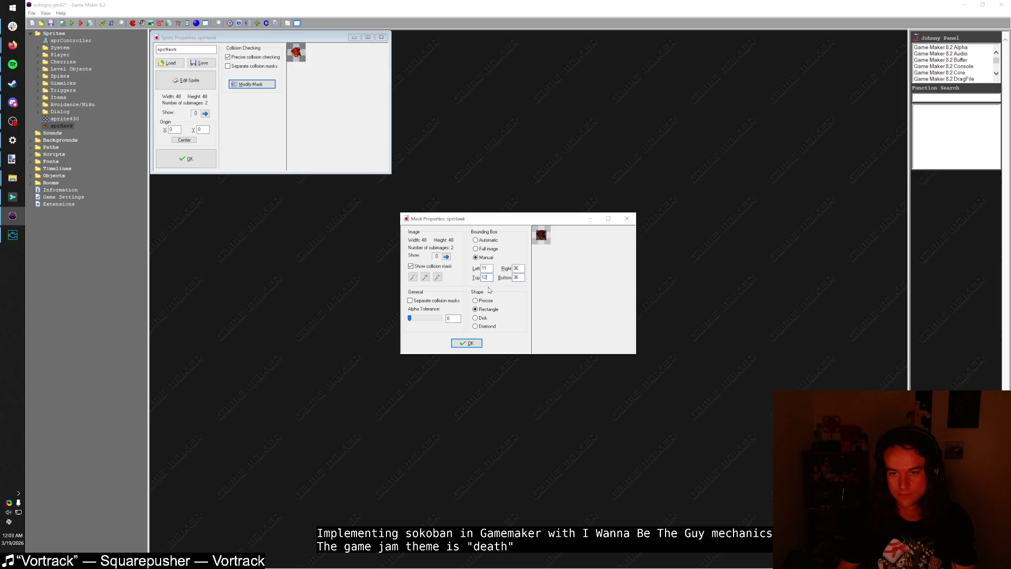
{"action": "left_click", "coordinate": [466, 343]}
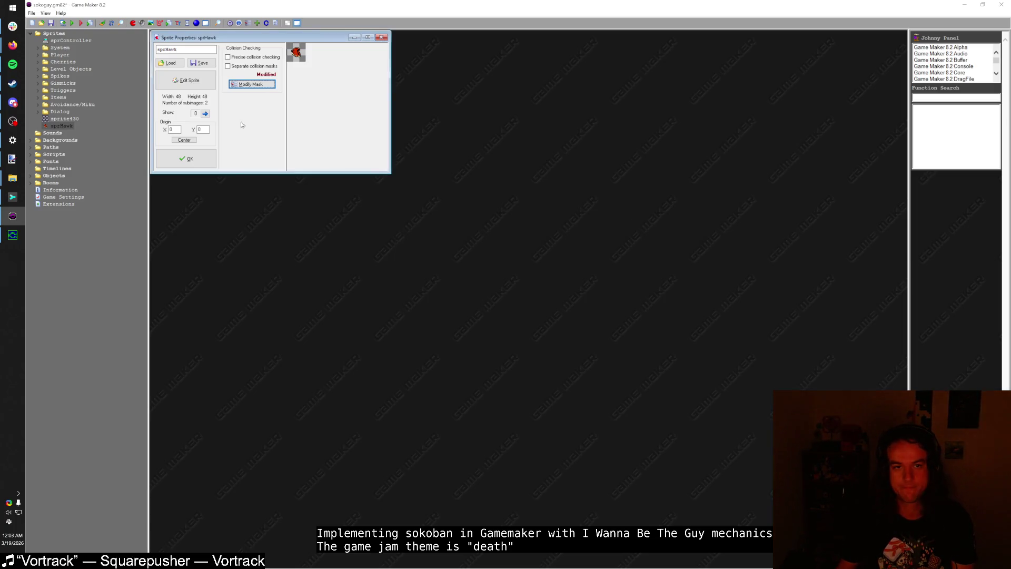
Step: Create a Hawk object using sprite sprHawk with PlayerKiller as its parent
{"action": "left_click", "coordinate": [202, 164]}
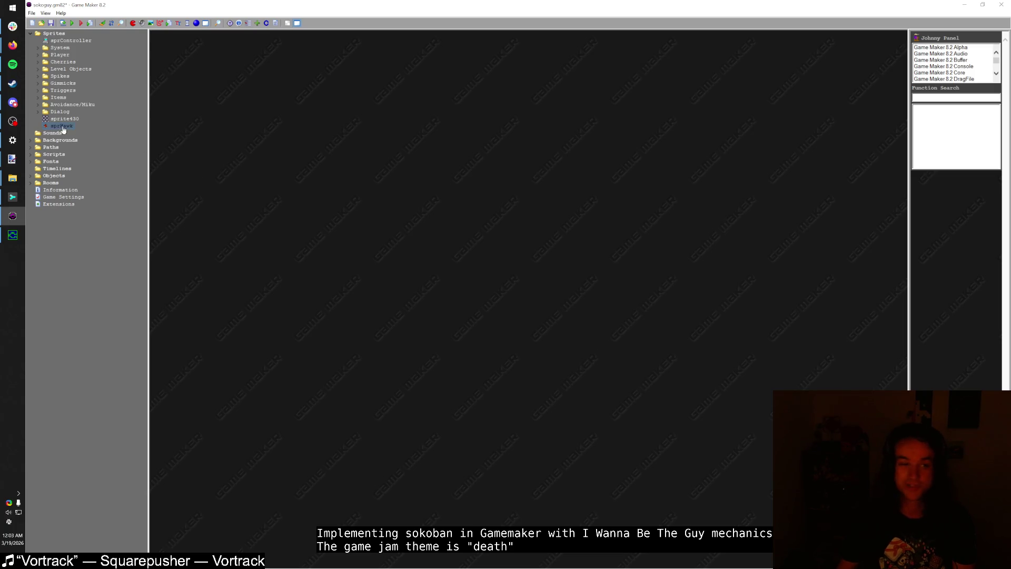
{"action": "double_click", "coordinate": [42, 177]}
{"action": "right_click", "coordinate": [44, 175]}
{"action": "left_click", "coordinate": [58, 182]}
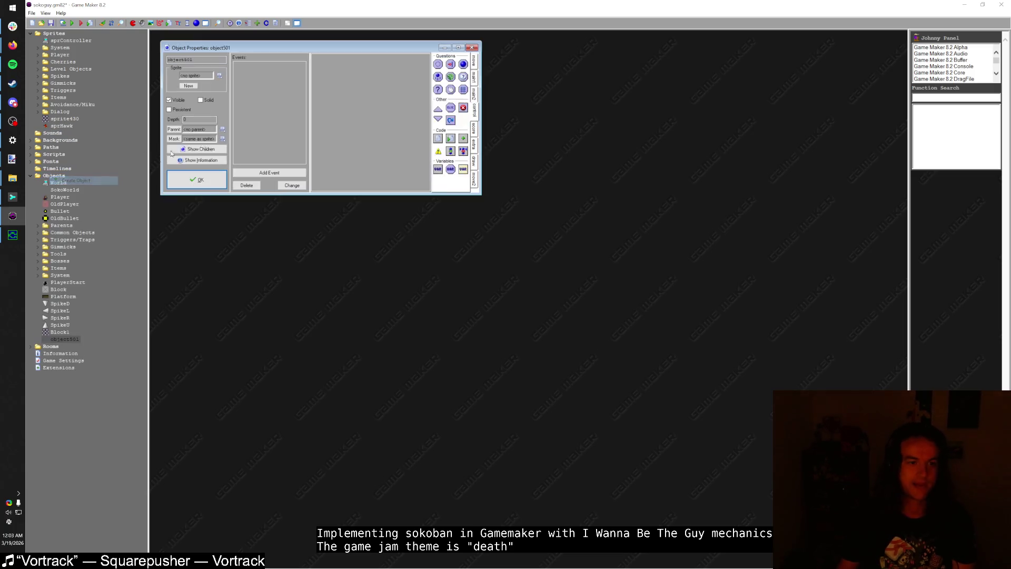
{"action": "left_click", "coordinate": [207, 77]}
{"action": "left_click", "coordinate": [229, 221]}
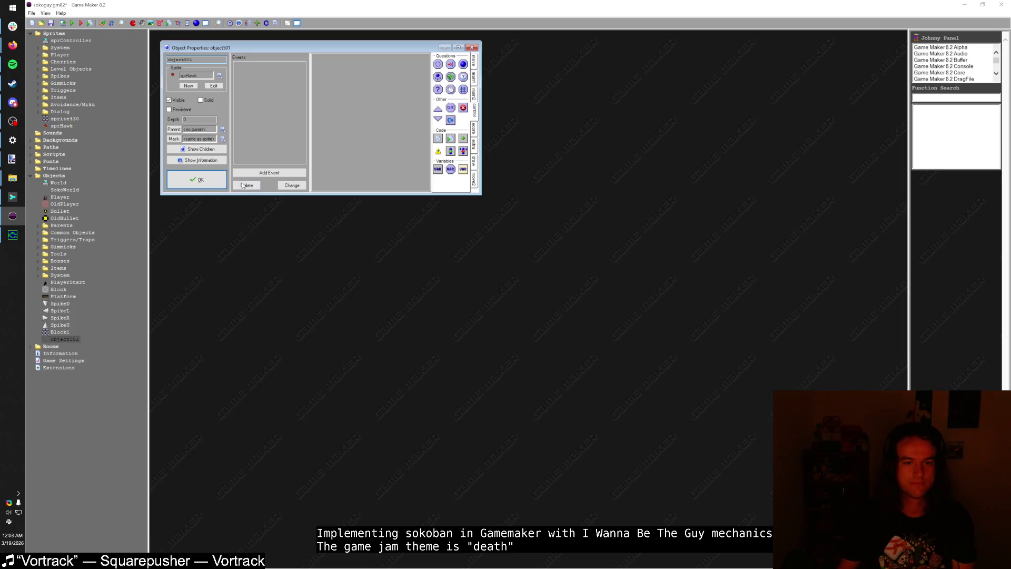
{"action": "type", "text": "H"}
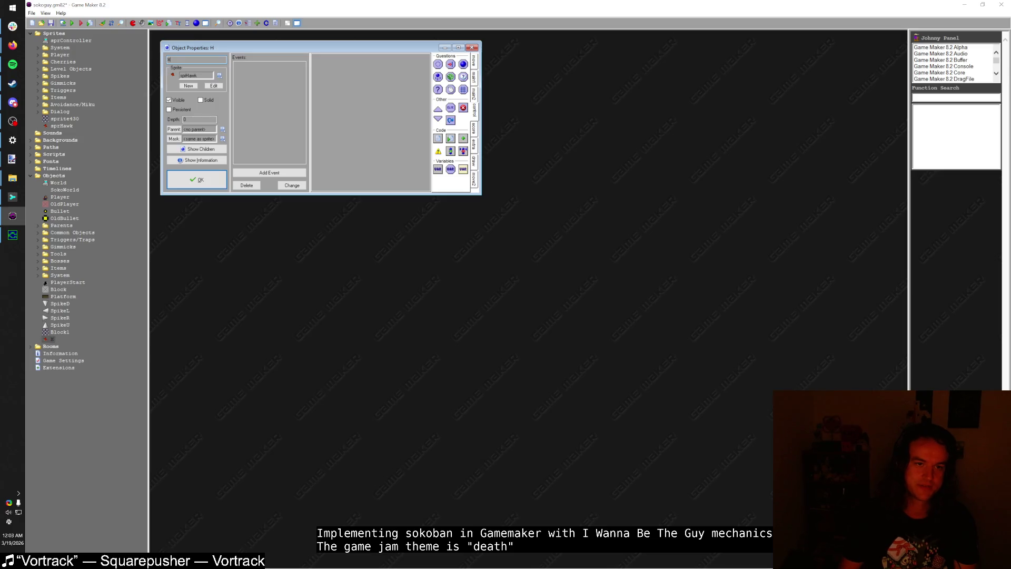
{"action": "type", "text": "awkawk"}
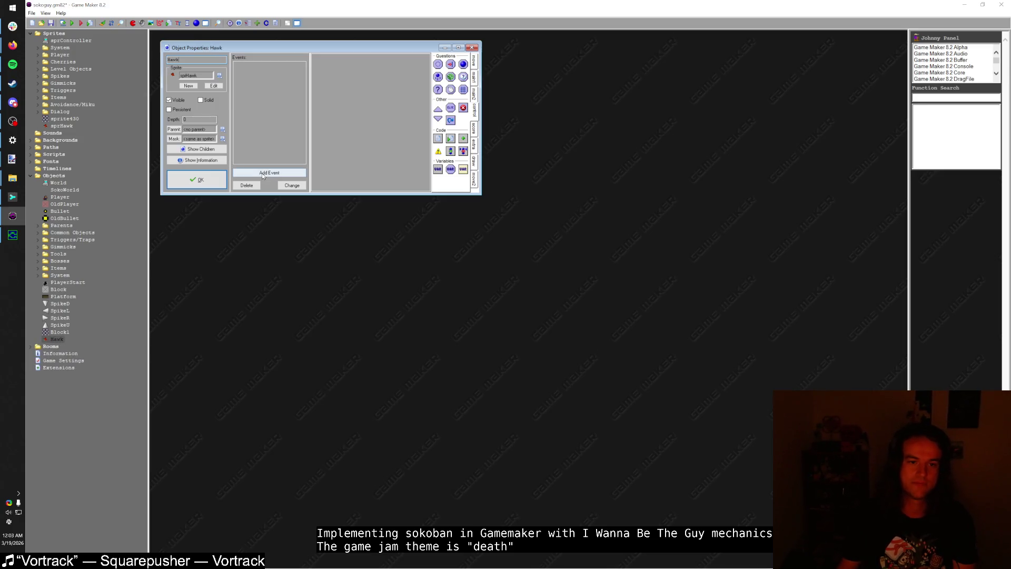
{"action": "left_click", "coordinate": [198, 130]}
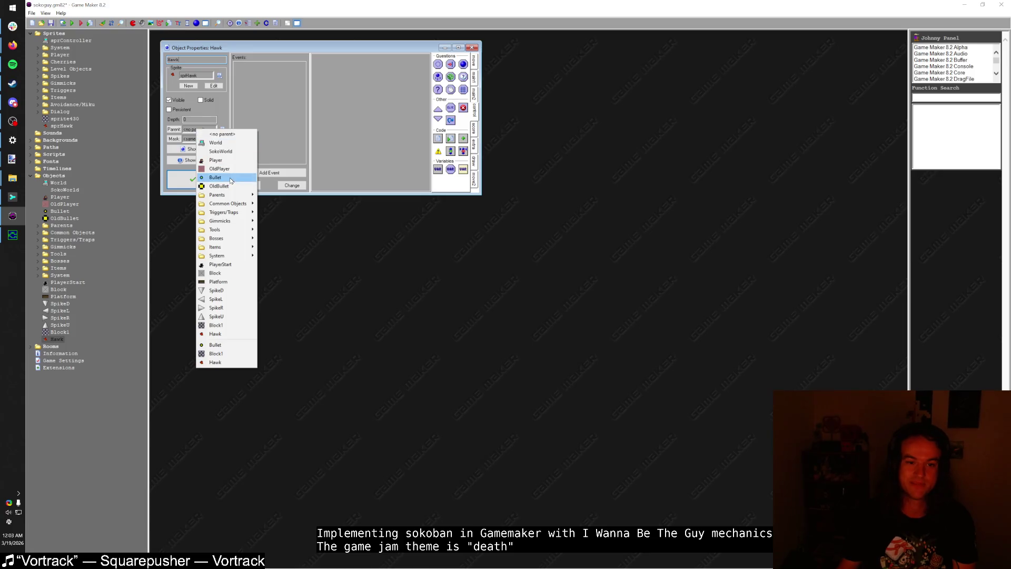
{"action": "mouse_move", "coordinate": [238, 199]}
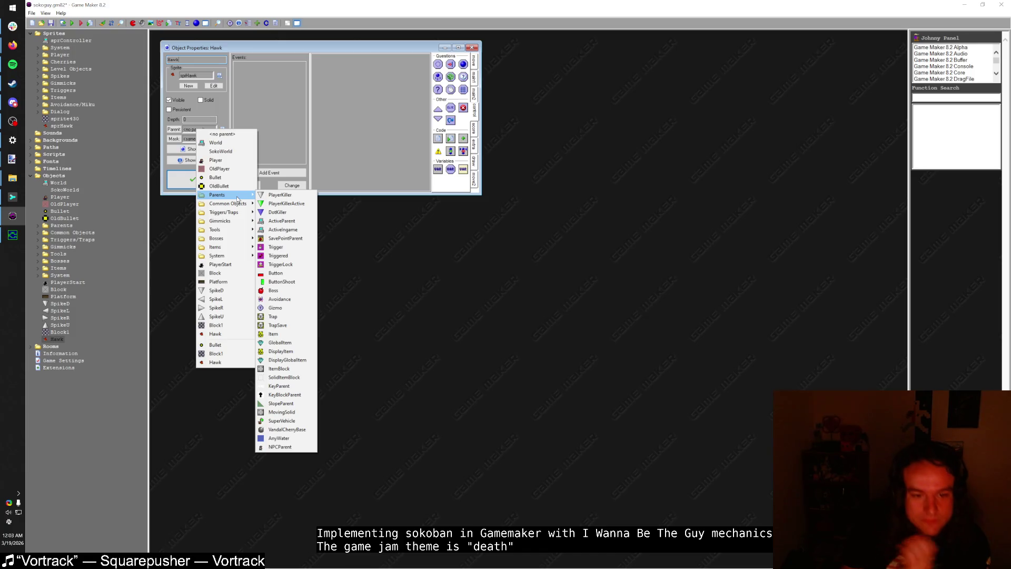
{"action": "left_click", "coordinate": [280, 198]}
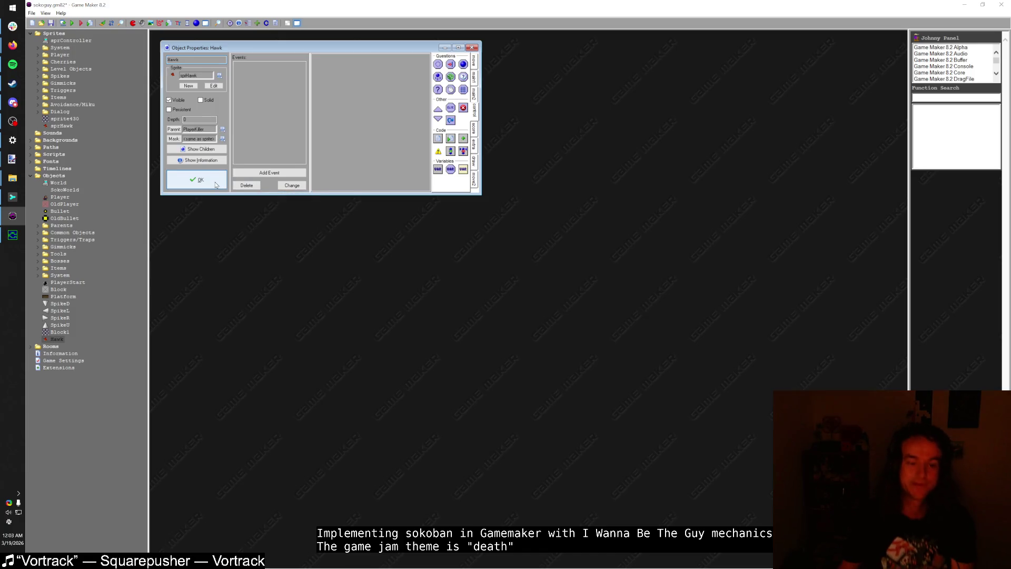
{"action": "left_click", "coordinate": [212, 187]}
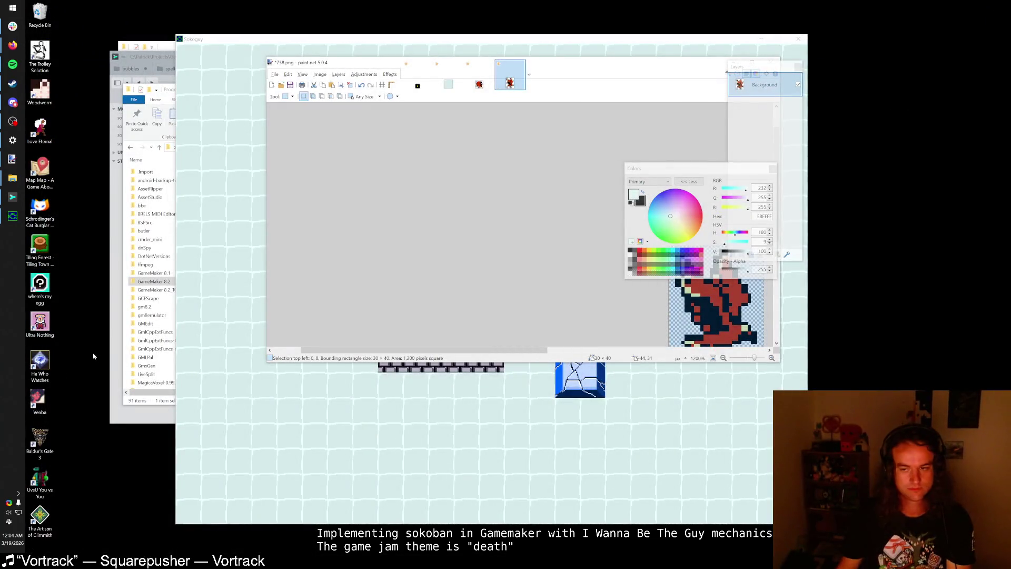
Step: Close the running game, maximize the Room Editor and choose Hawk as the object to place
{"action": "left_click", "coordinate": [704, 44]}
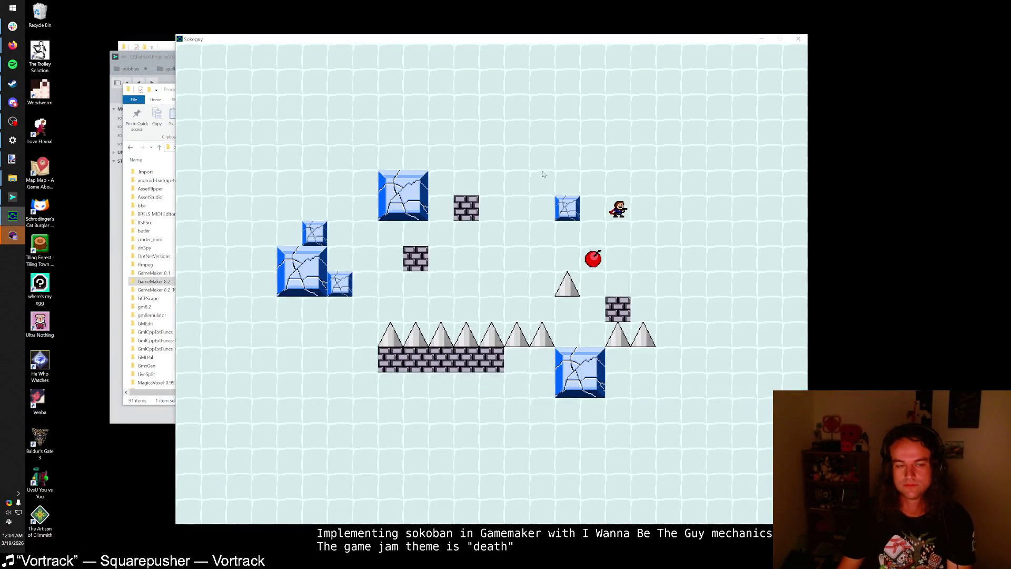
{"action": "key", "text": "Escape"}
{"action": "double_click", "coordinate": [430, 132]}
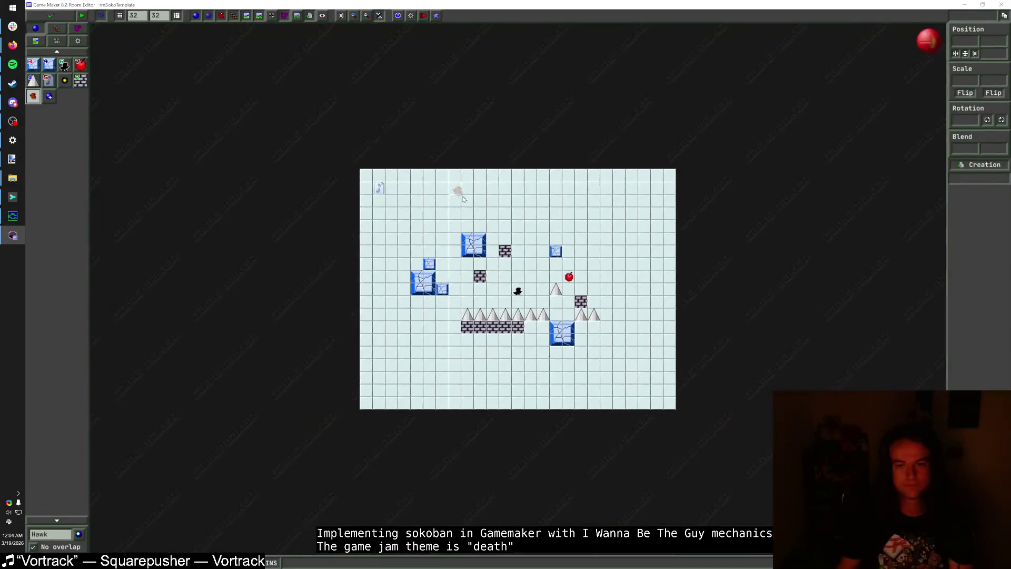
{"action": "scroll", "coordinate": [463, 199], "scroll_direction": "up", "scroll_amount": 3}
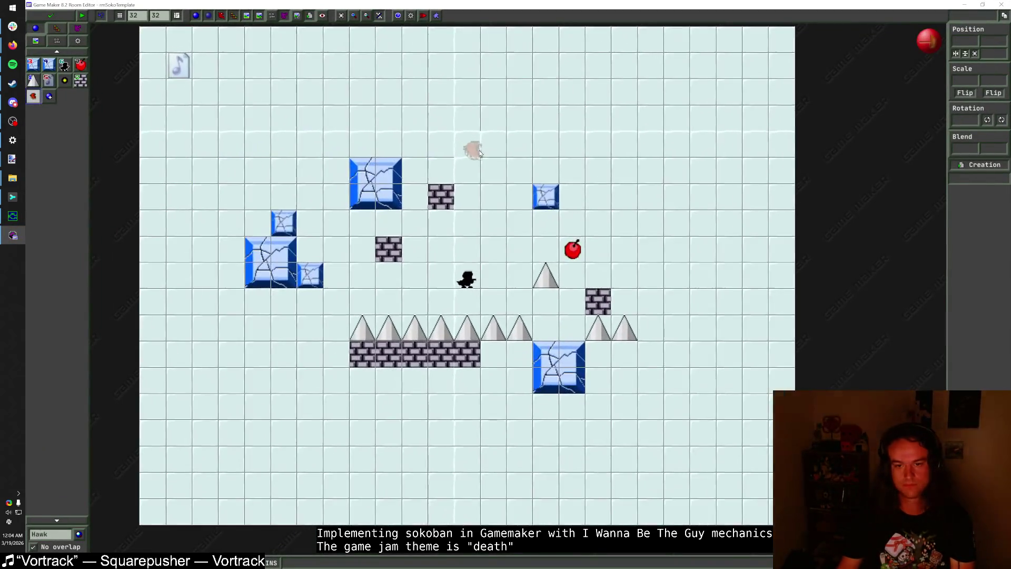
{"action": "scroll", "coordinate": [479, 153], "scroll_direction": "down", "scroll_amount": 1}
{"action": "left_click", "coordinate": [33, 96]}
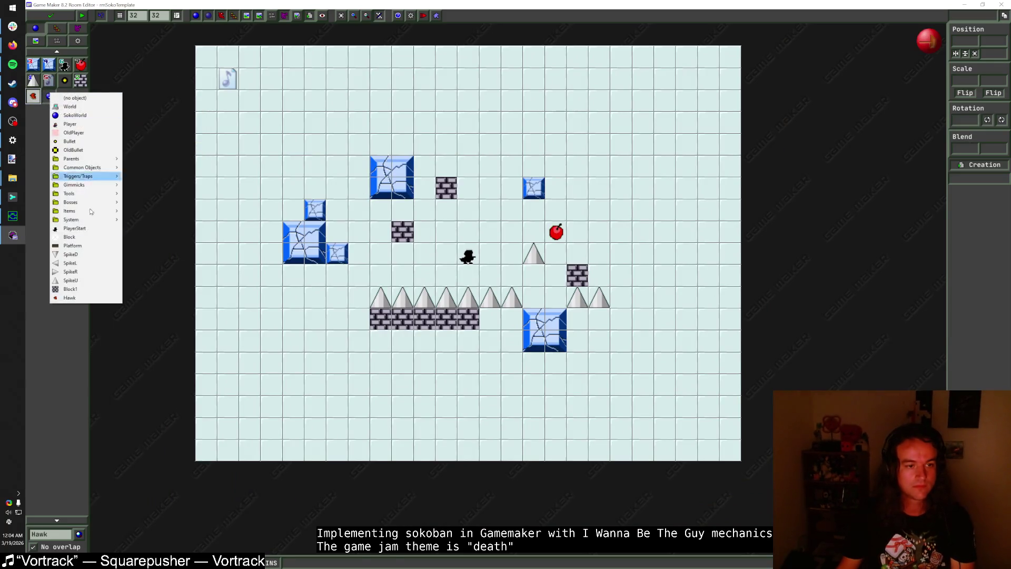
{"action": "left_click", "coordinate": [70, 298]}
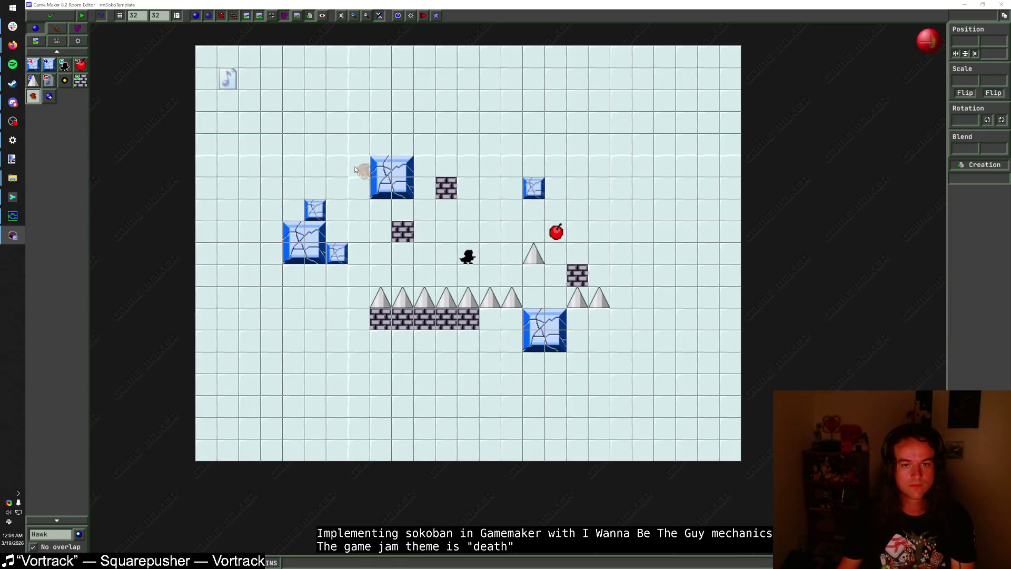
{"action": "left_click", "coordinate": [13, 216]}
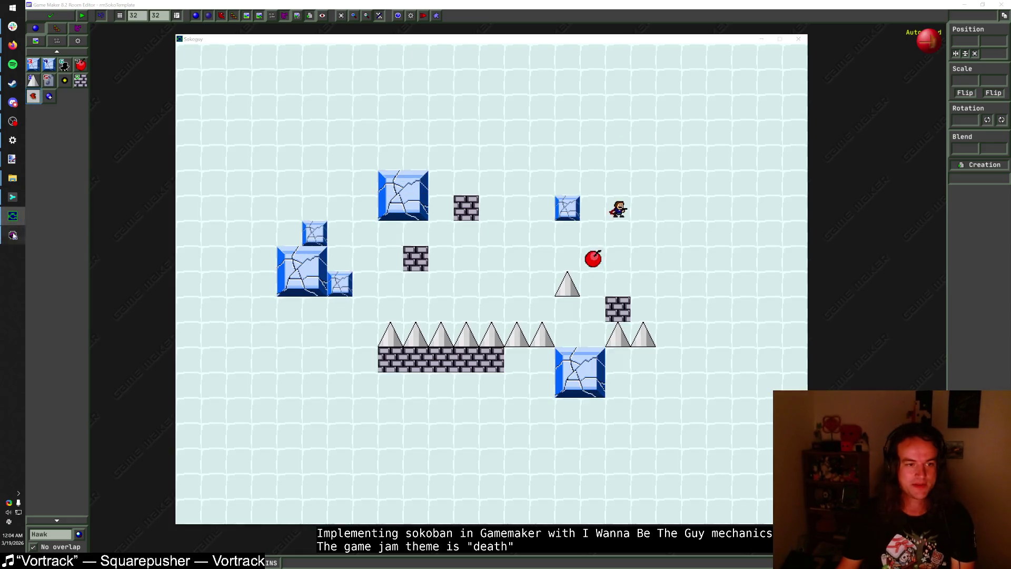
{"action": "left_click", "coordinate": [13, 235]}
Step: Place three Hawks at 576,192, near the top and beside the large ice block, then save the room
{"action": "left_click", "coordinate": [582, 170]}
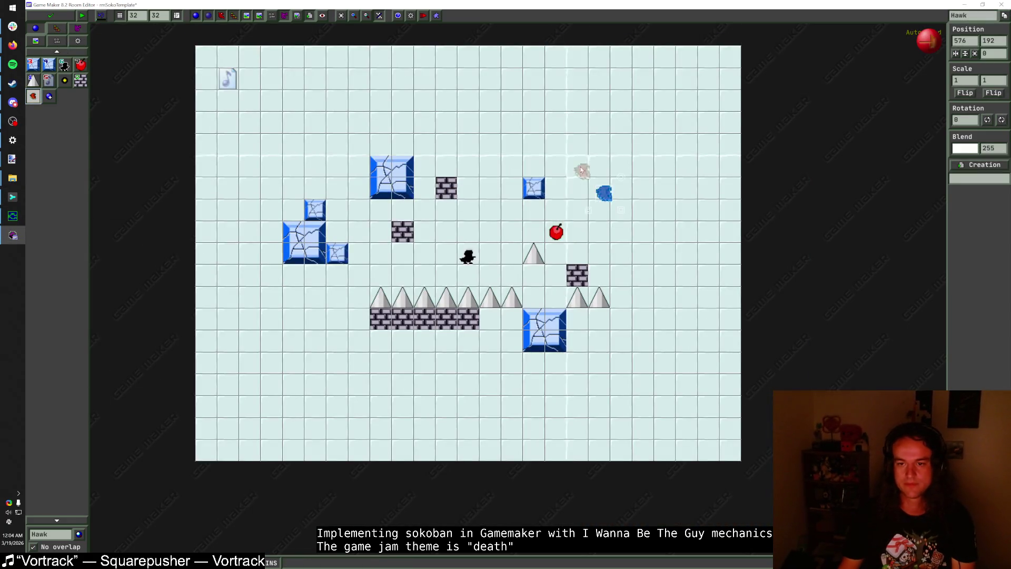
{"action": "left_click", "coordinate": [537, 149]}
{"action": "left_click", "coordinate": [363, 193]}
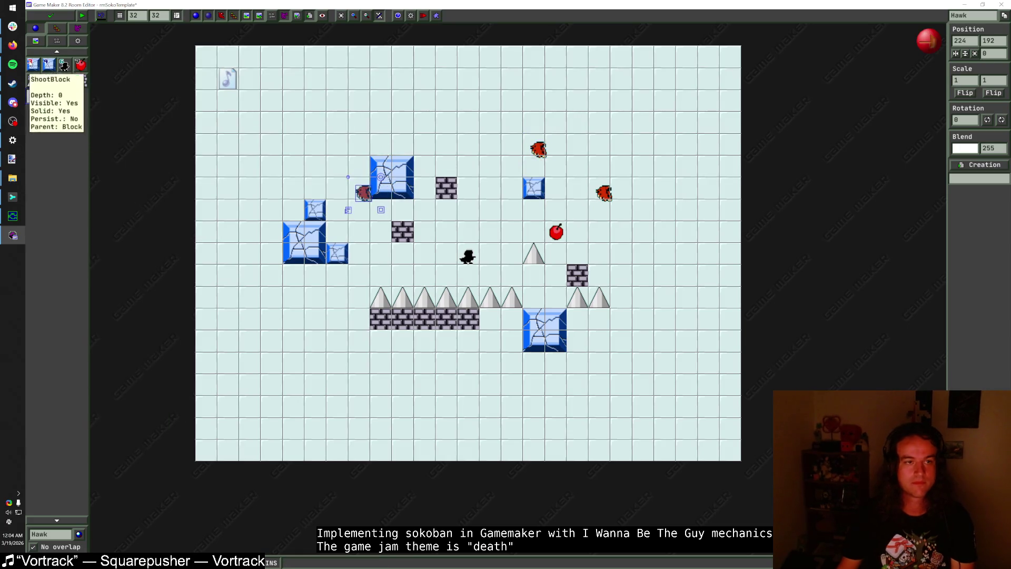
{"action": "left_click", "coordinate": [51, 15]}
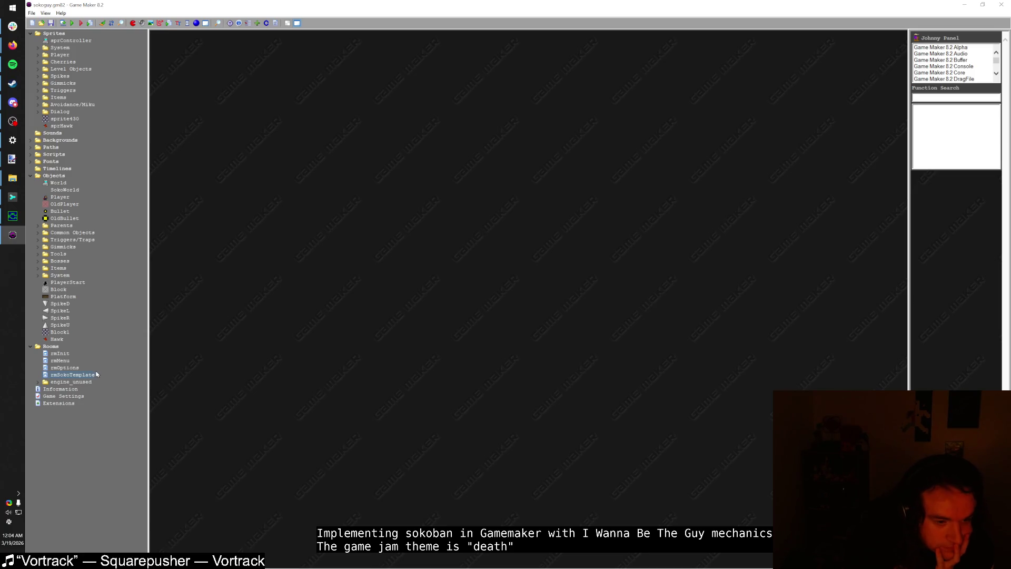
Step: Review sprHawk's frames, set its origin to 0,0, and run the game to test
{"action": "double_click", "coordinate": [61, 126]}
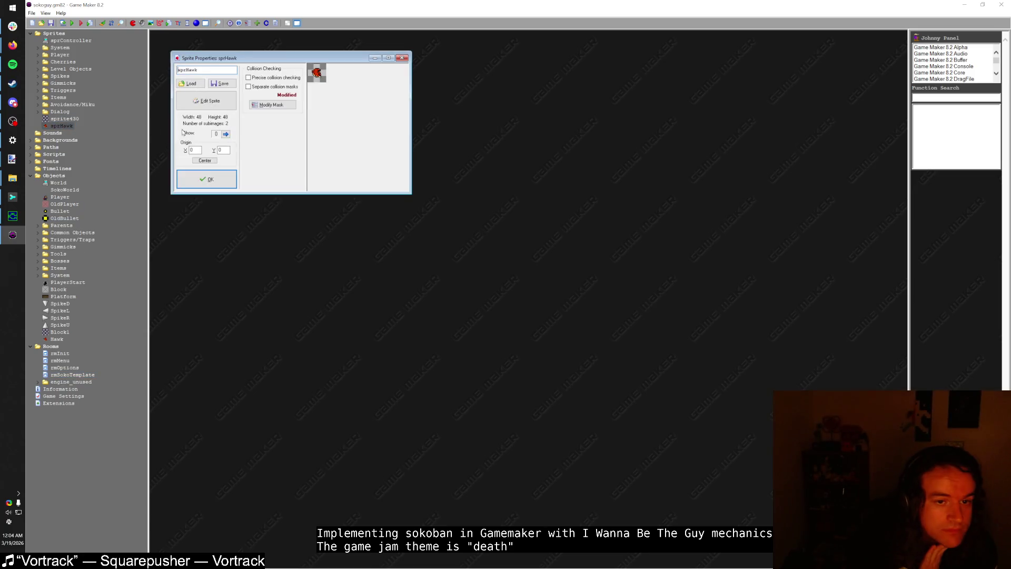
{"action": "key", "text": "alt+e"}
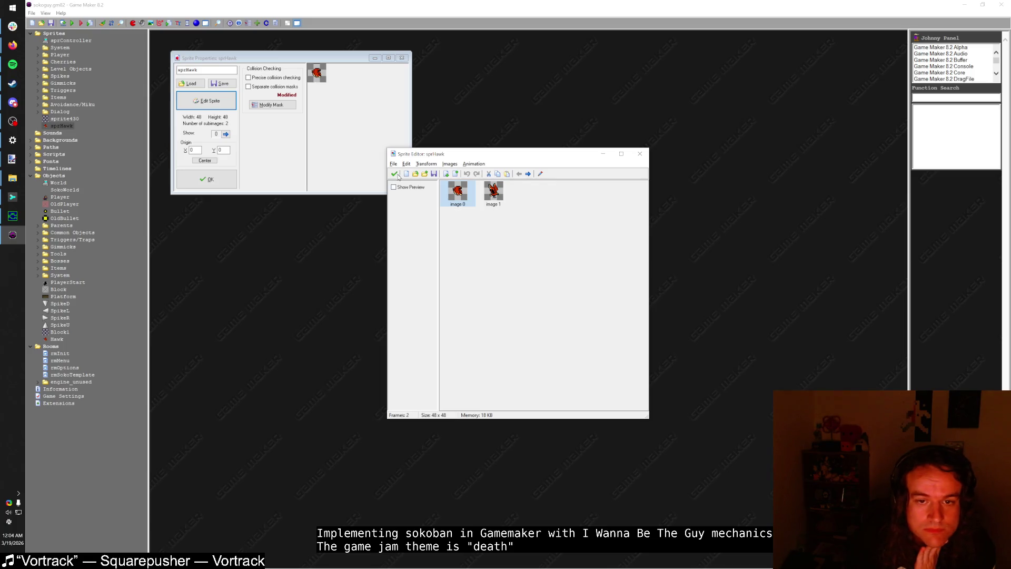
{"action": "key", "text": "Escape"}
{"action": "left_click", "coordinate": [205, 161]}
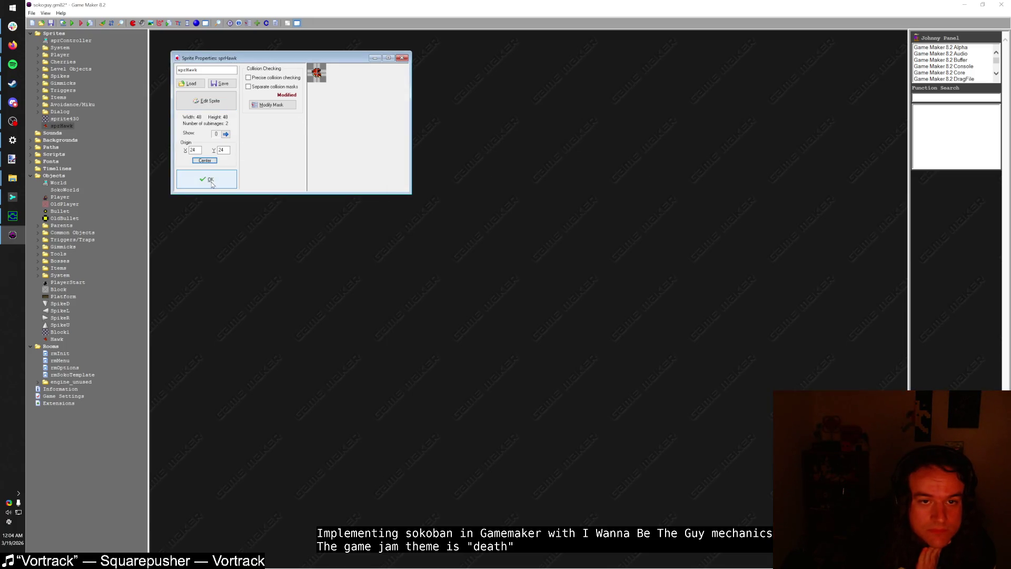
{"action": "double_click", "coordinate": [201, 151]}
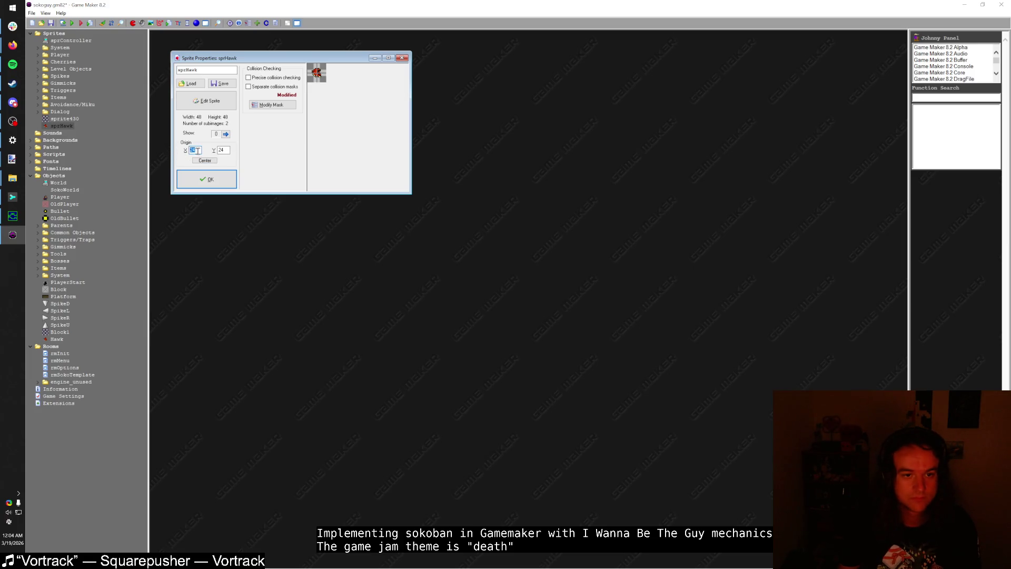
{"action": "type", "text": "8"}
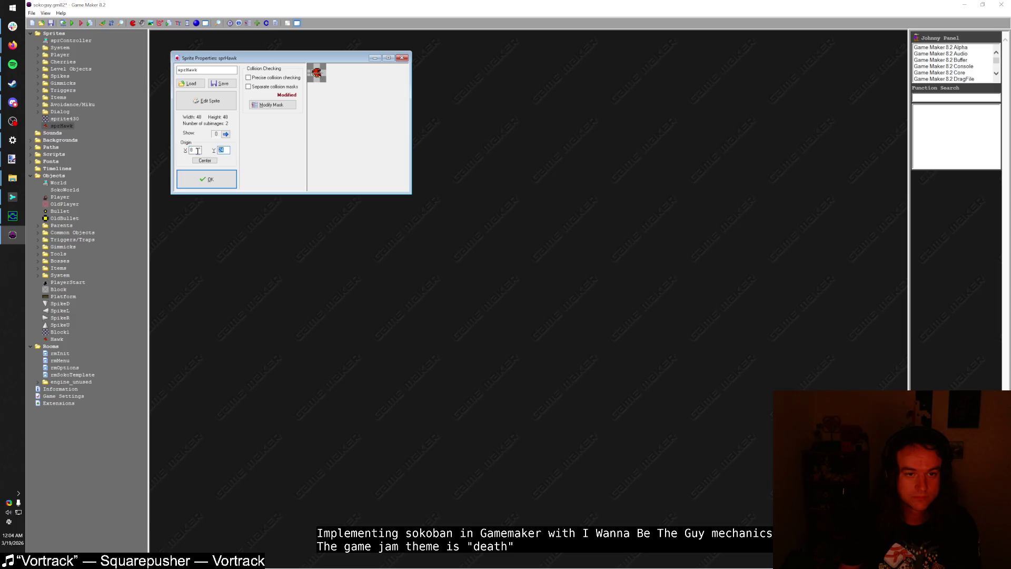
{"action": "type", "text": "8"}
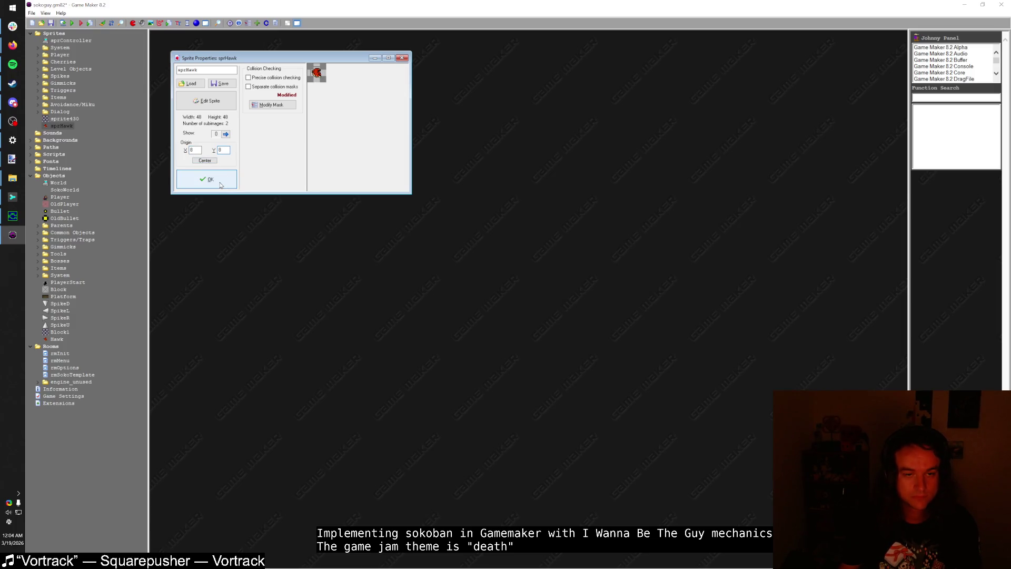
{"action": "left_click", "coordinate": [220, 184]}
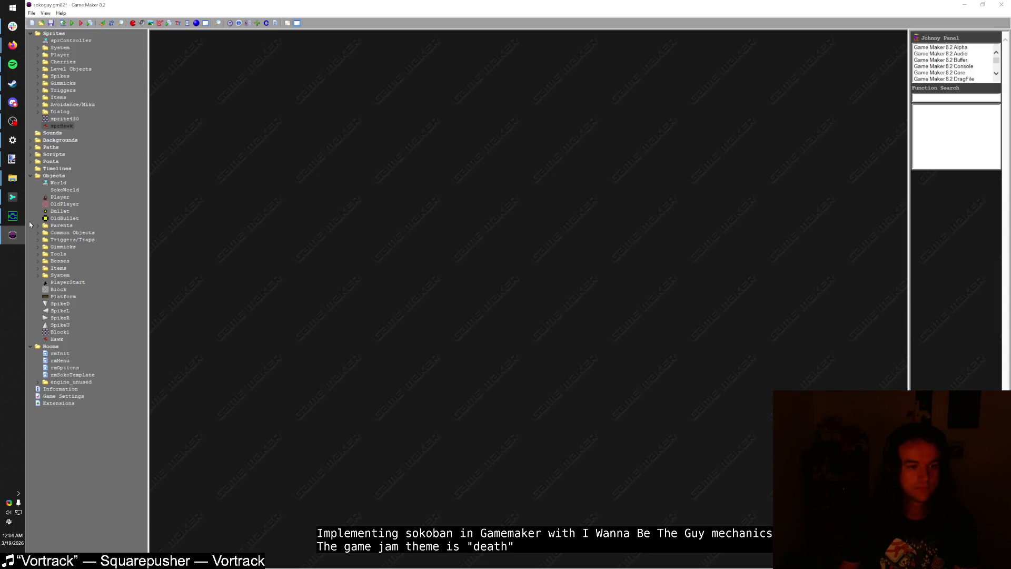
{"action": "key", "text": "F5"}
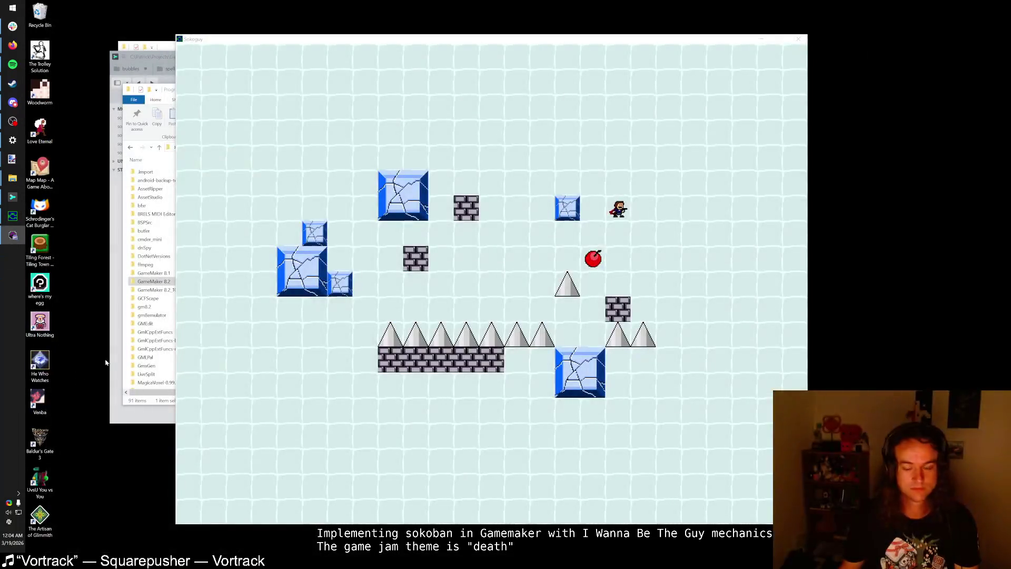
{"action": "double_click", "coordinate": [481, 137]}
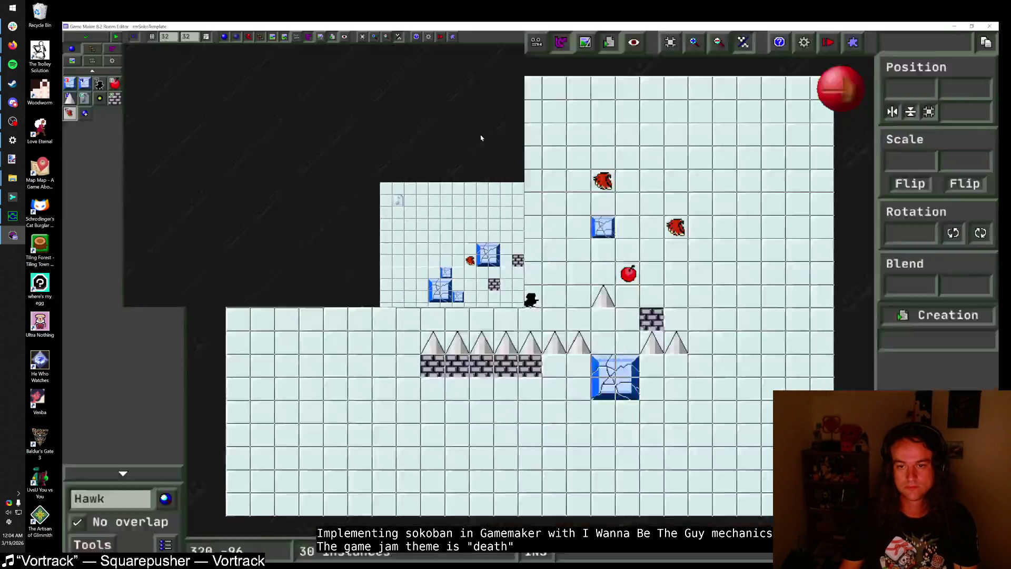
{"action": "scroll", "coordinate": [593, 251], "scroll_direction": "up", "scroll_amount": 2}
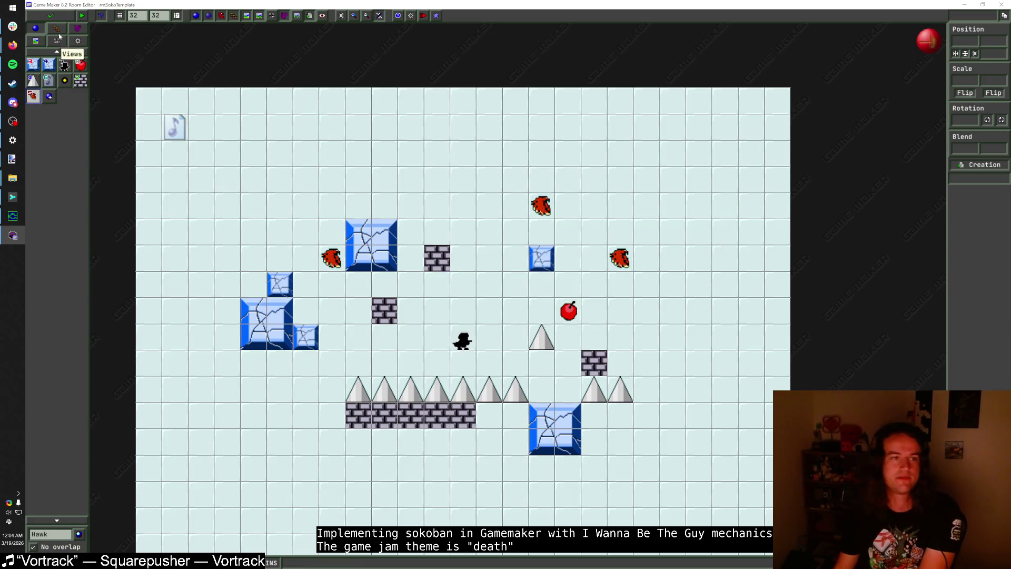
{"action": "left_click", "coordinate": [59, 17]}
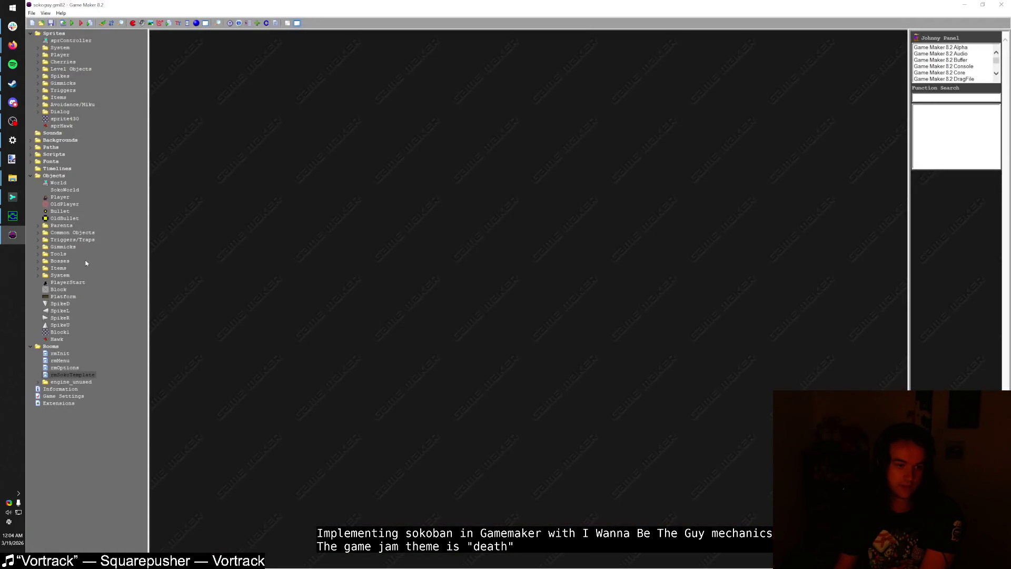
{"action": "double_click", "coordinate": [66, 191]}
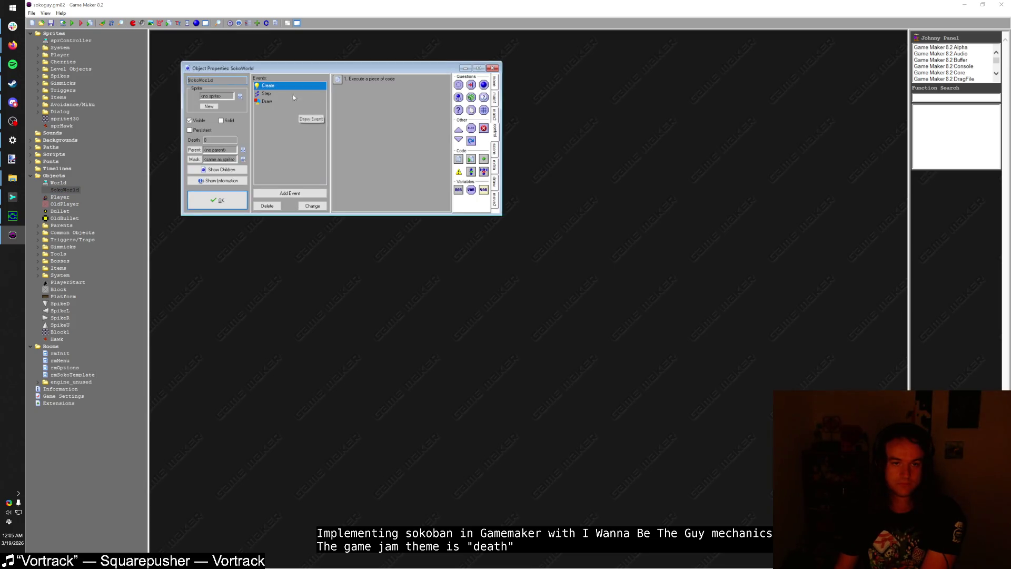
Step: Open SokoWorld's Step event code and go to its end
{"action": "left_click", "coordinate": [266, 93]}
{"action": "left_click", "coordinate": [346, 81]}
{"action": "double_click", "coordinate": [346, 80]}
{"action": "scroll", "coordinate": [338, 255], "scroll_direction": "down", "scroll_amount": 18}
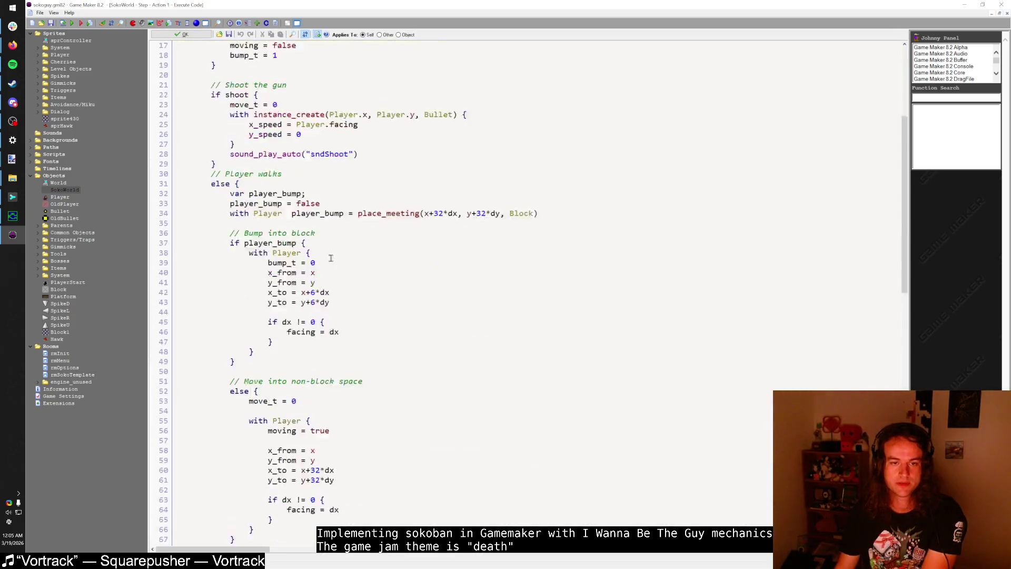
{"action": "scroll", "coordinate": [337, 254], "scroll_direction": "down", "scroll_amount": 12}
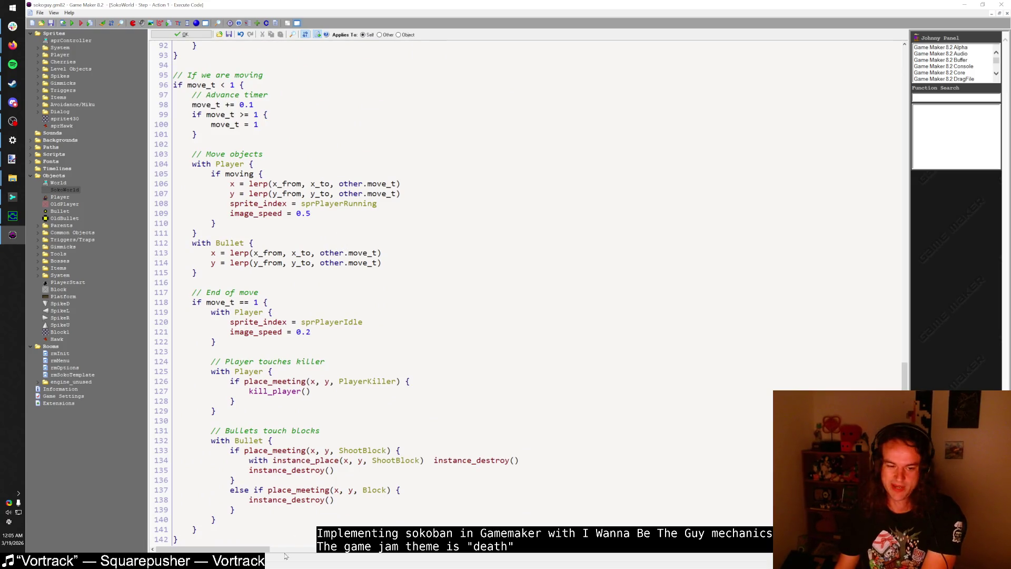
{"action": "left_click", "coordinate": [256, 537]}
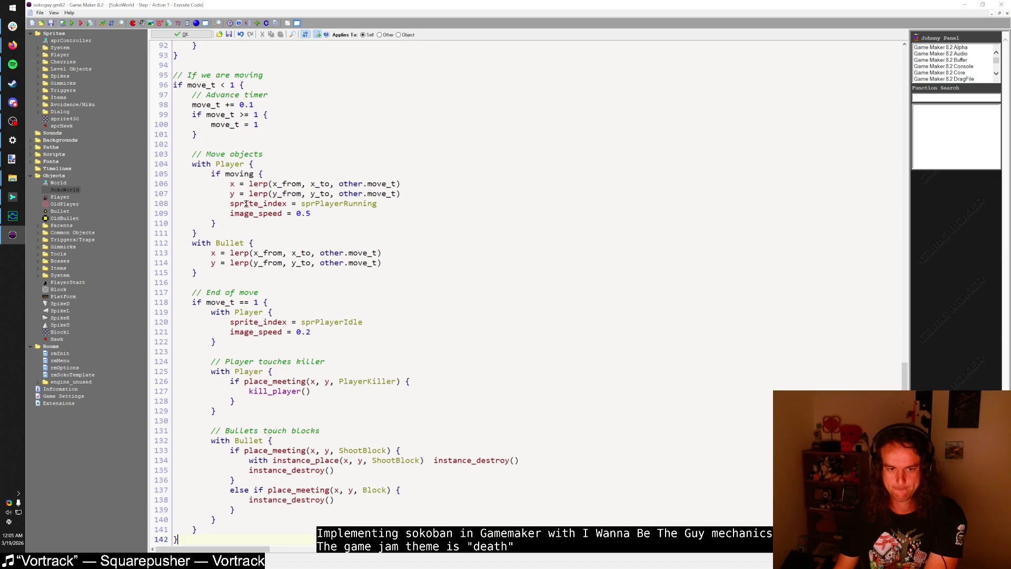
Step: Add a 'Bullets touch enemies' comment with a Bullet block checking place_meeting with Player
{"action": "left_click", "coordinate": [235, 520]}
{"action": "key", "text": "Return"}
{"action": "key", "text": "Return"}
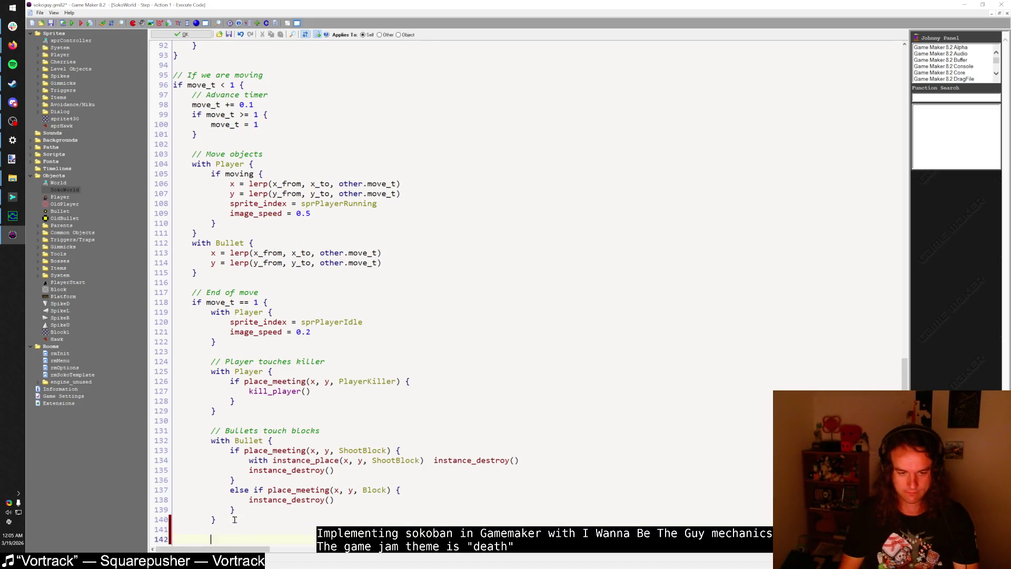
{"action": "type", "text": "// Bullets touch enemies"}
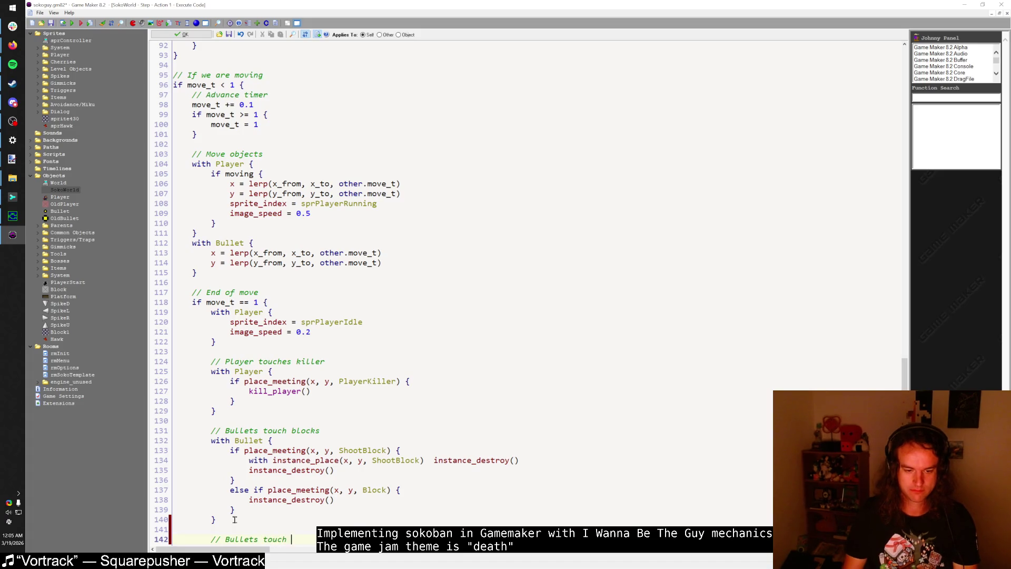
{"action": "key", "text": "Return"}
{"action": "type", "text": "with Bull"}
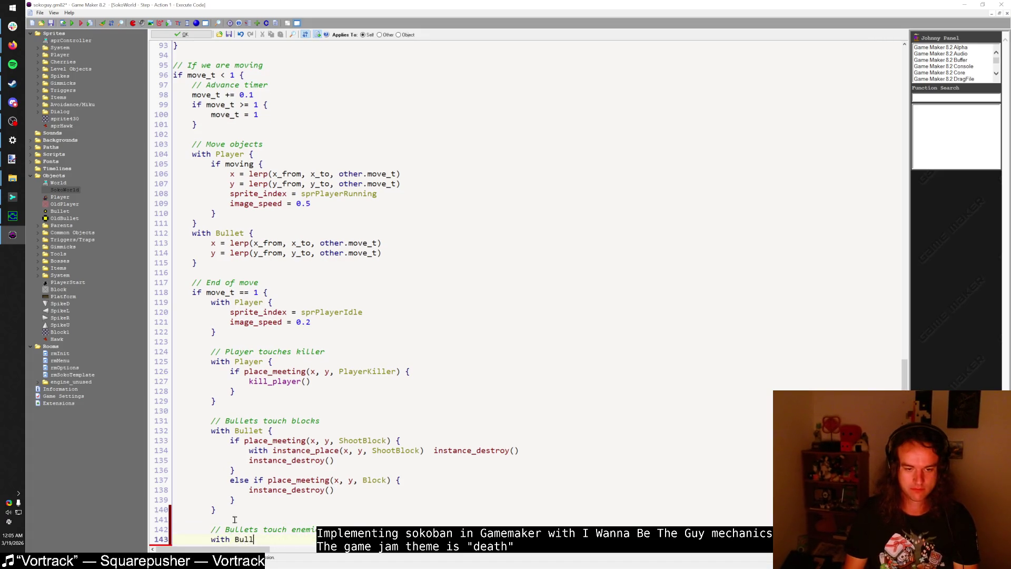
{"action": "type", "text": "et {"}
{"action": "key", "text": "Return"}
{"action": "type", "text": "if place"}
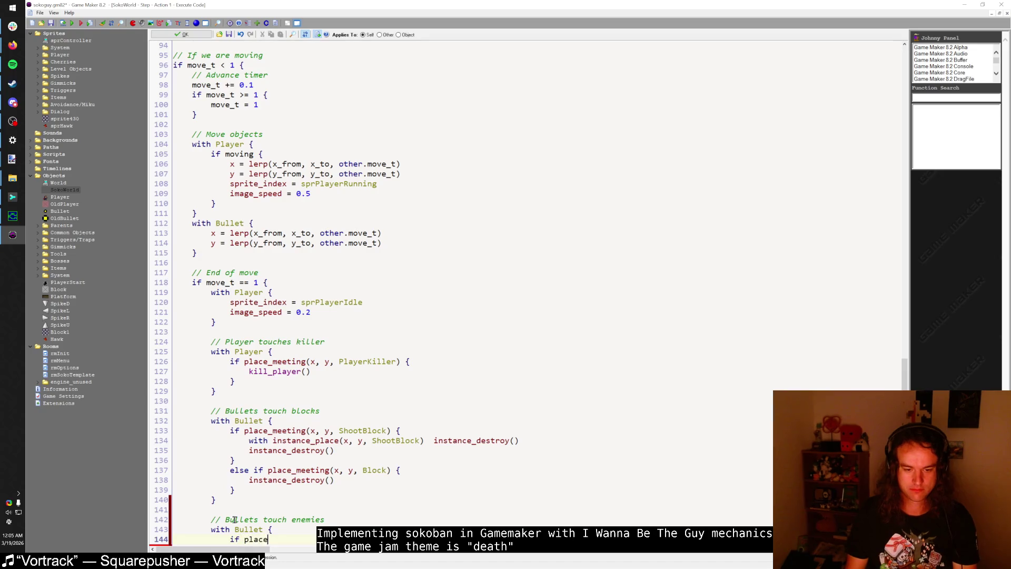
{"action": "type", "text": "_meeting(x"}
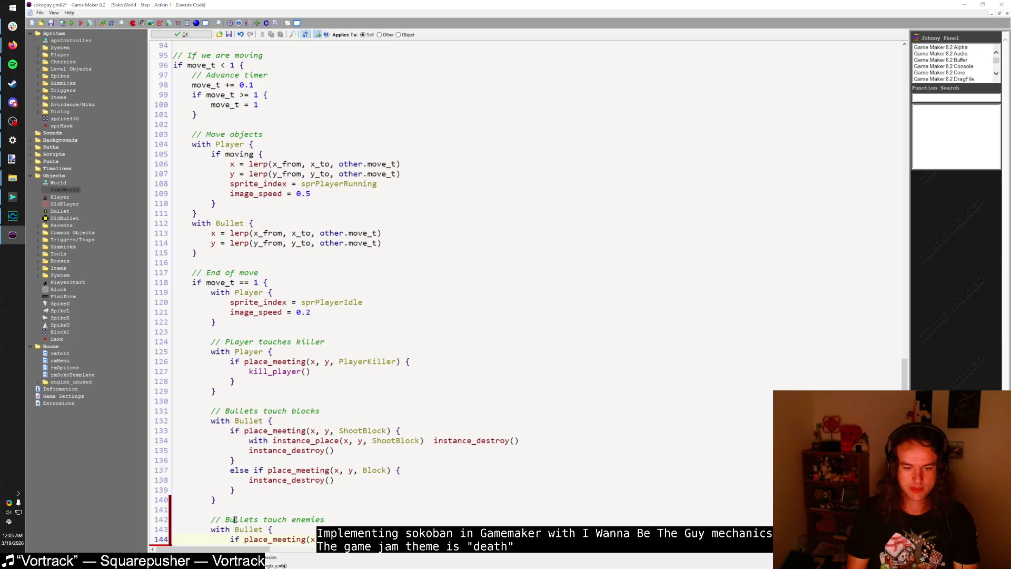
{"action": "scroll", "coordinate": [311, 463], "scroll_direction": "down", "scroll_amount": 1}
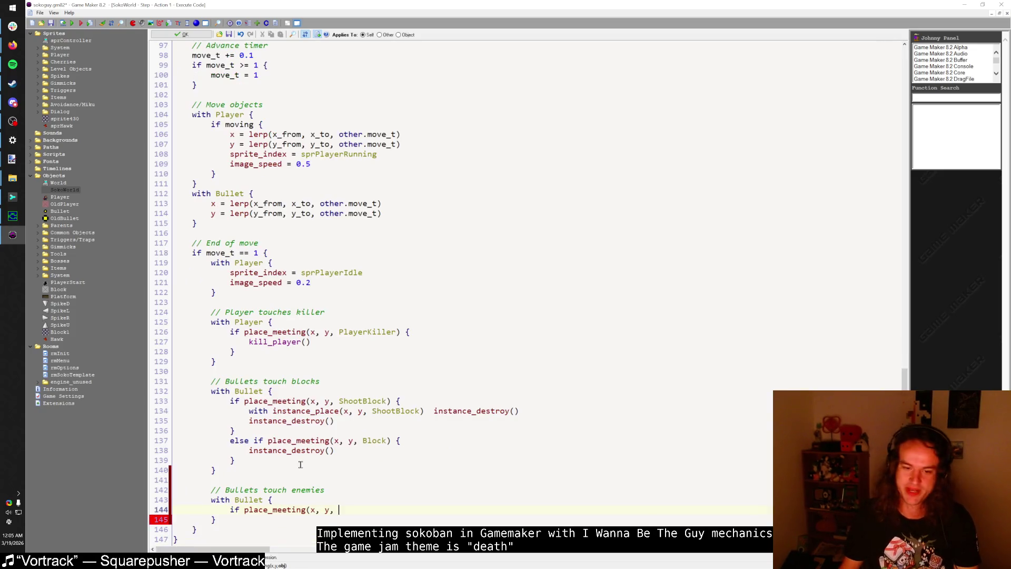
{"action": "type", "text": "Player) {"}
{"action": "key", "text": "Return"}
{"action": "type", "text": "}"}
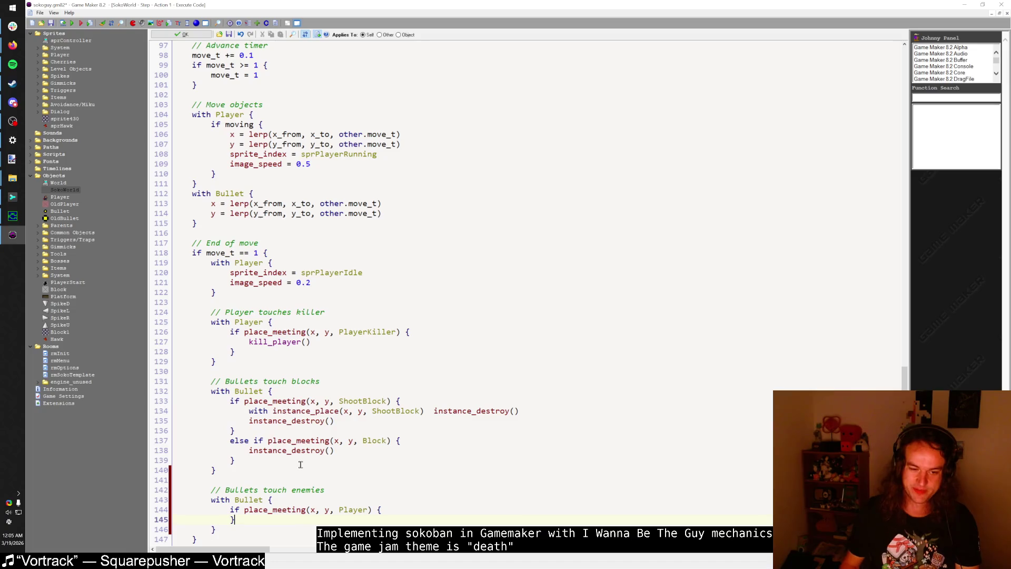
Step: Paste kill_player() and add instance_destroy() inside the Player collision check
{"action": "left_click_drag", "start_coordinate": [249, 342], "coordinate": [311, 342]}
{"action": "key", "text": "ctrl+c"}
{"action": "left_click", "coordinate": [408, 505]}
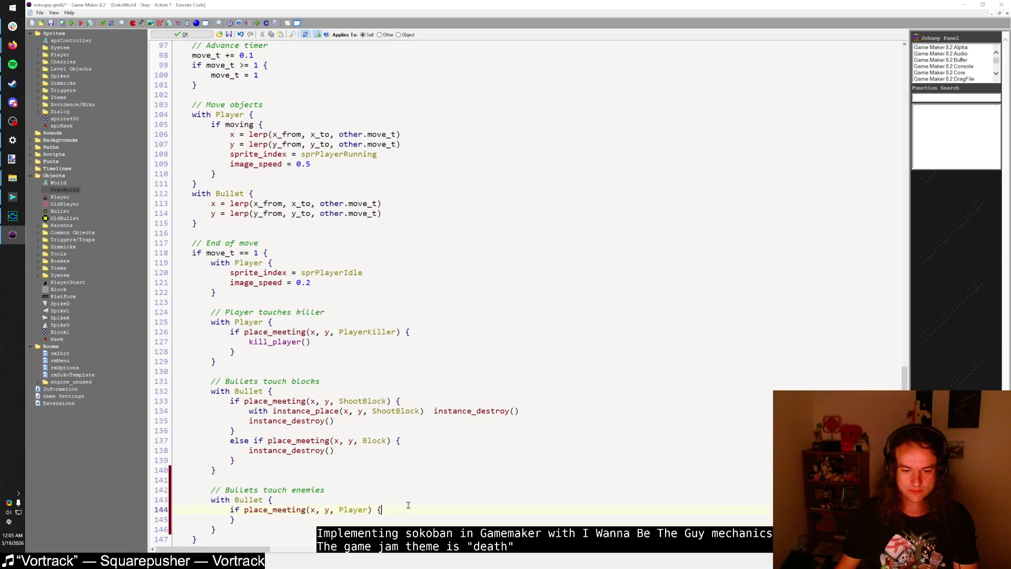
{"action": "key", "text": "Return"}
{"action": "key", "text": "ctrl+v"}
{"action": "key", "text": "Down"}
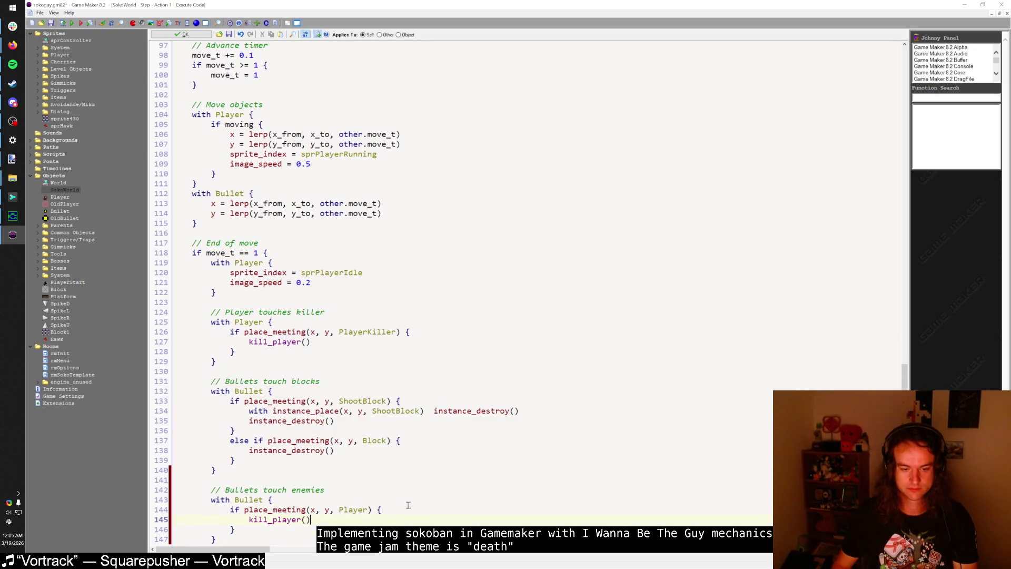
{"action": "key", "text": "Return"}
{"action": "type", "text": "instance_d"}
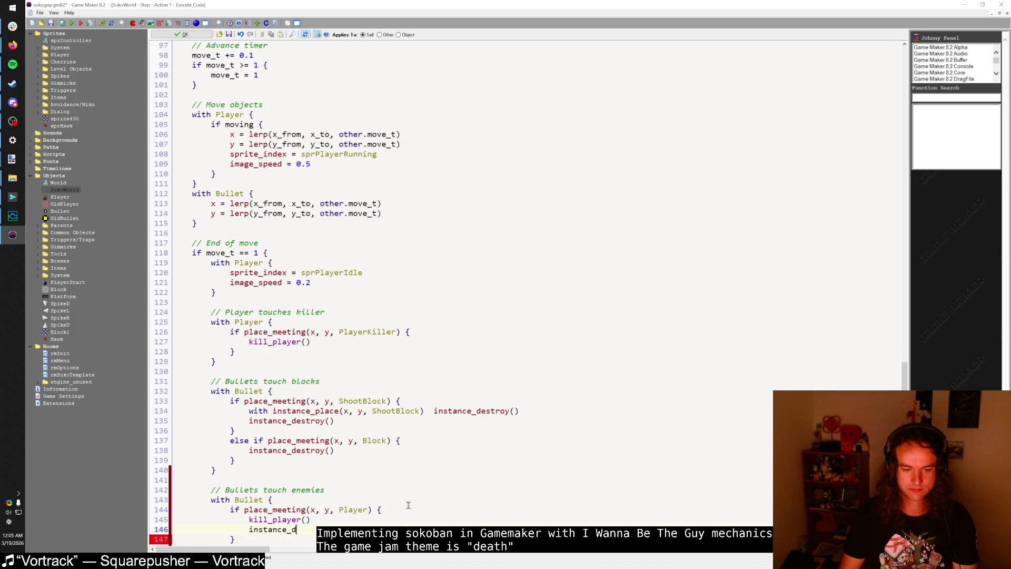
{"action": "type", "text": "()"}
{"action": "scroll", "coordinate": [307, 508], "scroll_direction": "down", "scroll_amount": 1}
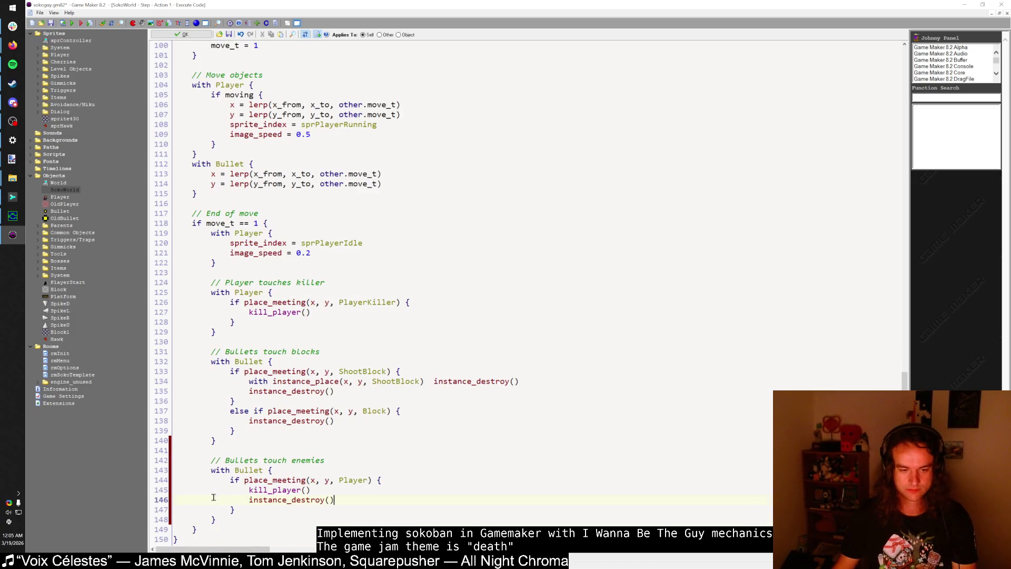
{"action": "left_click", "coordinate": [235, 515]}
{"action": "key", "text": "Return"}
{"action": "key", "text": "Return"}
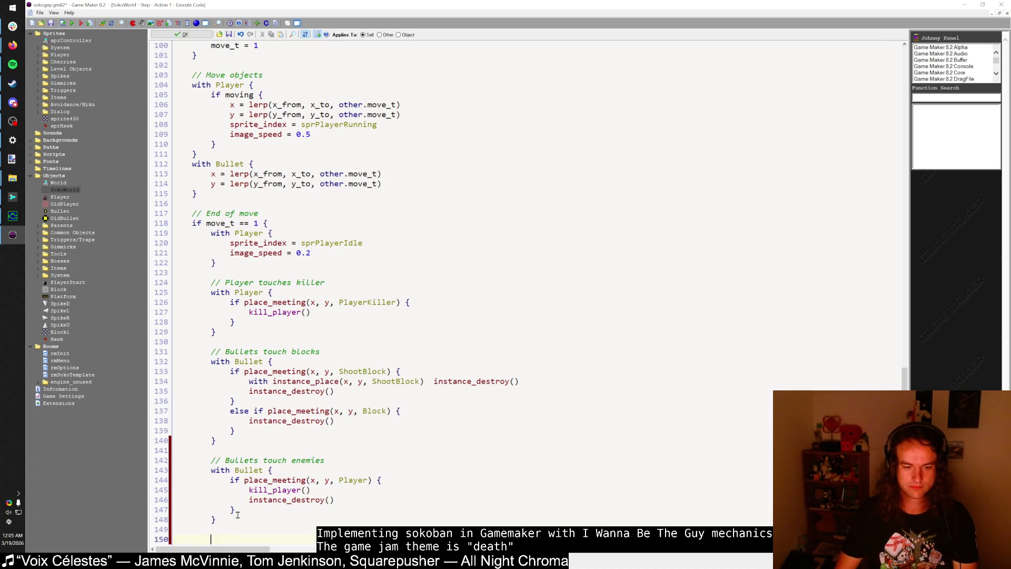
Step: Add a with Bullet block whose Hawk check destroys the touched Hawk via instance_place
{"action": "type", "text": "with Bullet {"}
{"action": "key", "text": "Return"}
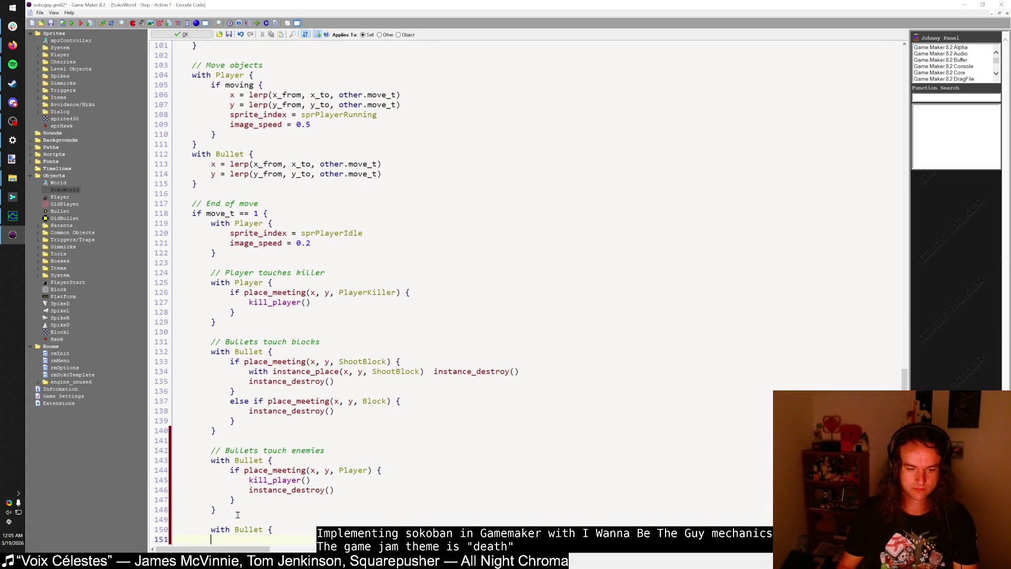
{"action": "key", "text": "Up"}
{"action": "key", "text": "End"}
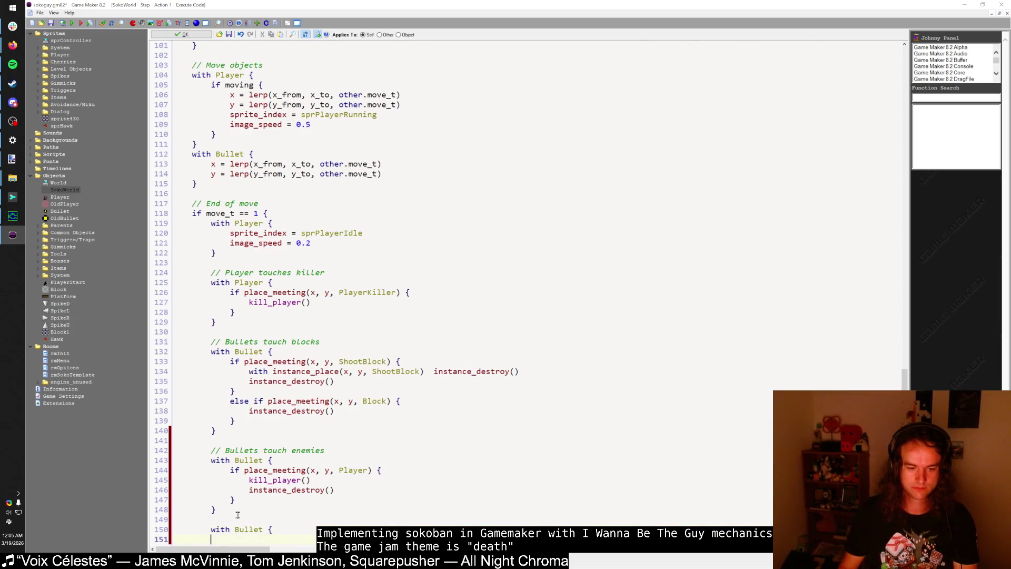
{"action": "key", "text": "BackSpace"}
{"action": "type", "text": "if place_meeting(x"}
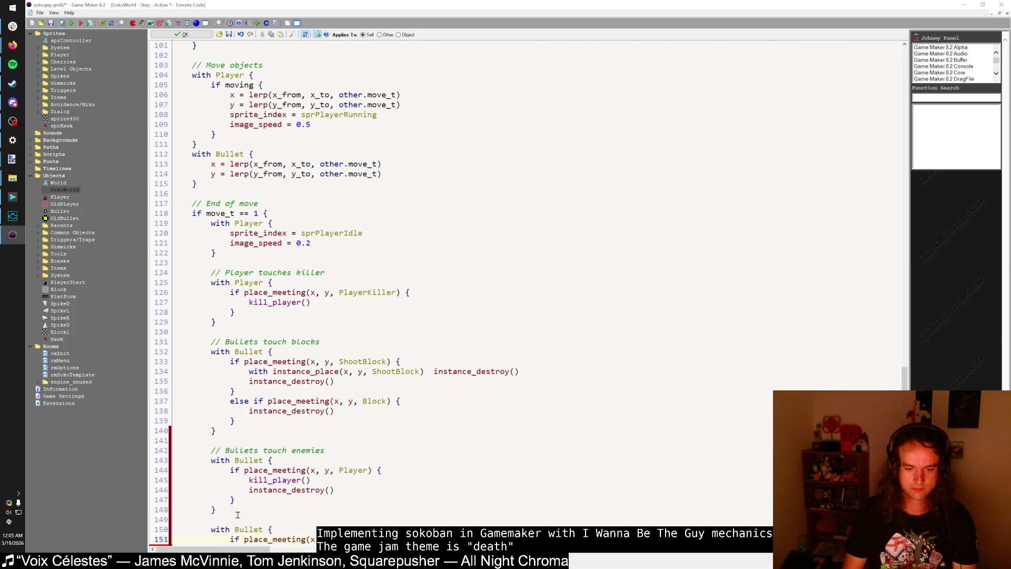
{"action": "key", "text": "Return"}
{"action": "type", "text": "inst"}
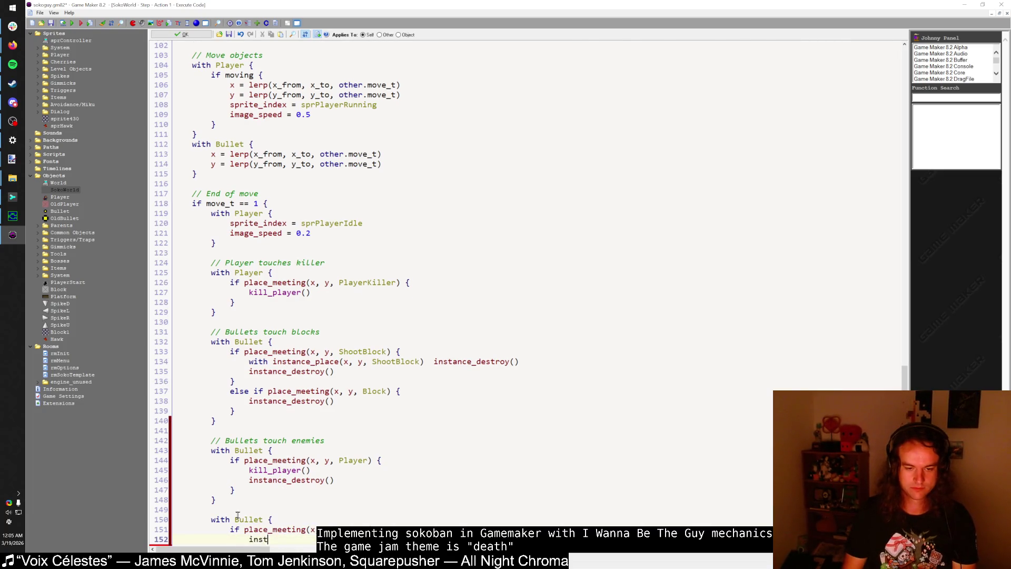
{"action": "type", "text": "ance_destr"}
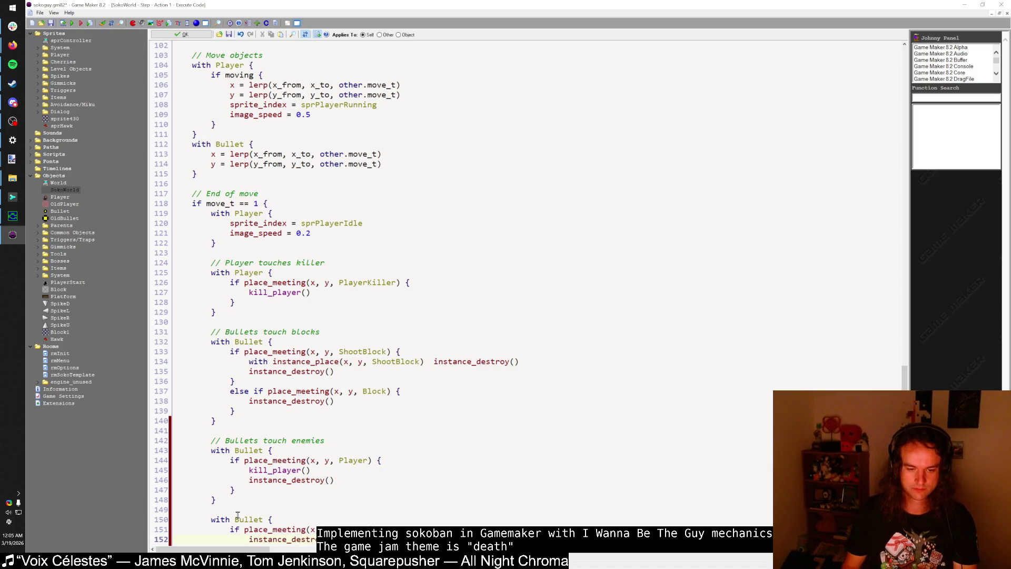
{"action": "key", "text": "ctrl+z"}
{"action": "type", "text": "with "}
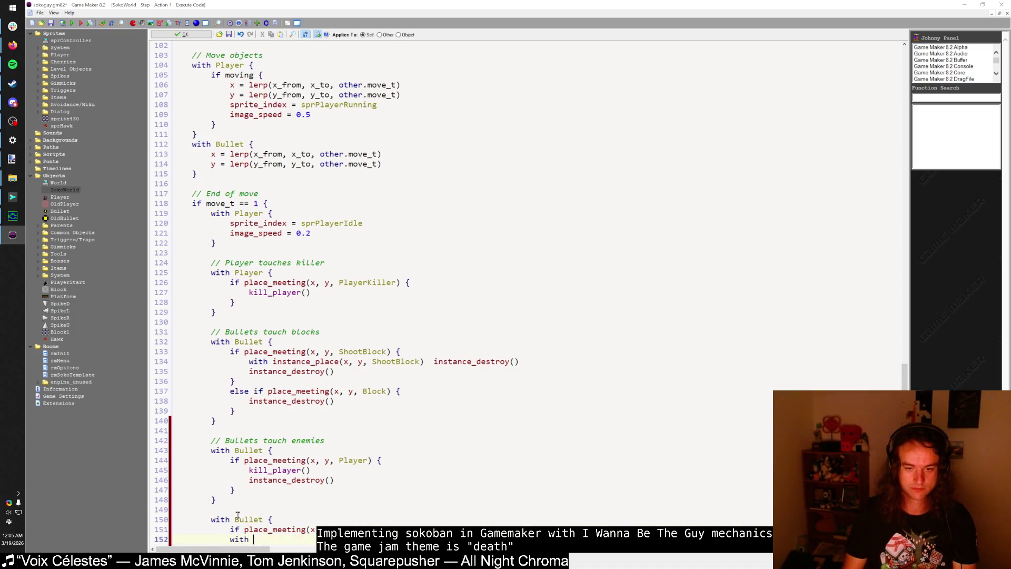
{"action": "type", "text": "instance_plac"}
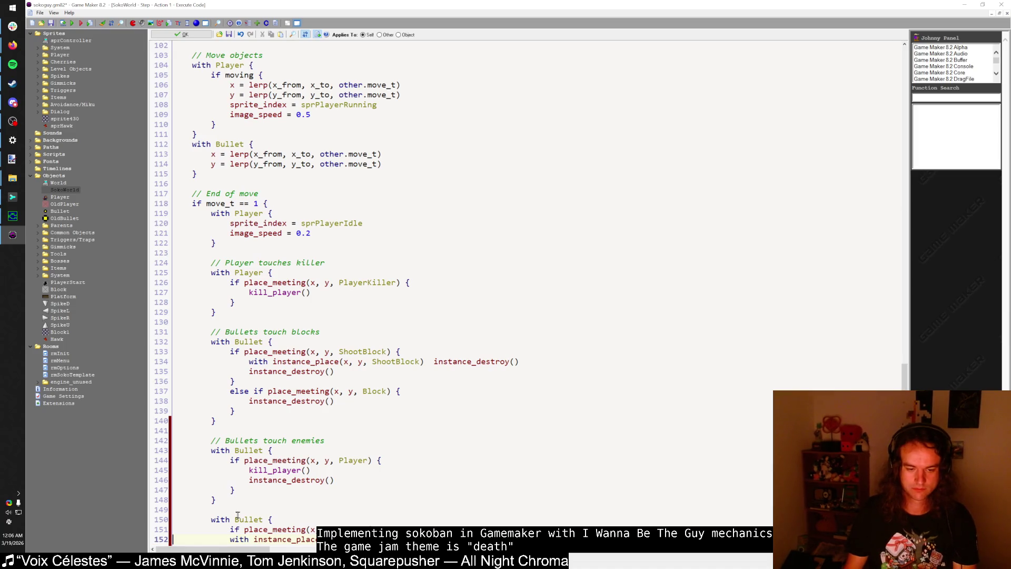
{"action": "key", "text": "ctrl+v"}
Step: Add sound_play_auto("sndDeath") after the bullet's instance_destroy() call
{"action": "left_click", "coordinate": [351, 502]}
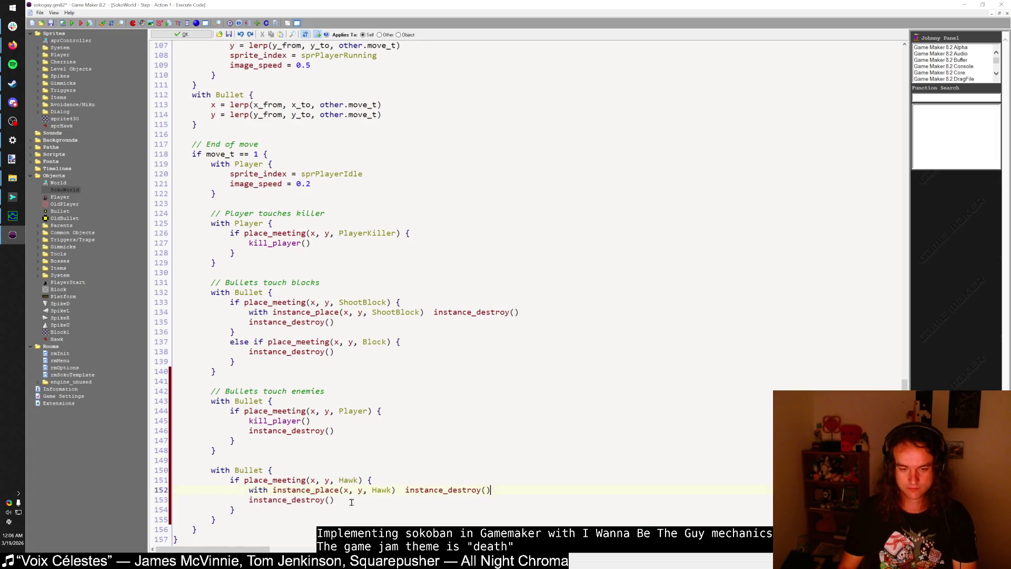
{"action": "key", "text": "Return"}
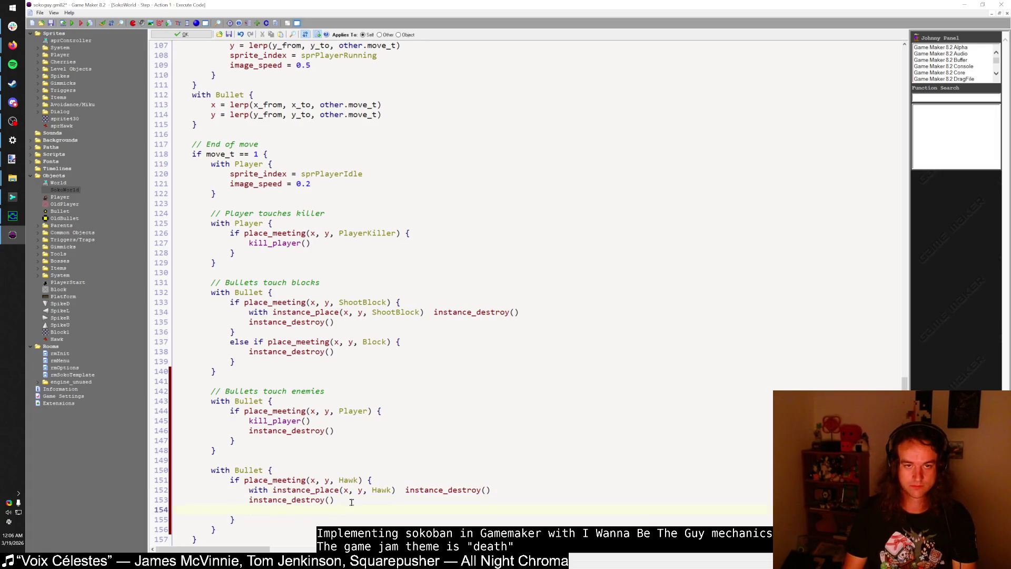
{"action": "type", "text": "play_"}
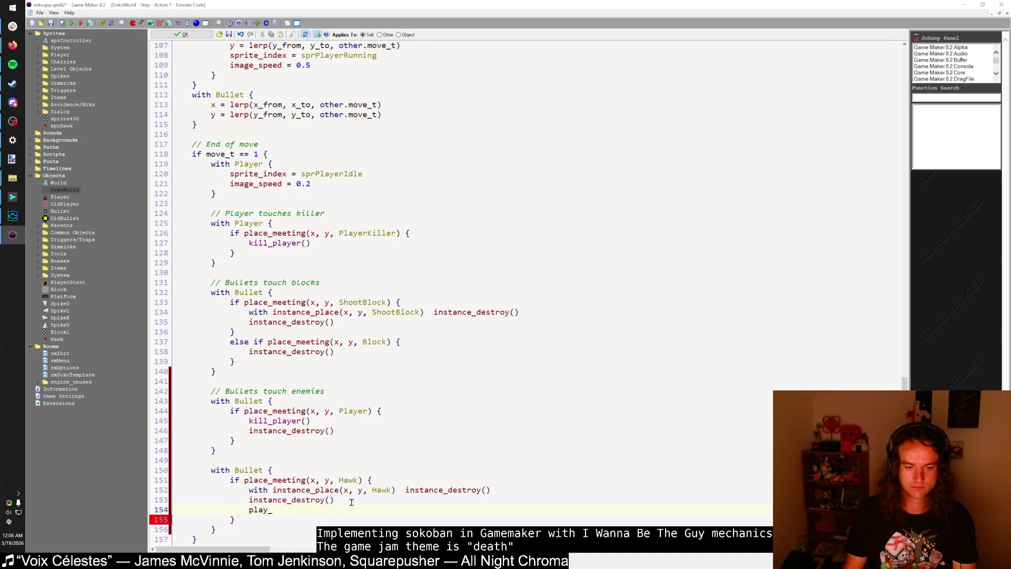
{"action": "scroll", "coordinate": [353, 497], "scroll_direction": "up", "scroll_amount": 12}
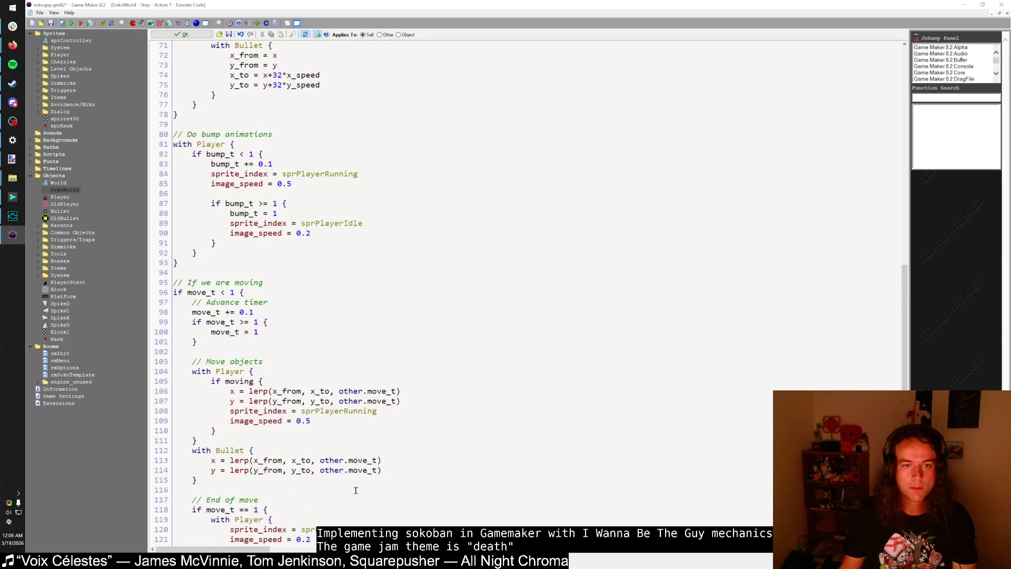
{"action": "scroll", "coordinate": [355, 490], "scroll_direction": "up", "scroll_amount": 20}
{"action": "scroll", "coordinate": [360, 489], "scroll_direction": "down", "scroll_amount": 20}
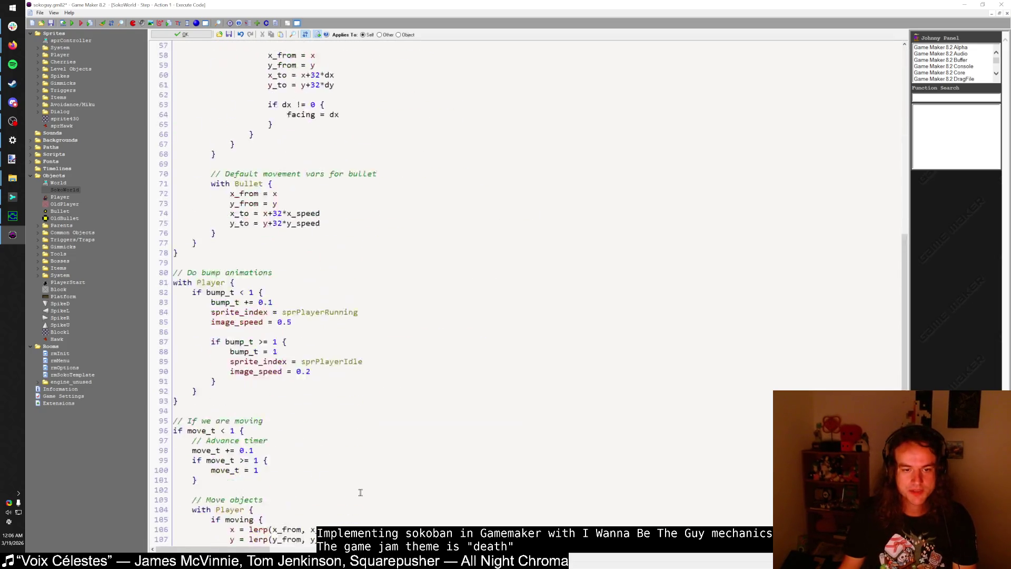
{"action": "key", "text": "Tab"}
{"action": "type", "text": "sou"}
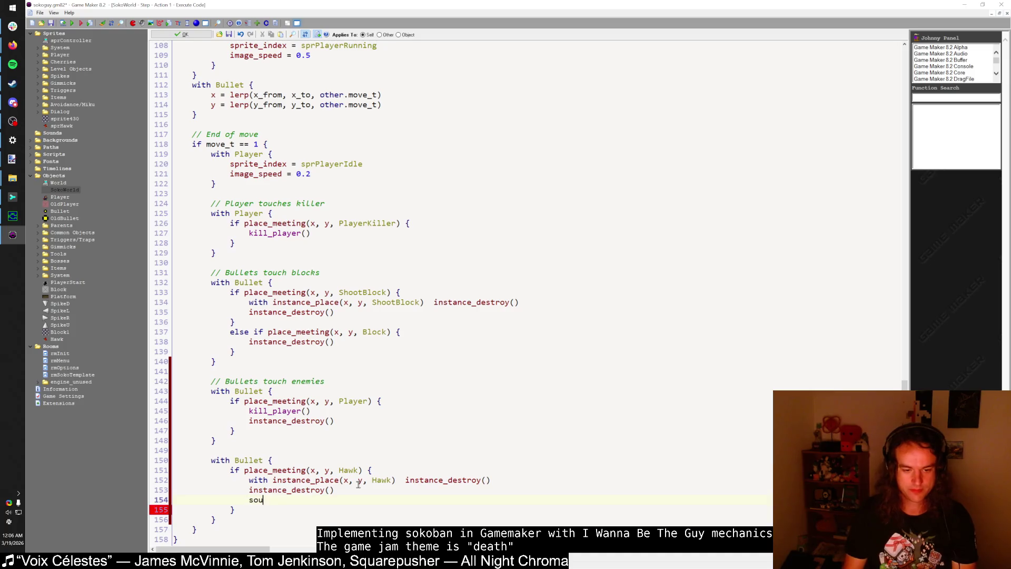
{"action": "type", "text": "nd_play_autl("}
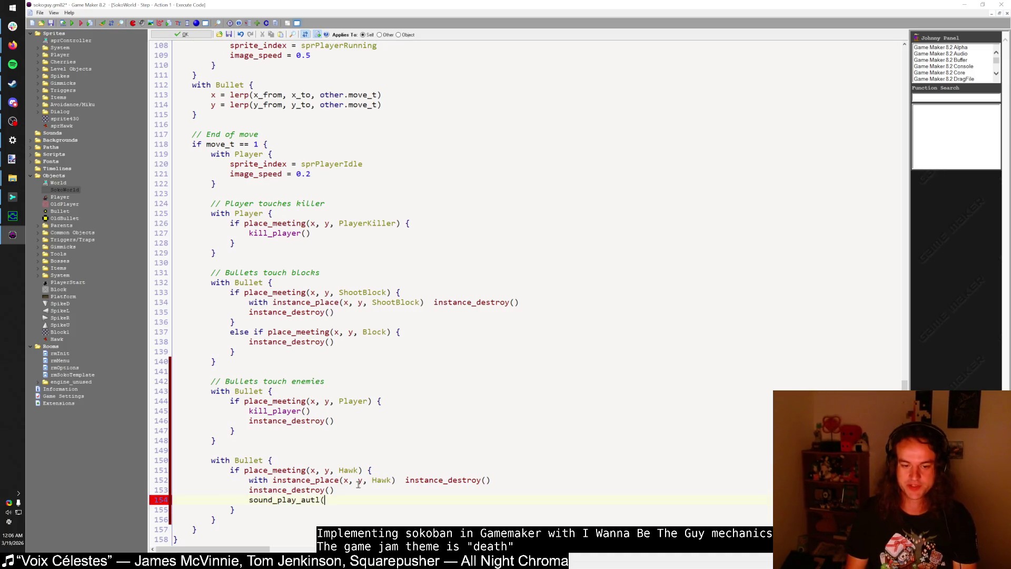
{"action": "key", "text": "BackSpace"}
{"action": "key", "text": "BackSpace"}
{"action": "type", "text": "o(\"sndDeath\")"}
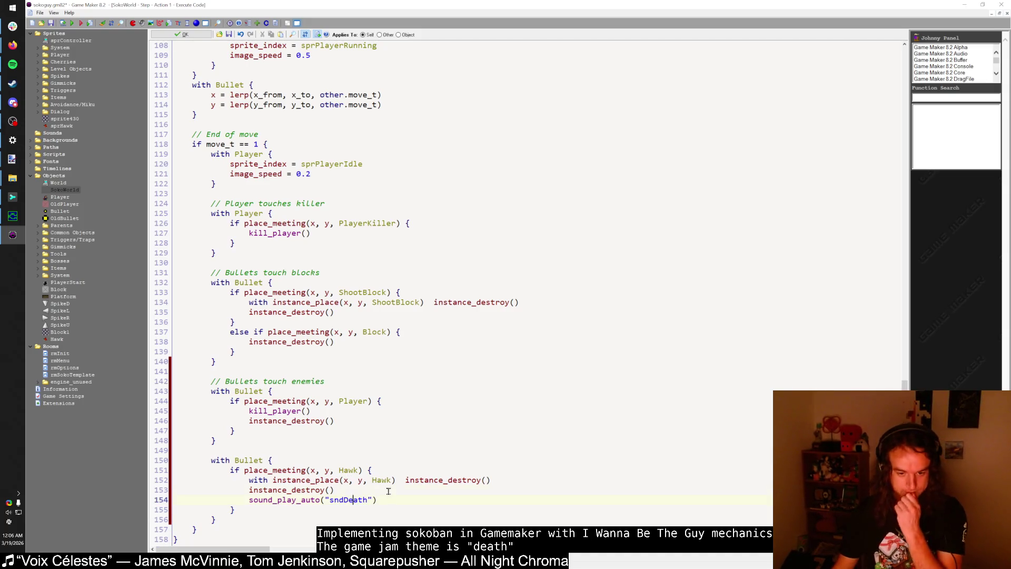
Step: Move past the Hawk block's closing braces and undo a stray comment line
{"action": "left_click", "coordinate": [376, 511]}
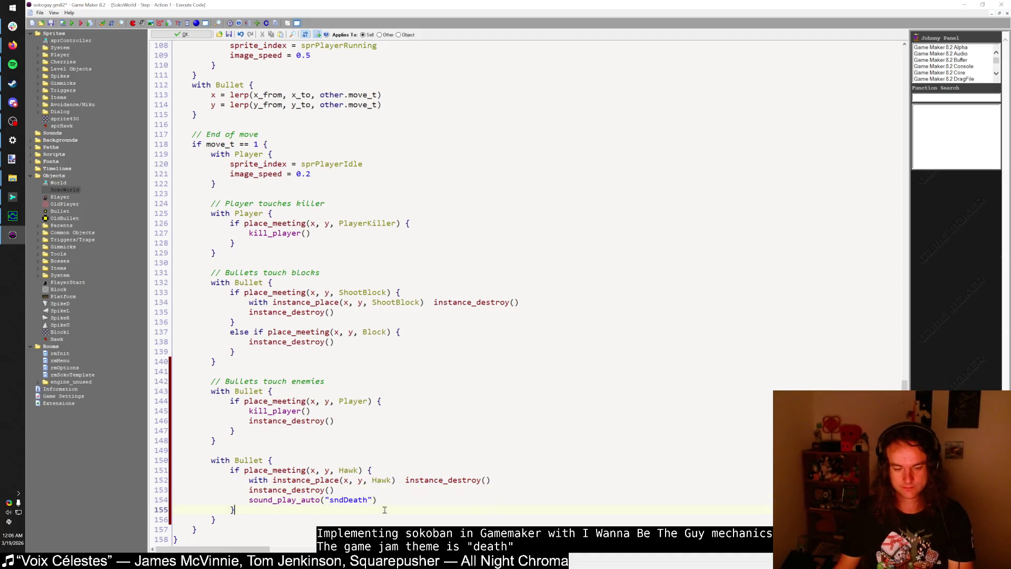
{"action": "left_click_drag", "start_coordinate": [388, 507], "coordinate": [364, 521]}
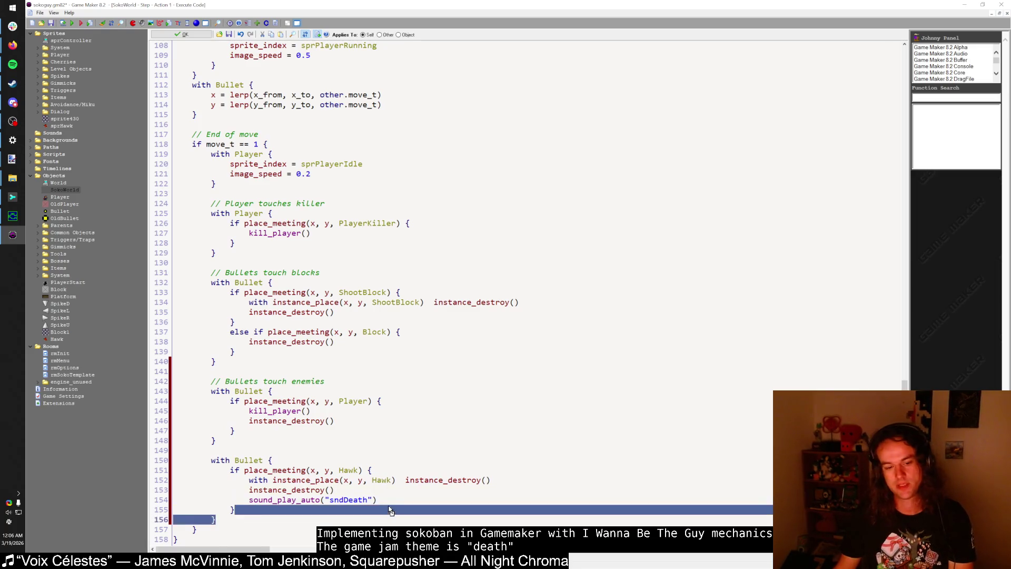
{"action": "left_click", "coordinate": [362, 522]}
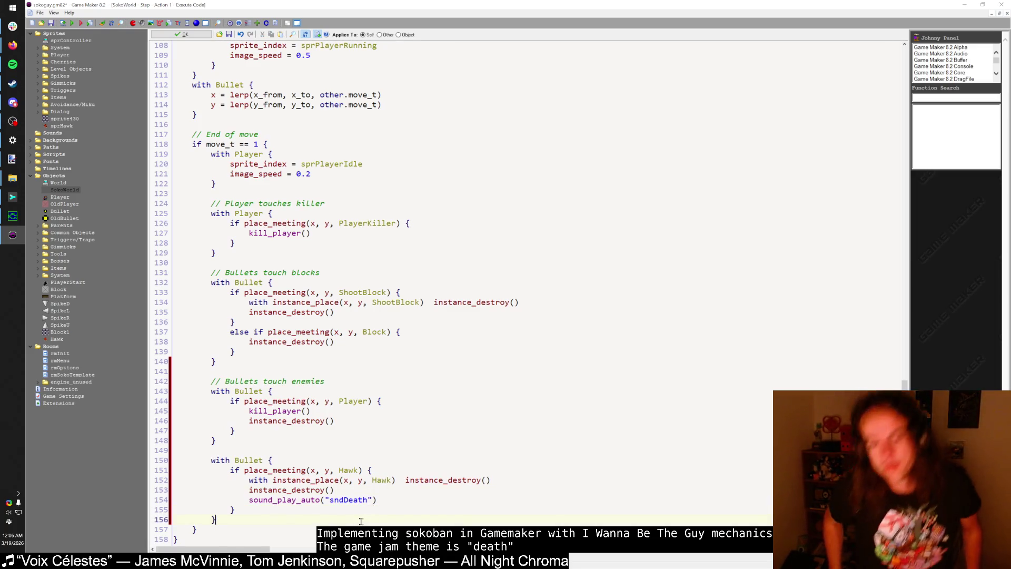
{"action": "scroll", "coordinate": [341, 444], "scroll_direction": "up", "scroll_amount": 9}
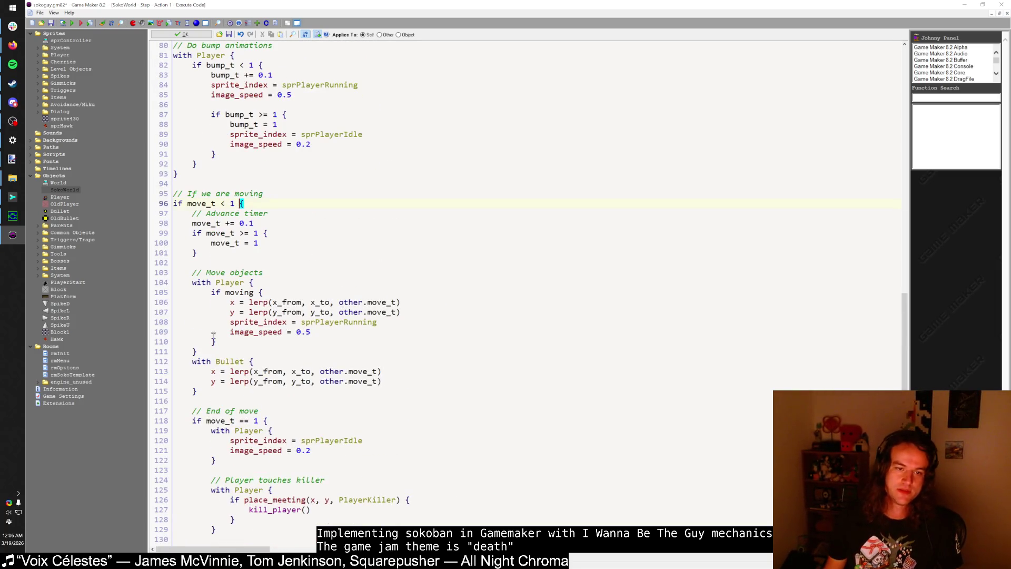
{"action": "scroll", "coordinate": [202, 363], "scroll_direction": "down", "scroll_amount": 9}
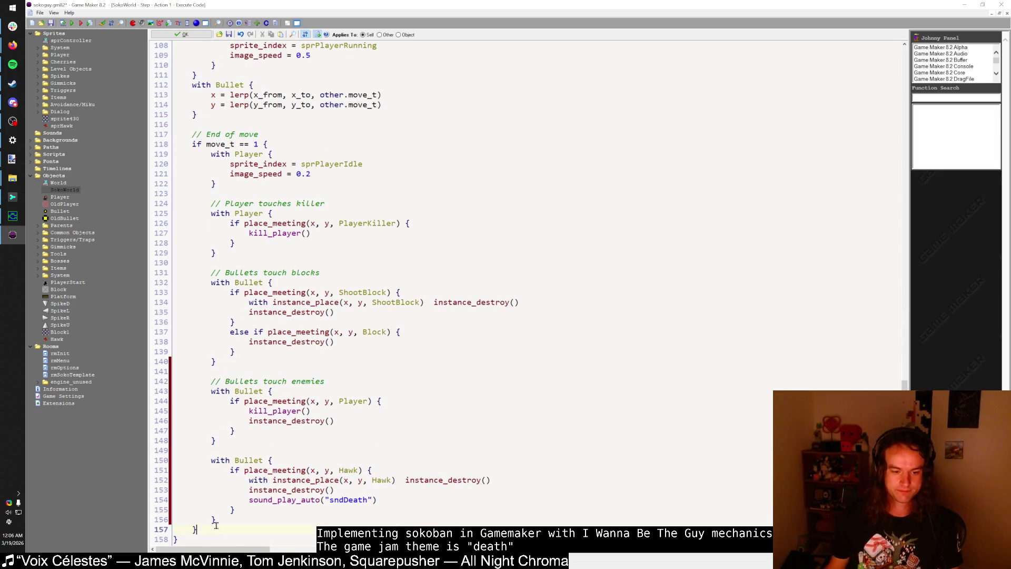
{"action": "key", "text": "Return"}
{"action": "type", "text": "//"}
{"action": "scroll", "coordinate": [267, 478], "scroll_direction": "up", "scroll_amount": 8}
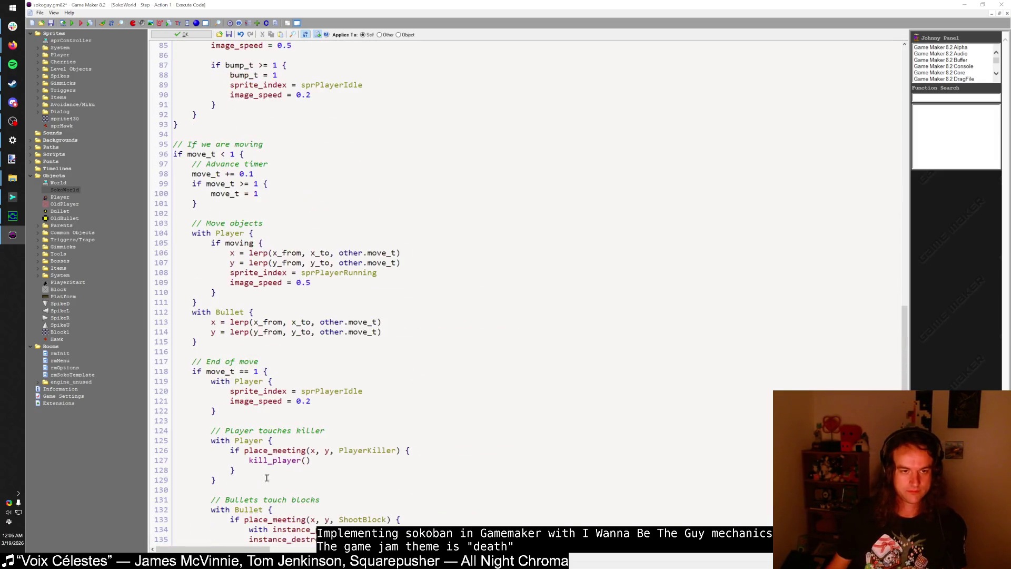
{"action": "key", "text": "ctrl+z"}
{"action": "key", "text": "ctrl+z"}
{"action": "key", "text": "ctrl+z"}
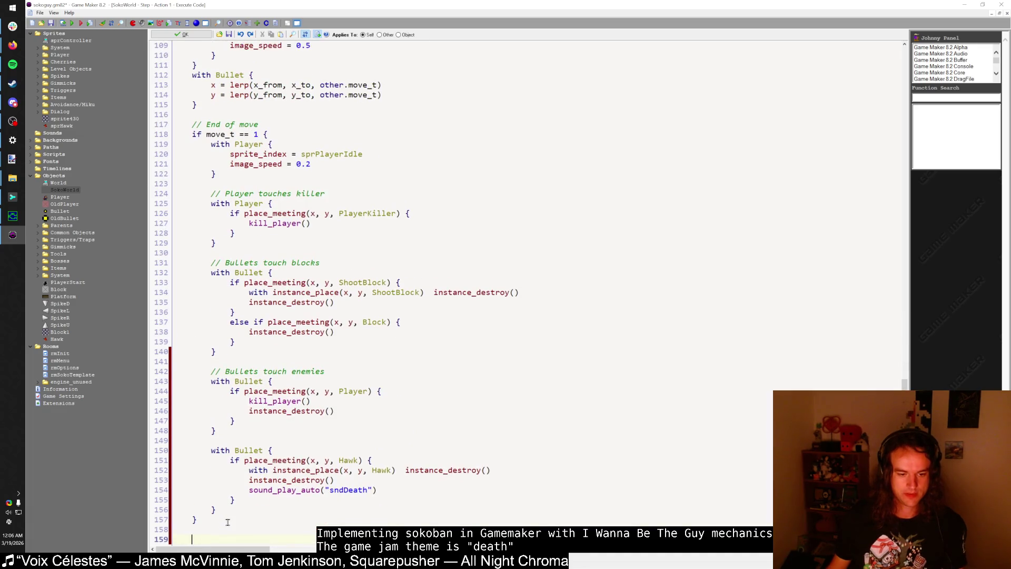
Step: Add '// Detect win condition', declare alive = false, and set it true for a living Player
{"action": "key", "text": "Tab"}
{"action": "type", "text": "// "}
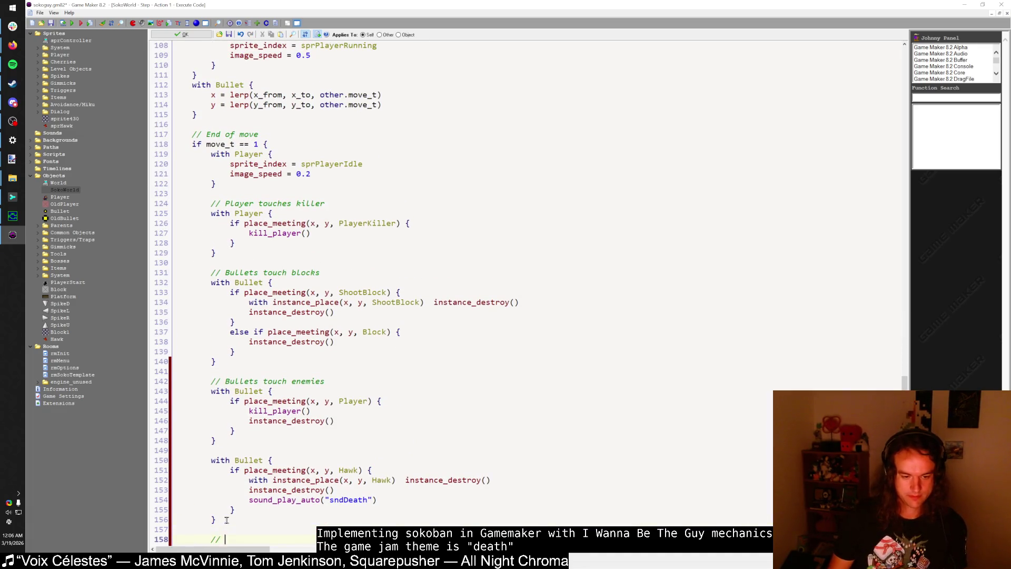
{"action": "type", "text": "Detect win condition"}
{"action": "key", "text": "Return"}
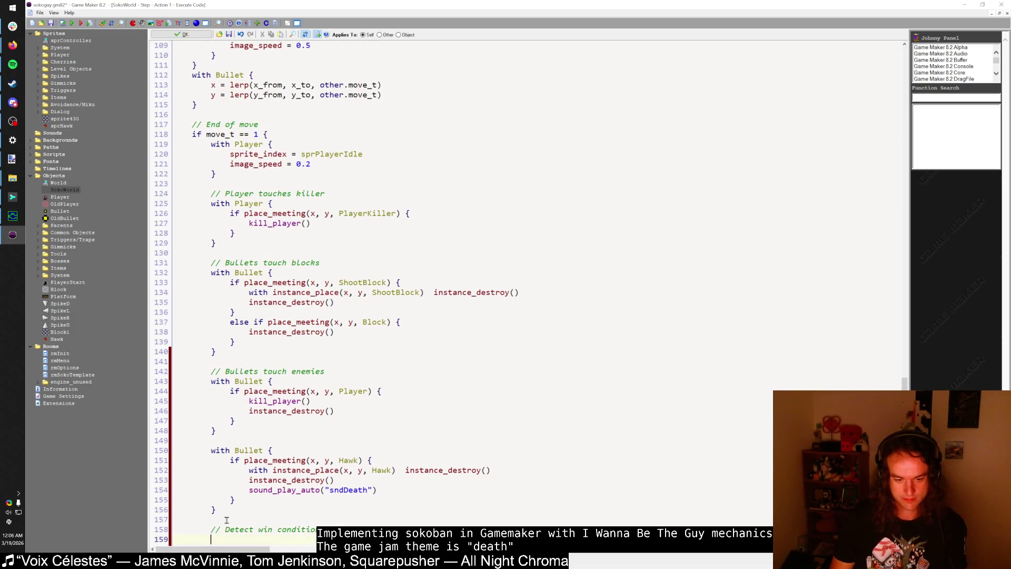
{"action": "type", "text": "if {"}
{"action": "key", "text": "Return"}
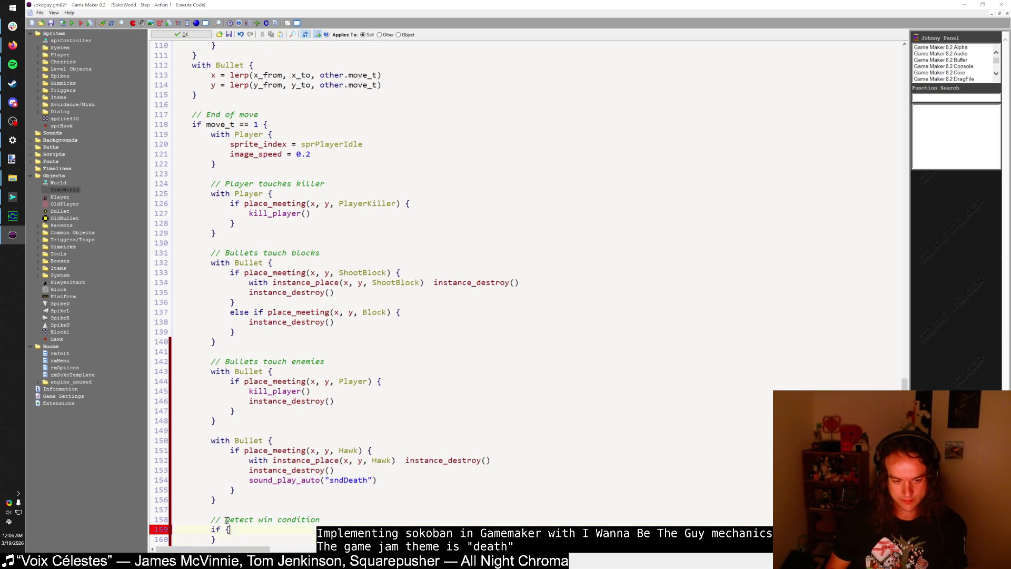
{"action": "scroll", "coordinate": [217, 486], "scroll_direction": "down", "scroll_amount": 1}
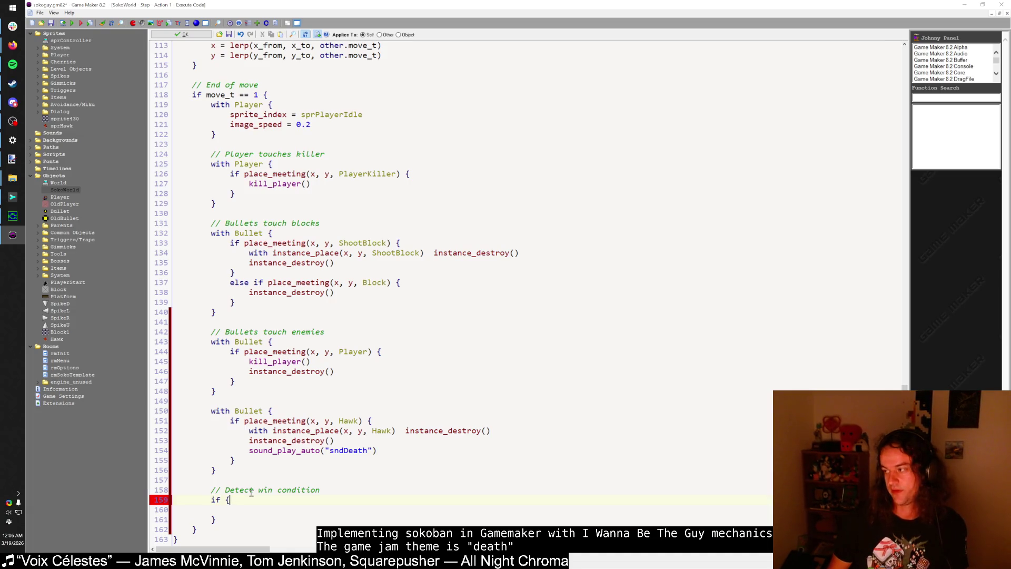
{"action": "key", "text": "Return"}
{"action": "type", "text": "var alive;"}
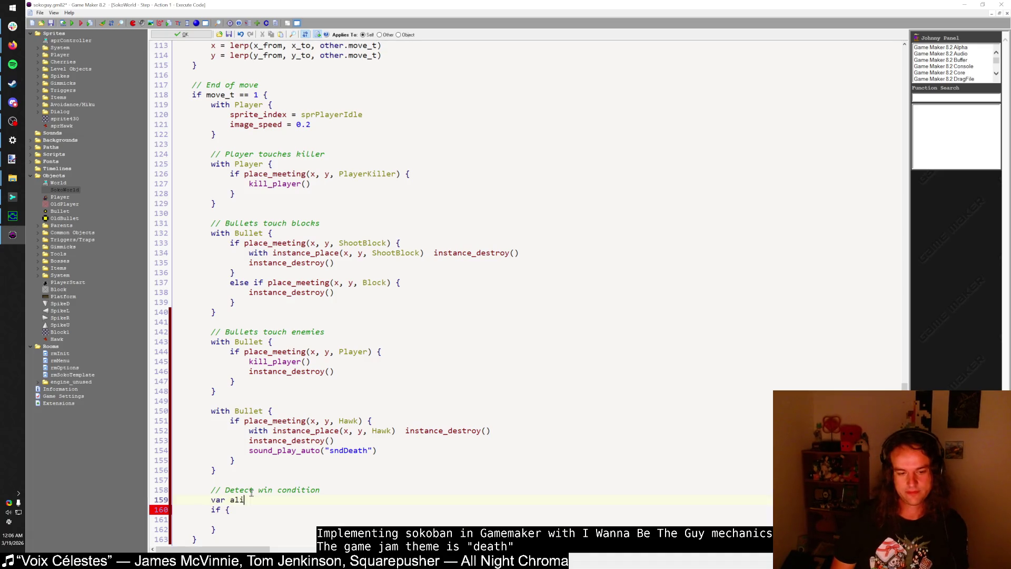
{"action": "key", "text": "Return"}
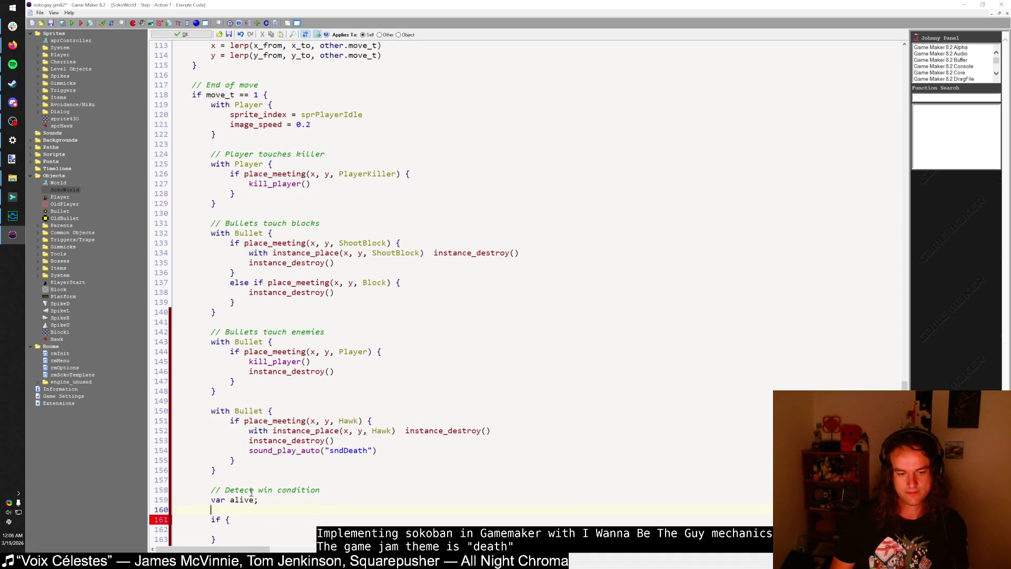
{"action": "type", "text": "alive = "}
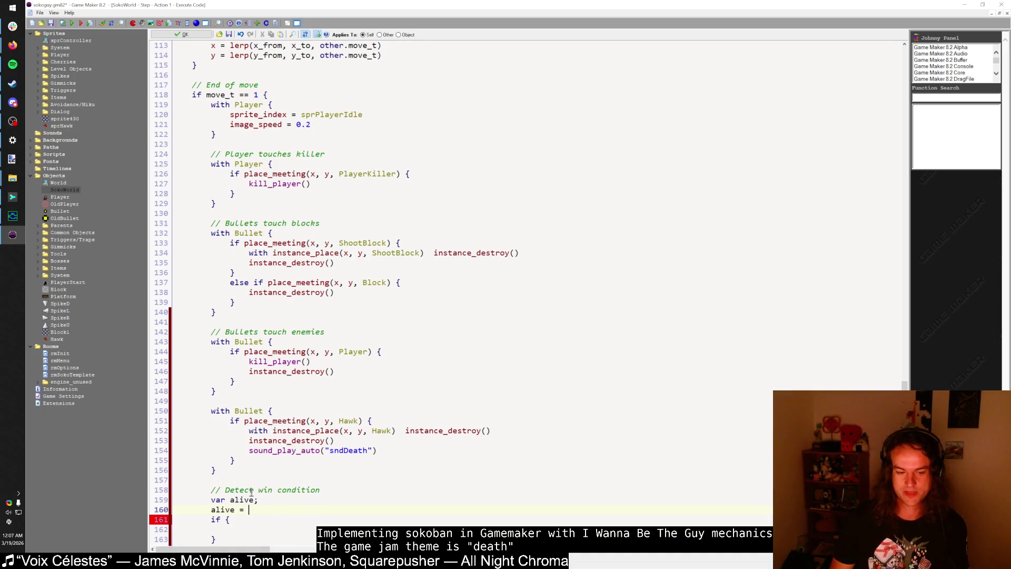
{"action": "type", "text": "f"}
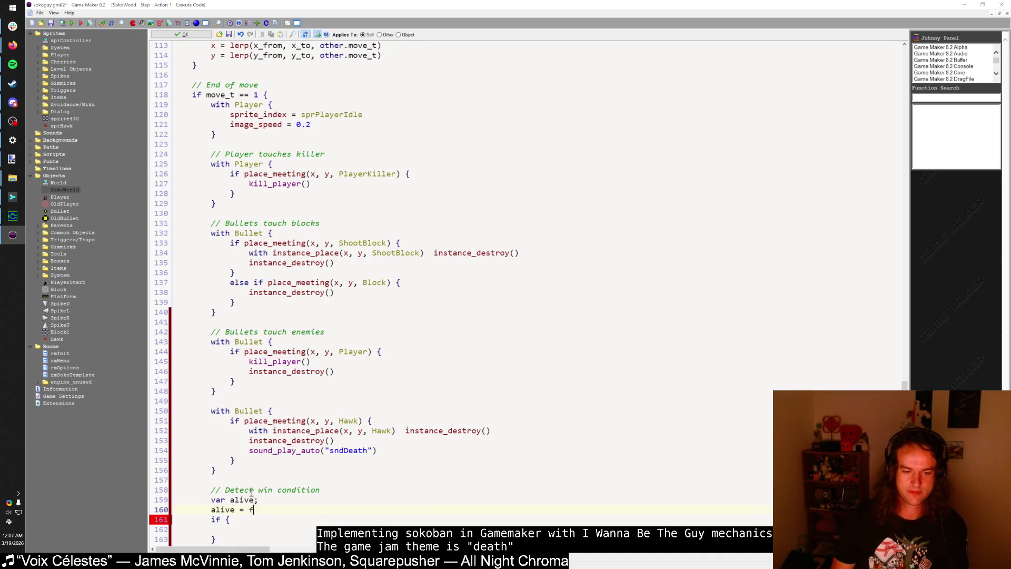
{"action": "type", "text": "alse;"}
{"action": "key", "text": "Return"}
{"action": "type", "text": "if "}
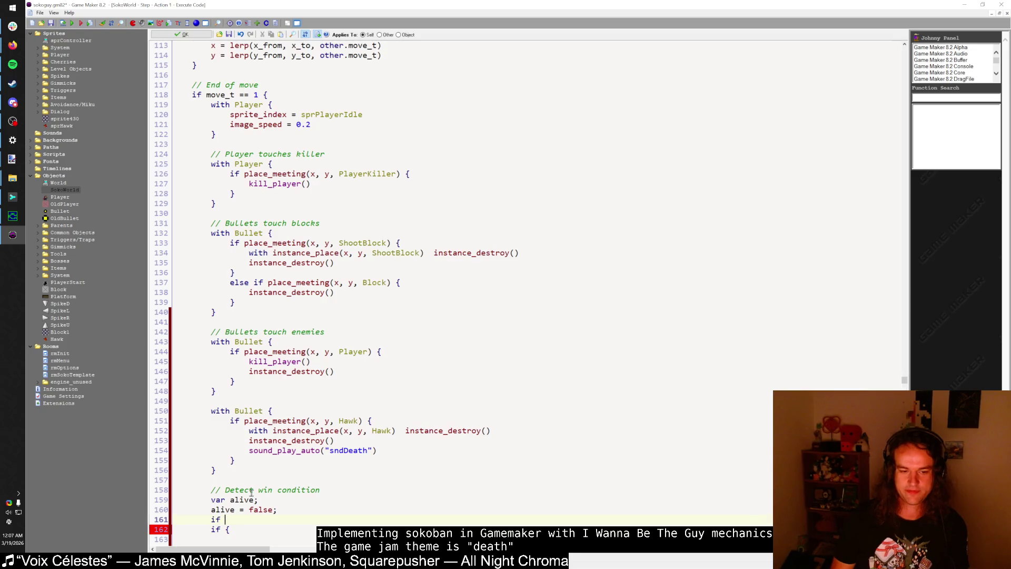
{"action": "type", "text": "instance_exists(Pla"}
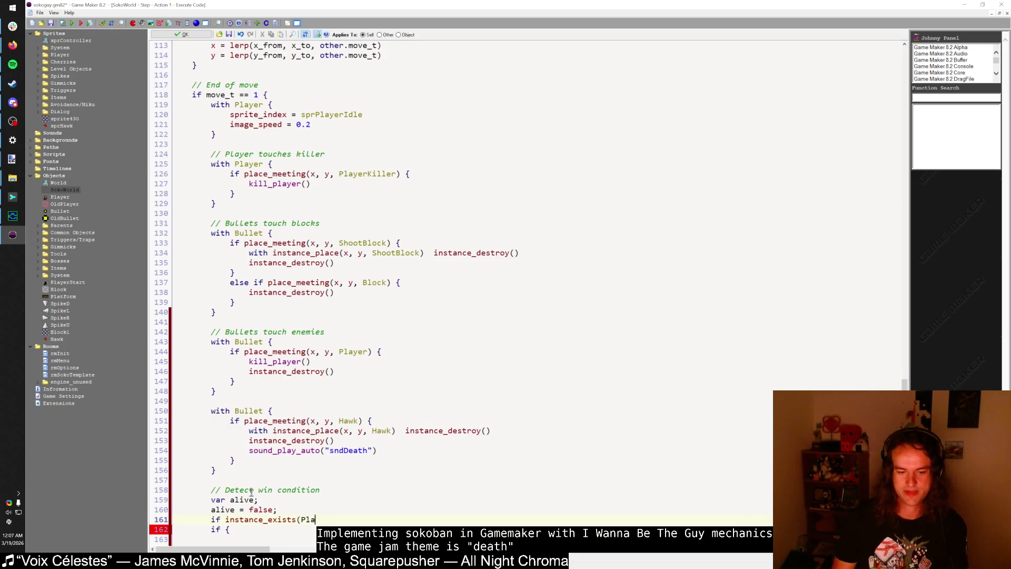
{"action": "type", "text": "yer) and not Player.dead  alive = t"}
{"action": "type", "text": "rue"}
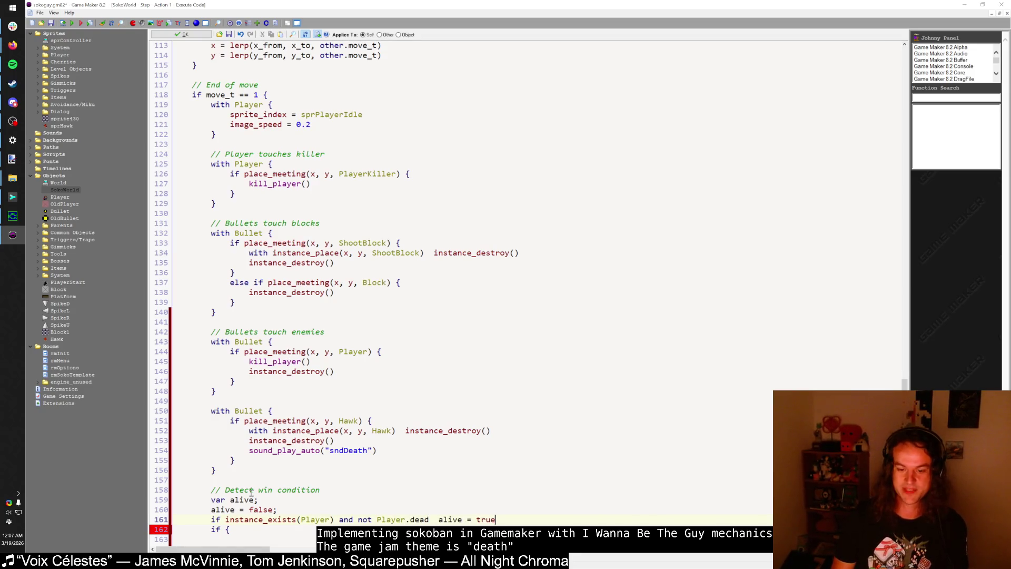
Step: Add the Hawk existence check and make if !alive call room_goto_next()
{"action": "key", "text": "Return"}
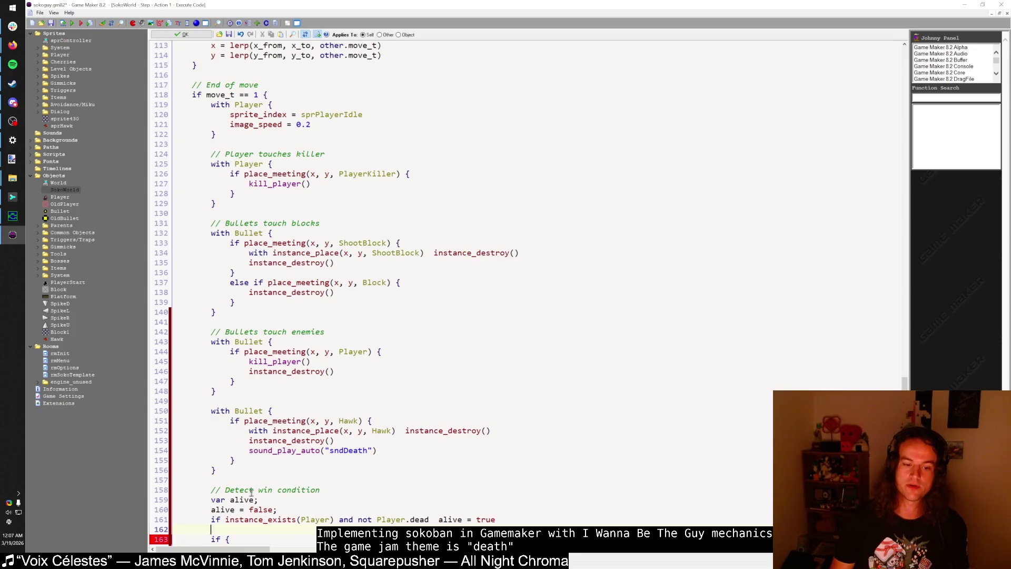
{"action": "type", "text": "if instance_exists("}
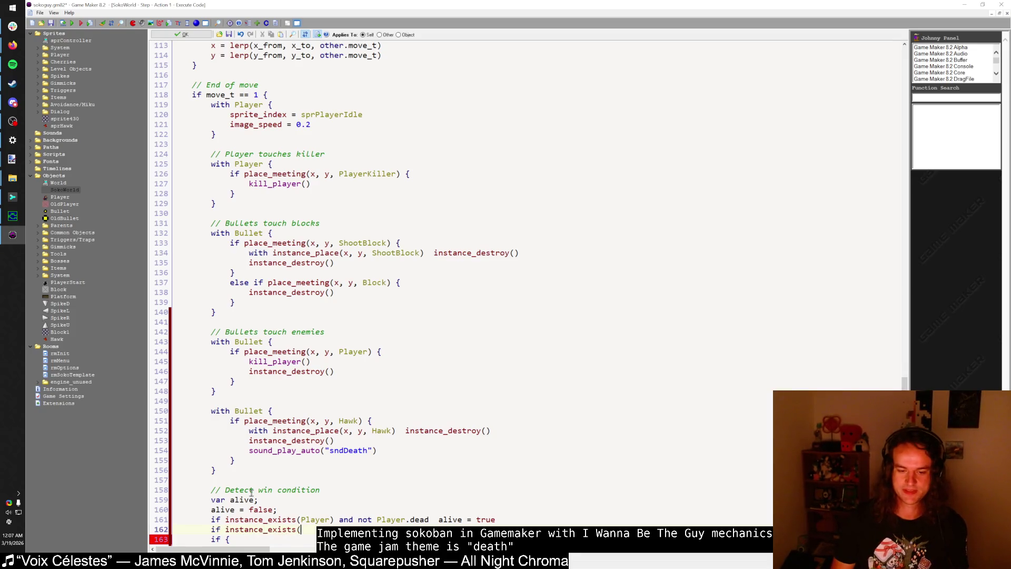
{"action": "type", "text": "Haw"}
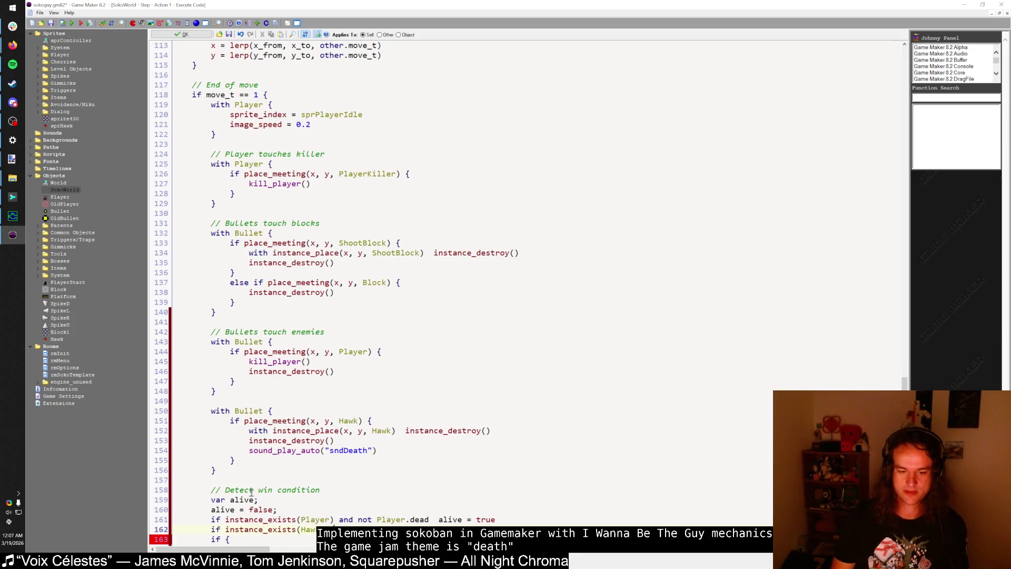
{"action": "scroll", "coordinate": [251, 492], "scroll_direction": "down", "scroll_amount": 1}
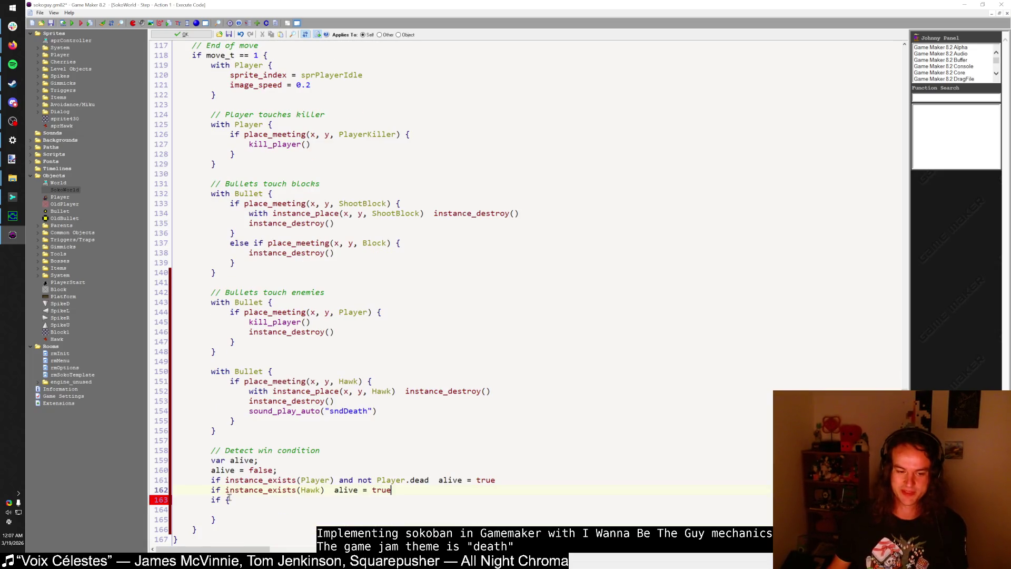
{"action": "left_click", "coordinate": [227, 499]}
{"action": "type", "text": "!alive"}
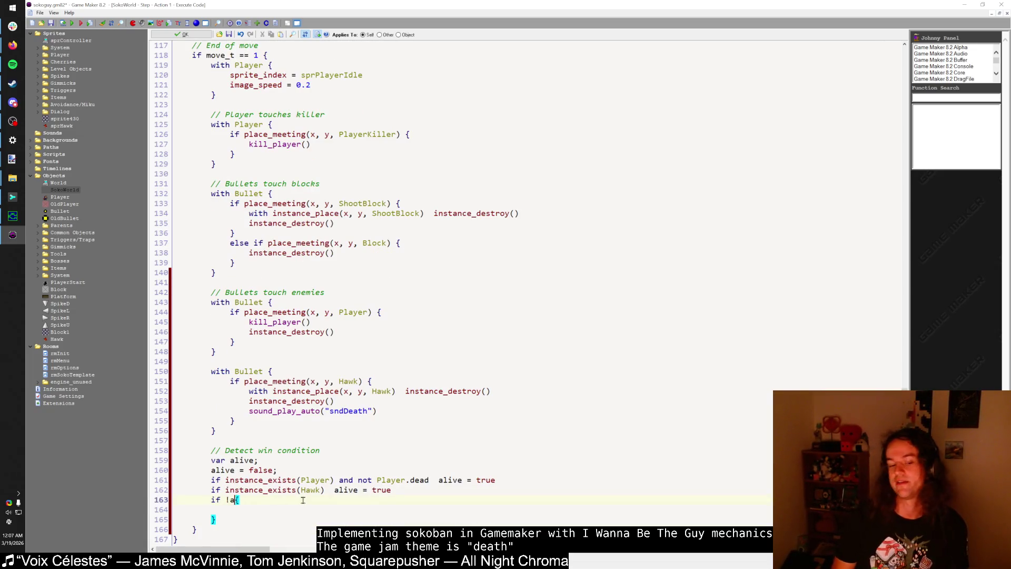
{"action": "key", "text": "Down"}
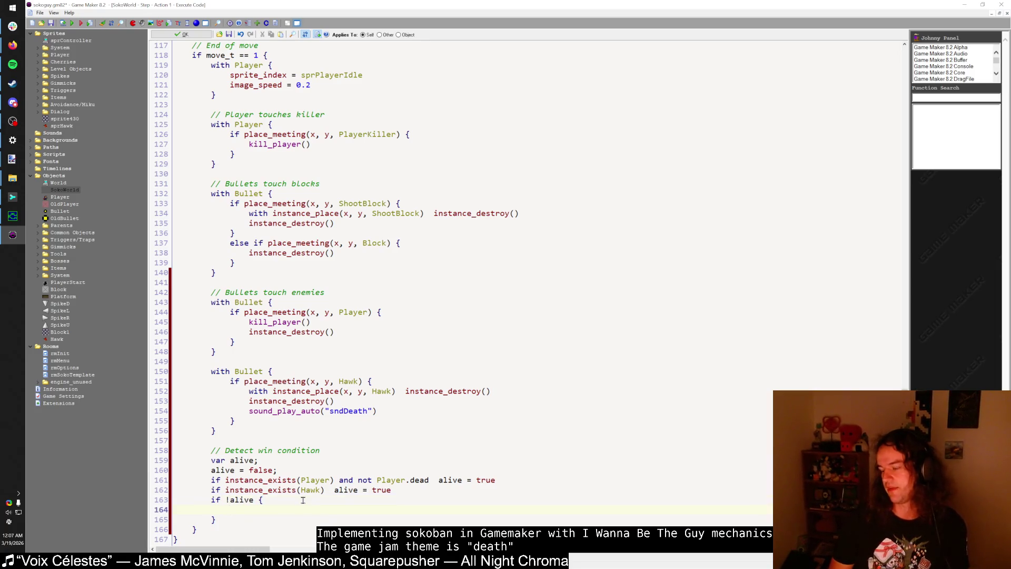
{"action": "type", "text": "game_end()"}
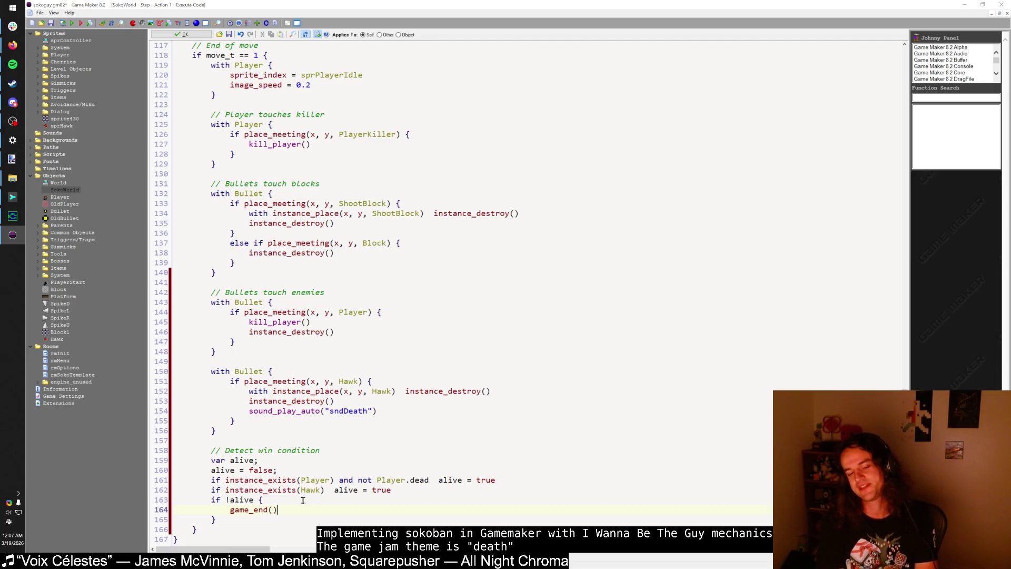
{"action": "key", "text": "BackSpace"}
{"action": "key", "text": "BackSpace"}
{"action": "key", "text": "BackSpace"}
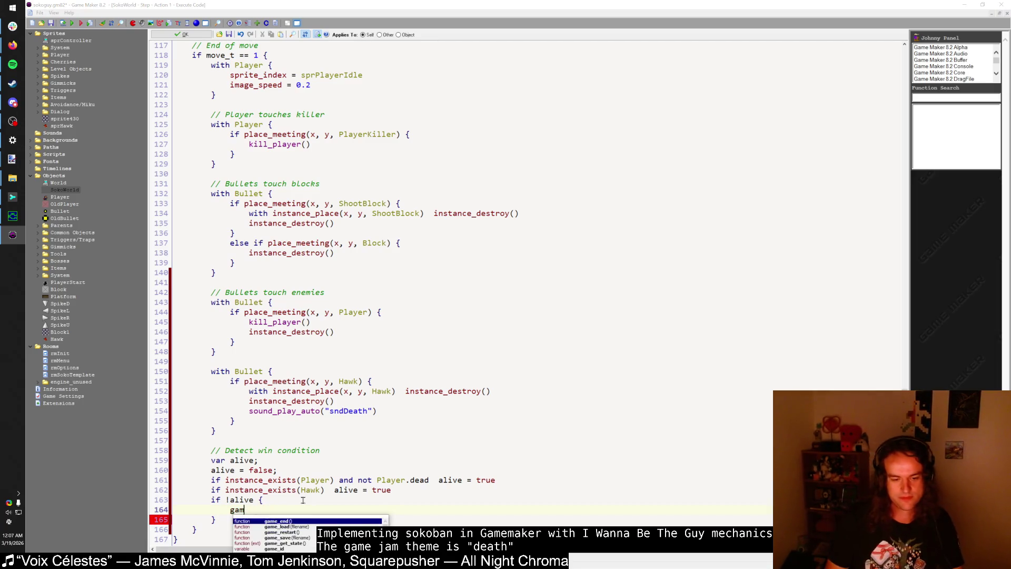
{"action": "type", "text": "room_goto_next()"}
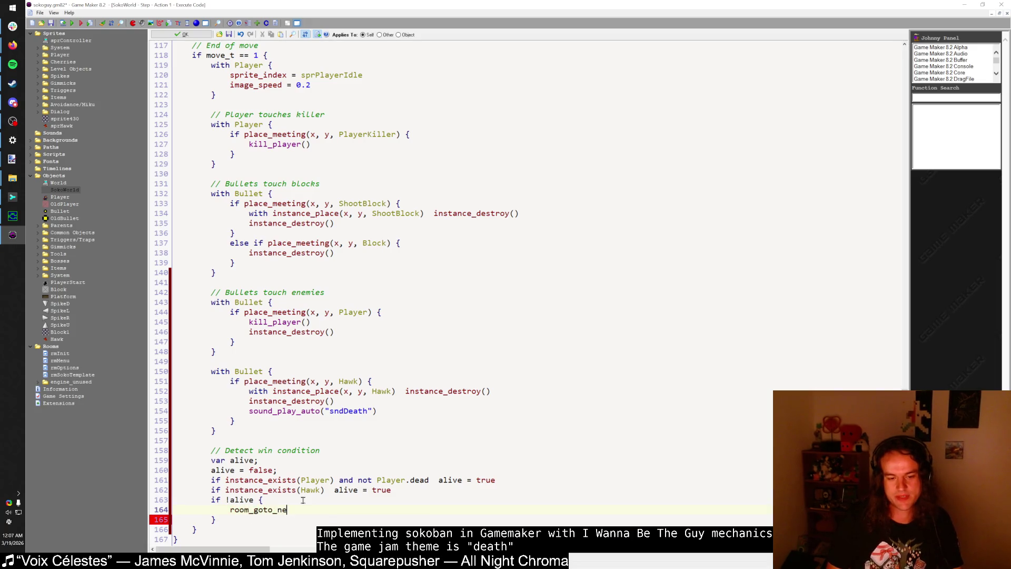
Step: Add a '// TODO: Victory animation room transition' comment above room_goto_next()
{"action": "key", "text": "Up"}
{"action": "key", "text": "Return"}
{"action": "type", "text": "// TOO:"}
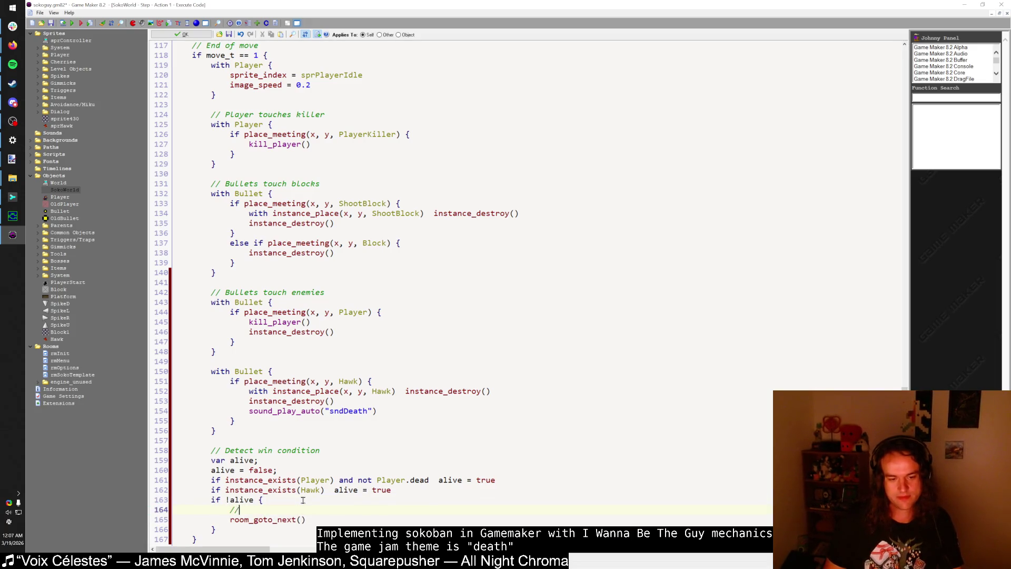
{"action": "key", "text": "BackSpace"}
{"action": "key", "text": "BackSpace"}
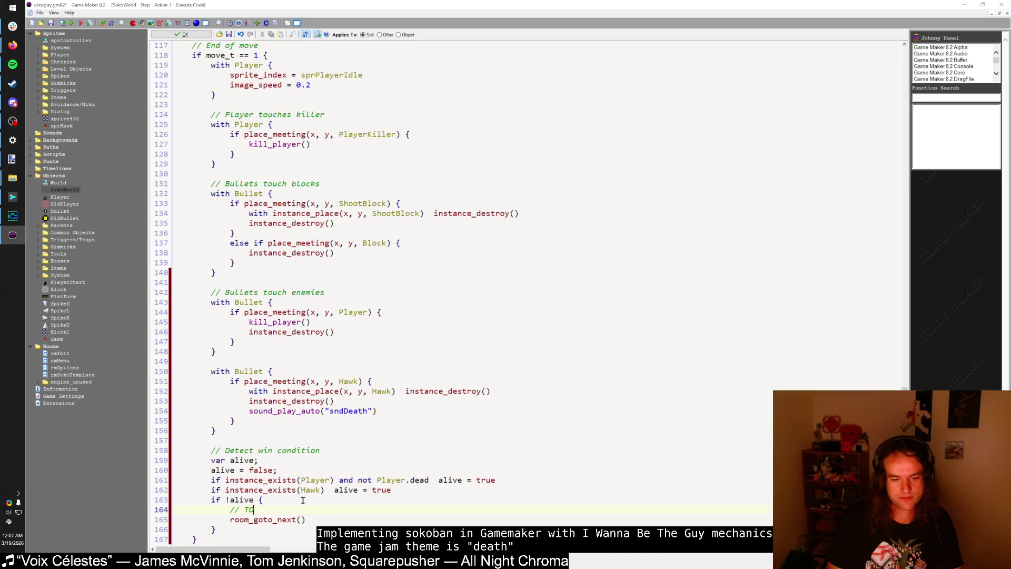
{"action": "type", "text": "DO: Victory"}
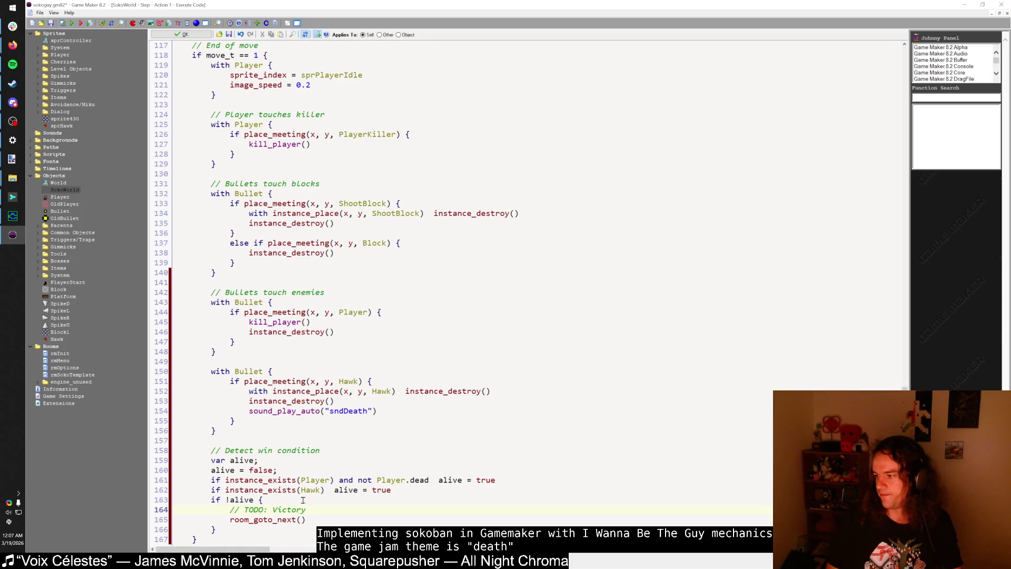
{"action": "type", "text": " animation /"}
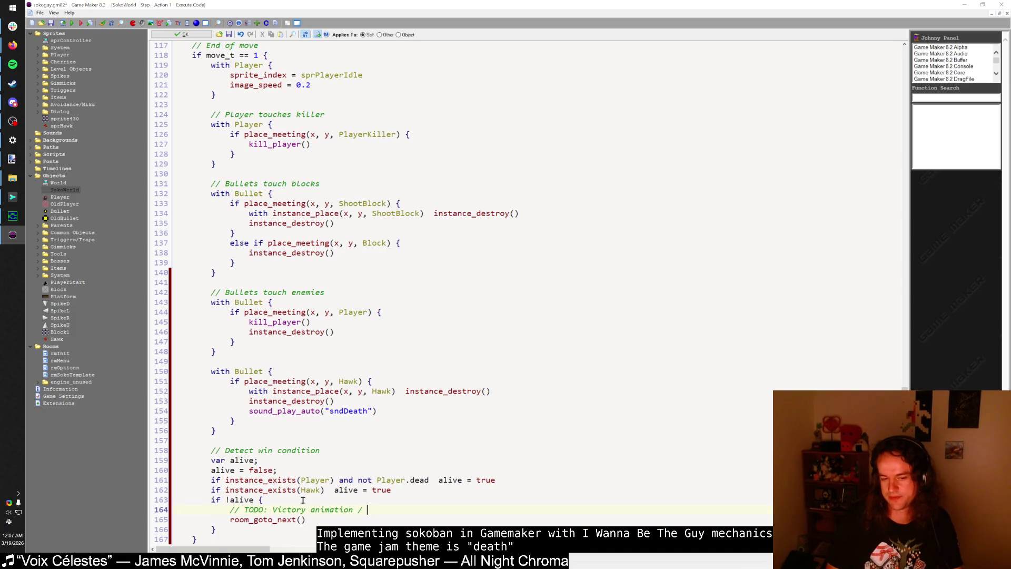
{"action": "type", "text": " room tr"}
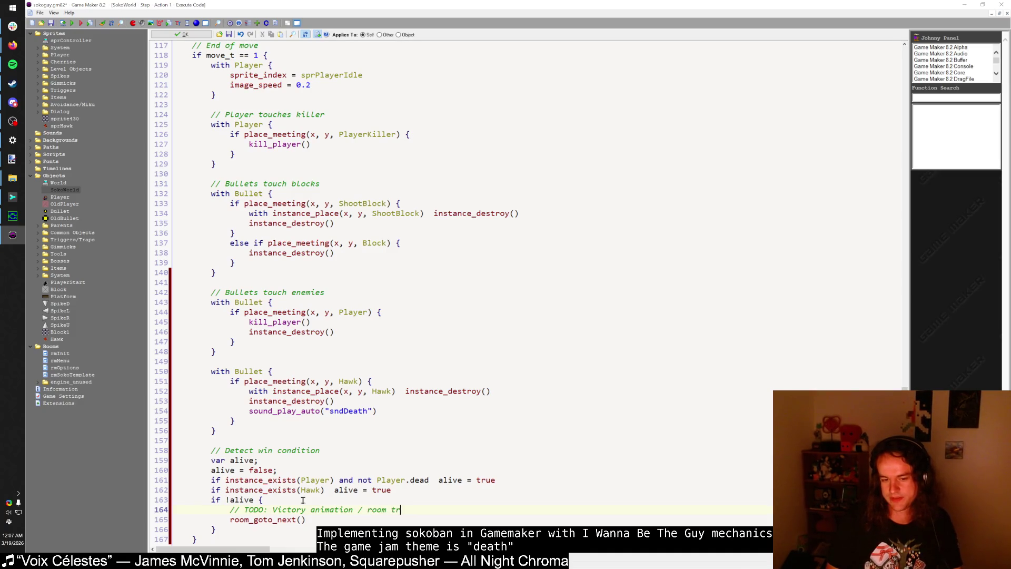
{"action": "type", "text": "oansition"}
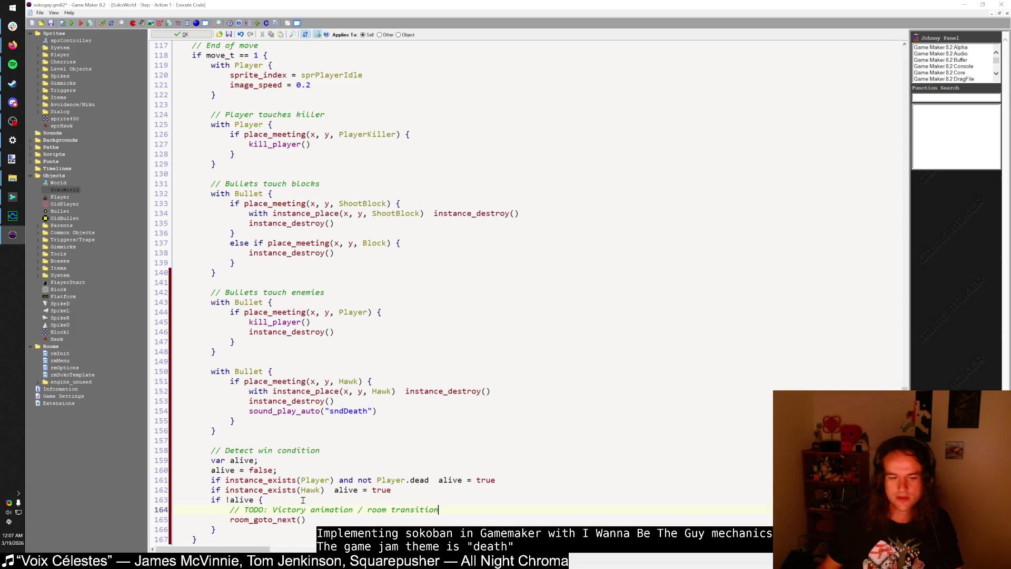
Step: Launch a fresh test build and continue saved Game 1 into the level
{"action": "left_click", "coordinate": [72, 23]}
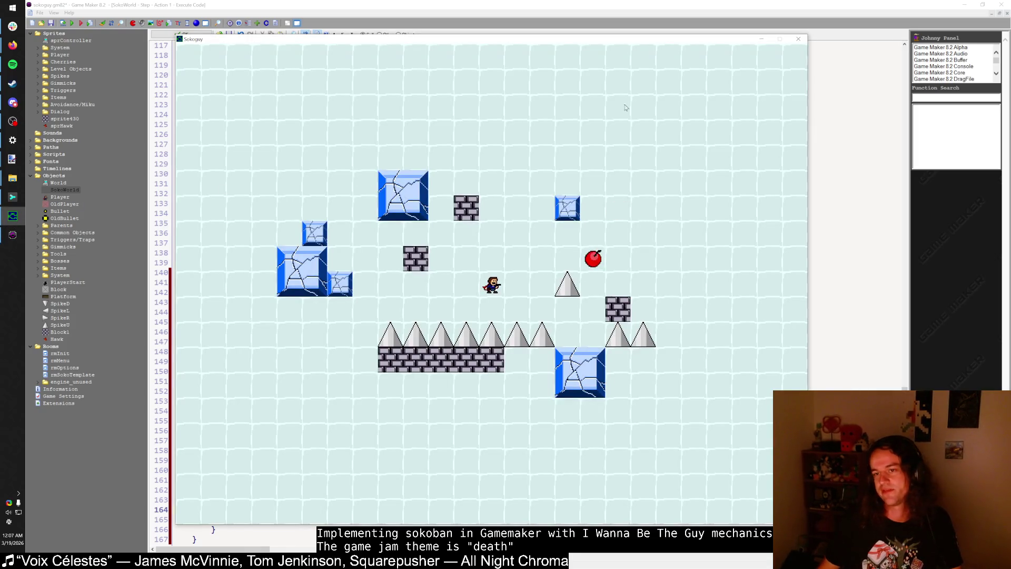
{"action": "left_click", "coordinate": [798, 39]}
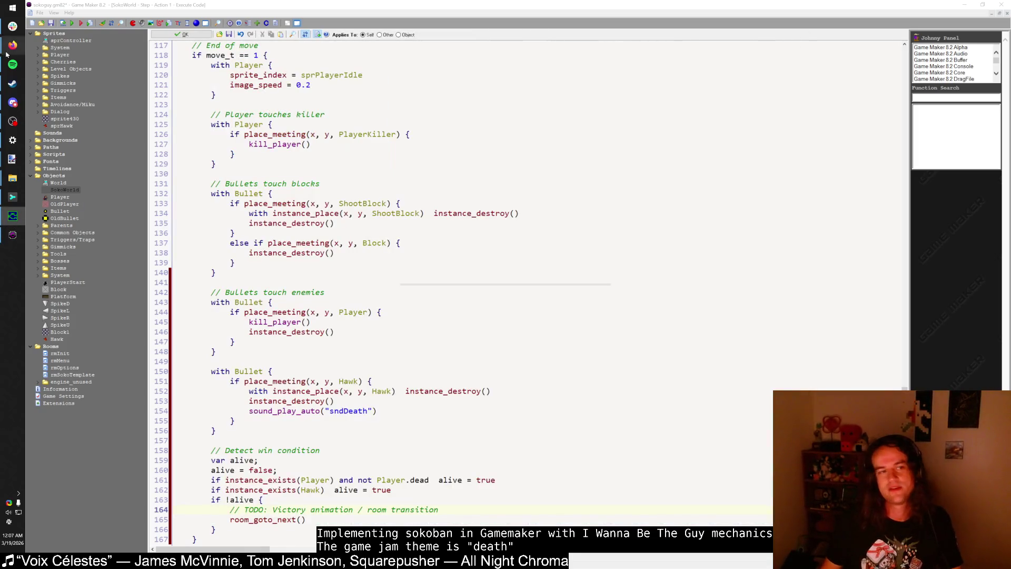
{"action": "left_click", "coordinate": [71, 24]}
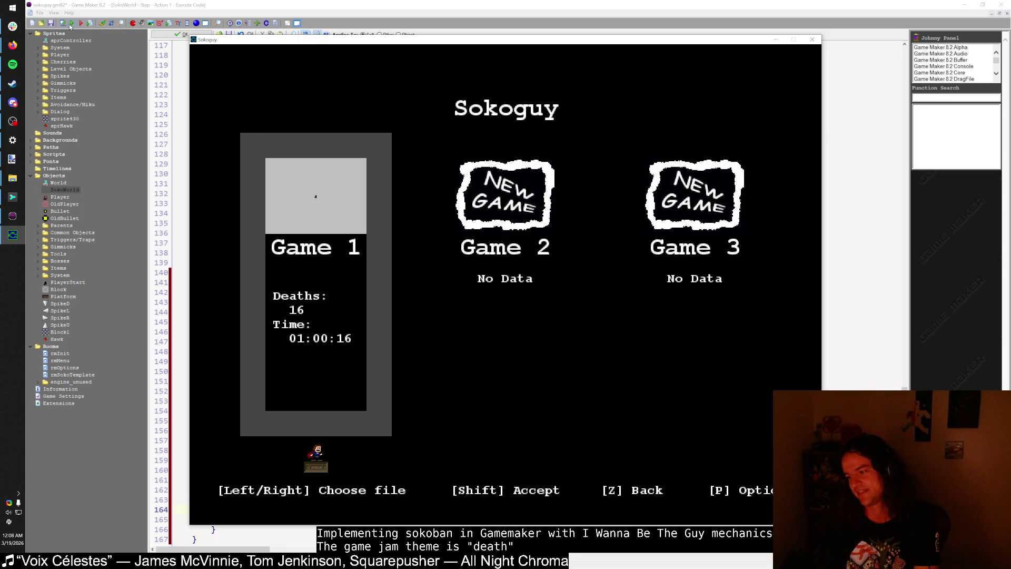
{"action": "key", "text": "shift"}
{"action": "key", "text": "shift"}
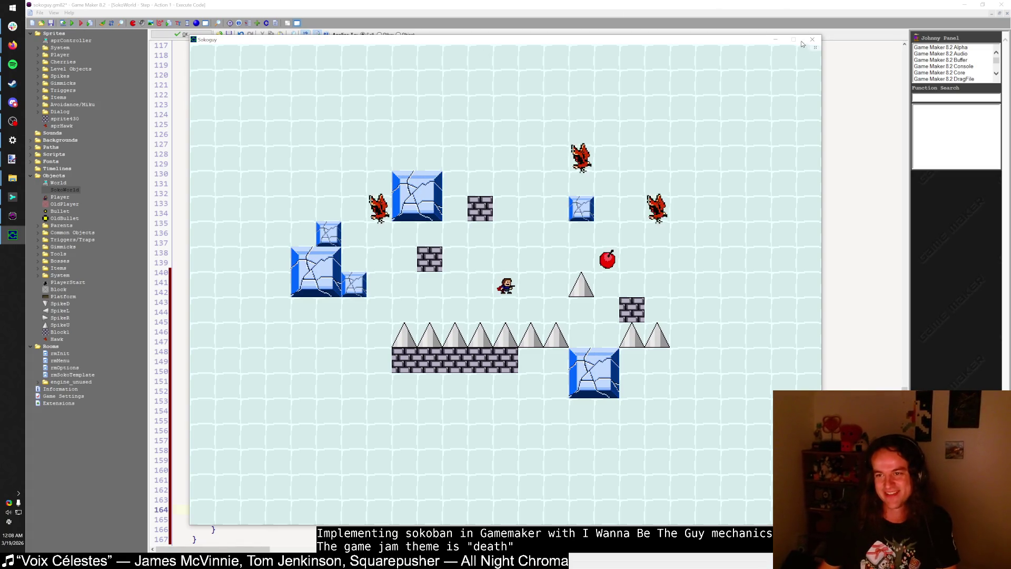
Step: Move the player to shoot the right-hand and upper Hawks, then walk into the last Hawk
{"action": "key", "text": "Up"}
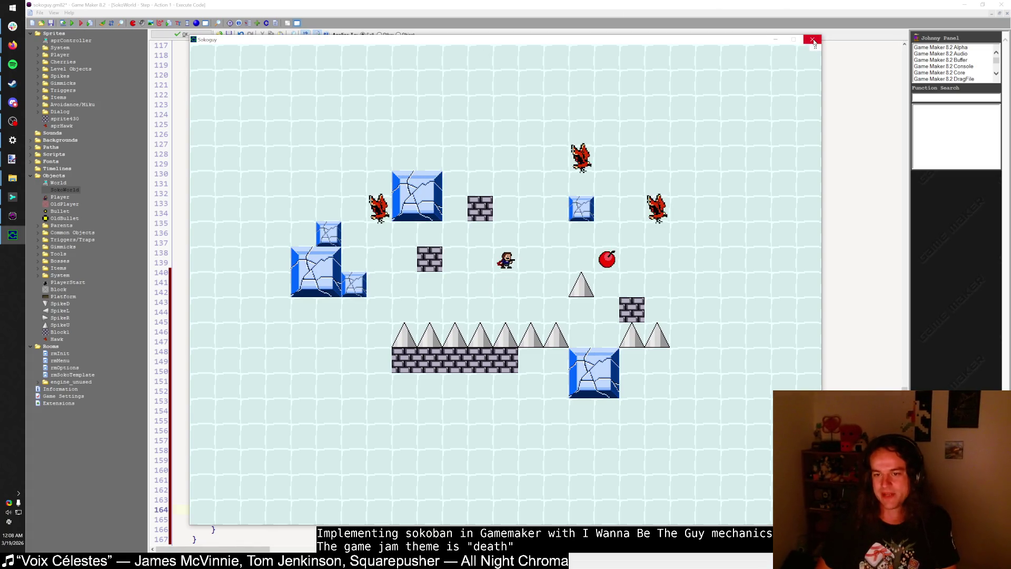
{"action": "key", "text": "Right"}
{"action": "key", "text": "shift"}
{"action": "key", "text": "z"}
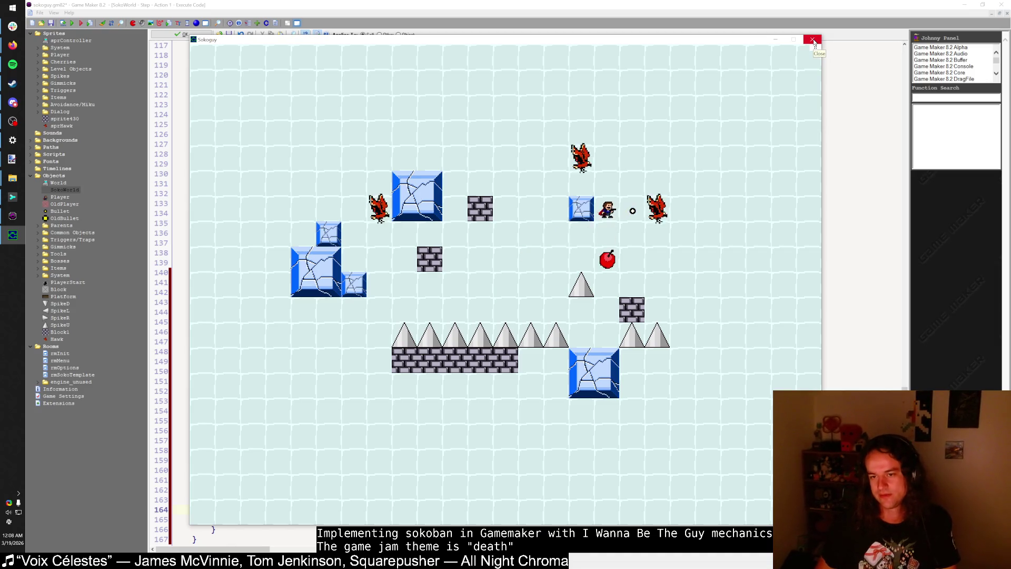
{"action": "key", "text": "Up"}
{"action": "key", "text": "Right"}
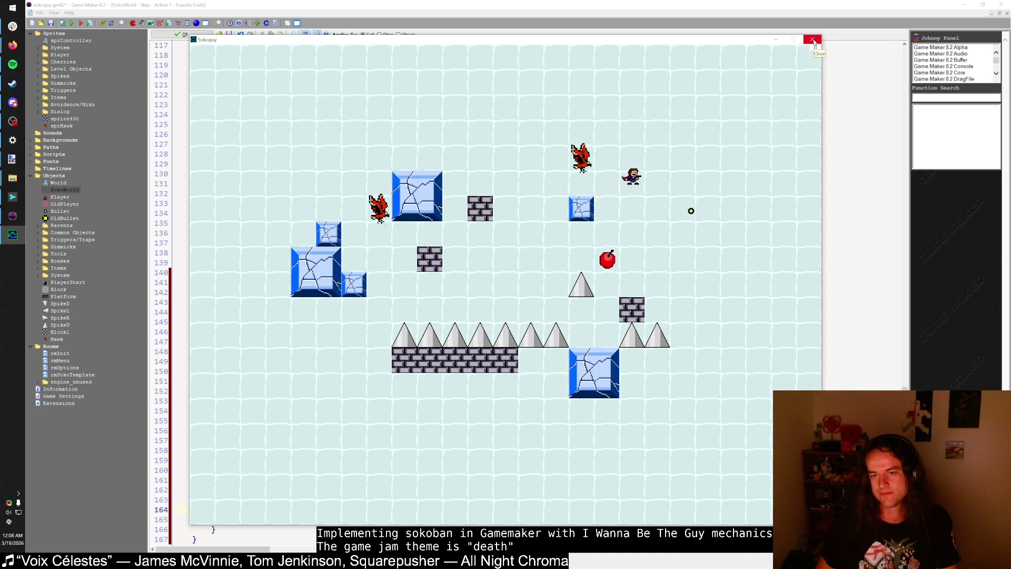
{"action": "key", "text": "Left"}
{"action": "key", "text": "z"}
{"action": "key", "text": "Down"}
{"action": "key", "text": "Left"}
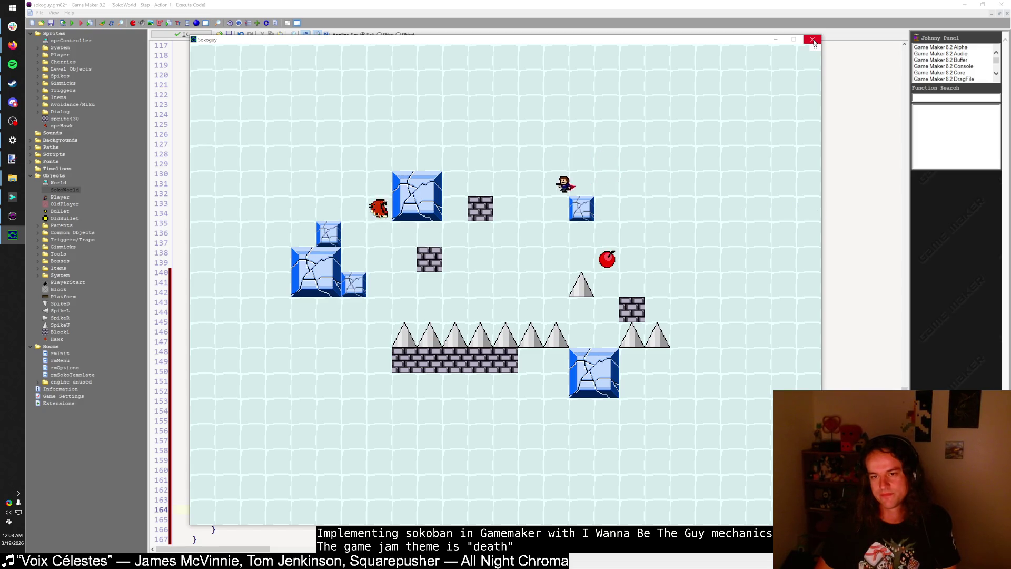
{"action": "key", "text": "Down"}
{"action": "key", "text": "Left"}
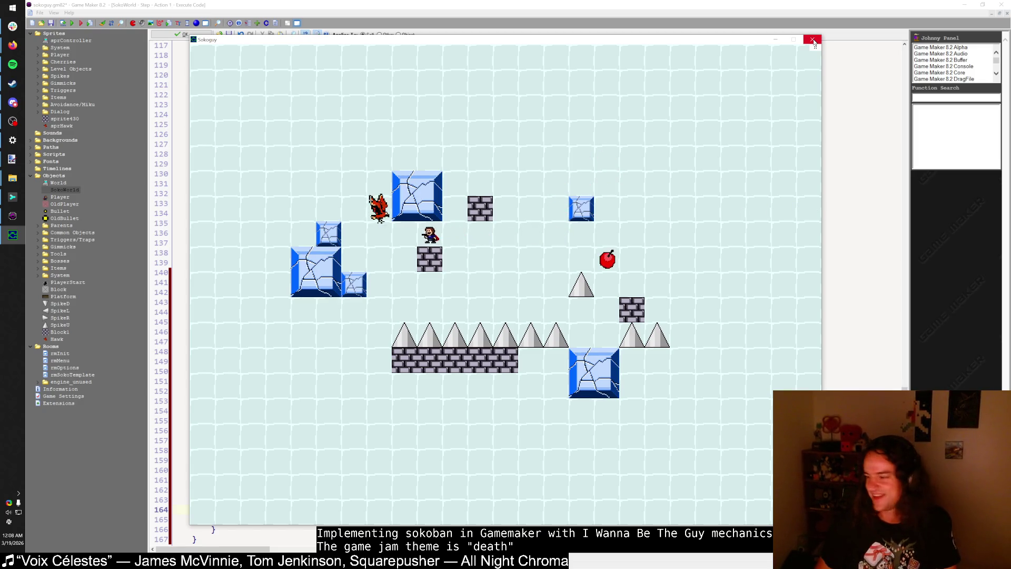
{"action": "key", "text": "Left"}
{"action": "key", "text": "Up"}
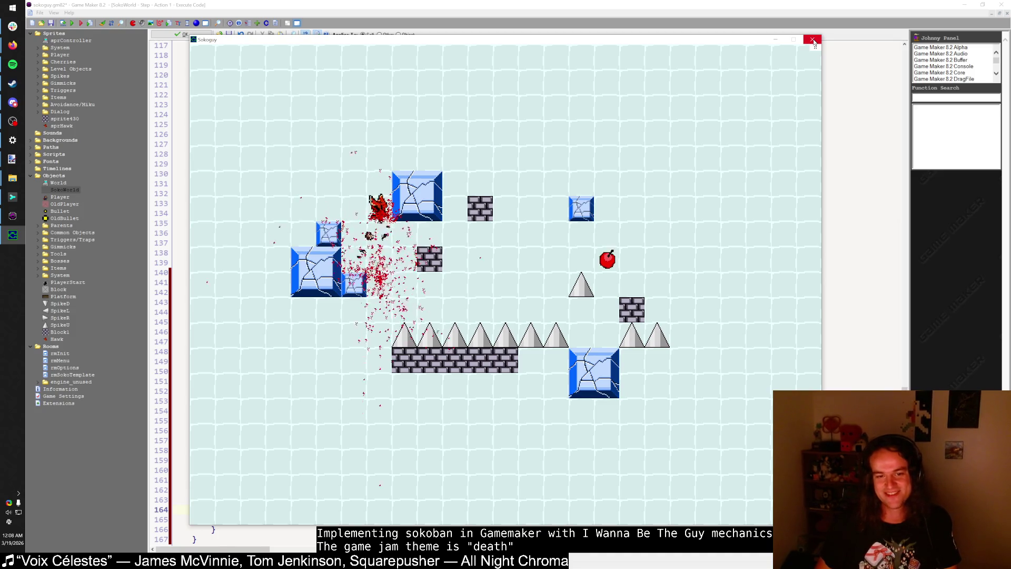
Step: Restart the level after dying and move the player up to shoot the large ice block
{"action": "key", "text": "r"}
{"action": "key", "text": "Up"}
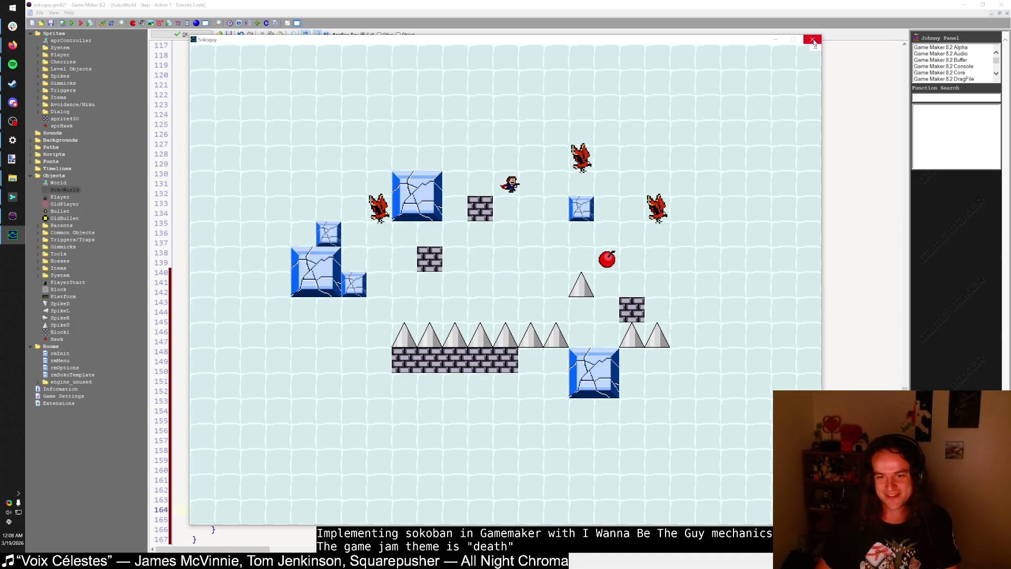
{"action": "key", "text": "Right"}
{"action": "key", "text": "Right"}
{"action": "key", "text": "Right"}
{"action": "key", "text": "Down"}
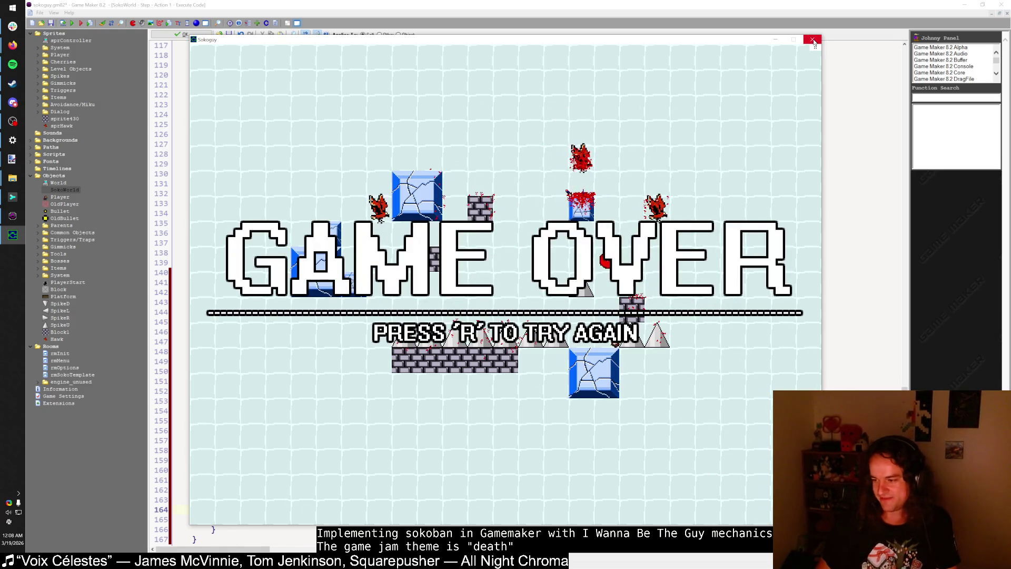
{"action": "key", "text": "r"}
{"action": "key", "text": "Left"}
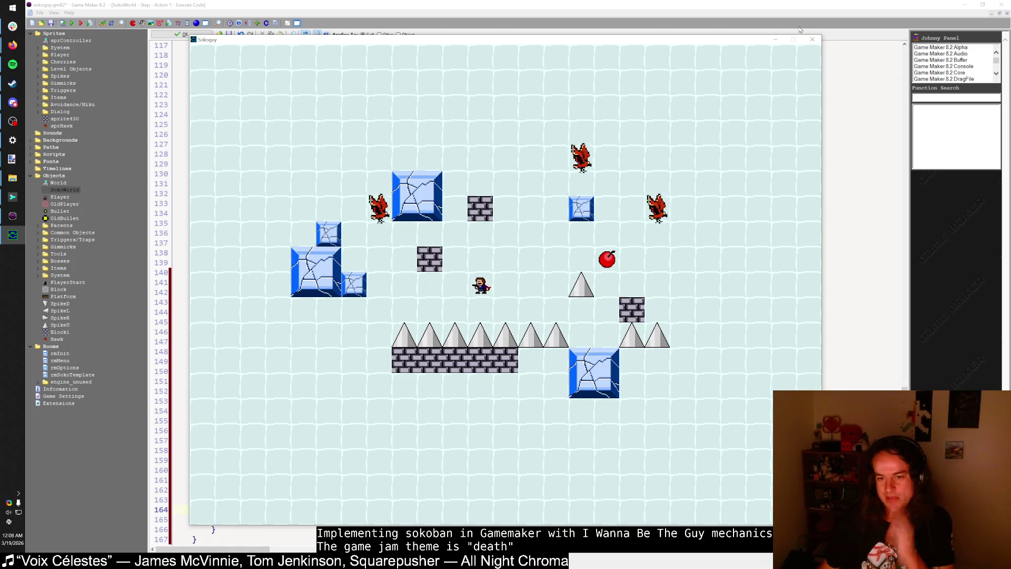
{"action": "key", "text": "Left"}
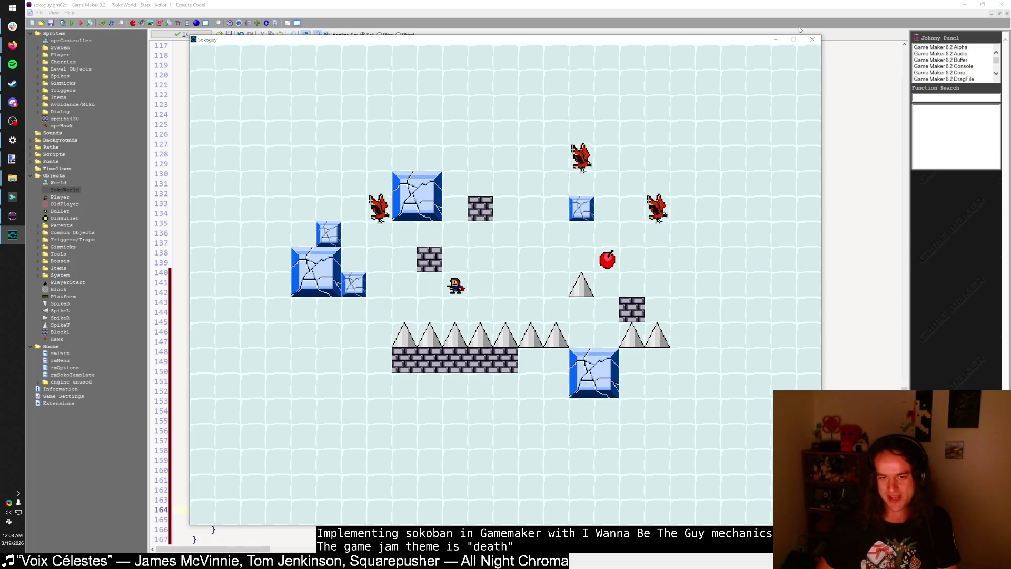
{"action": "key", "text": "Up"}
{"action": "key", "text": "Up"}
{"action": "key", "text": "Up"}
{"action": "key", "text": "Left"}
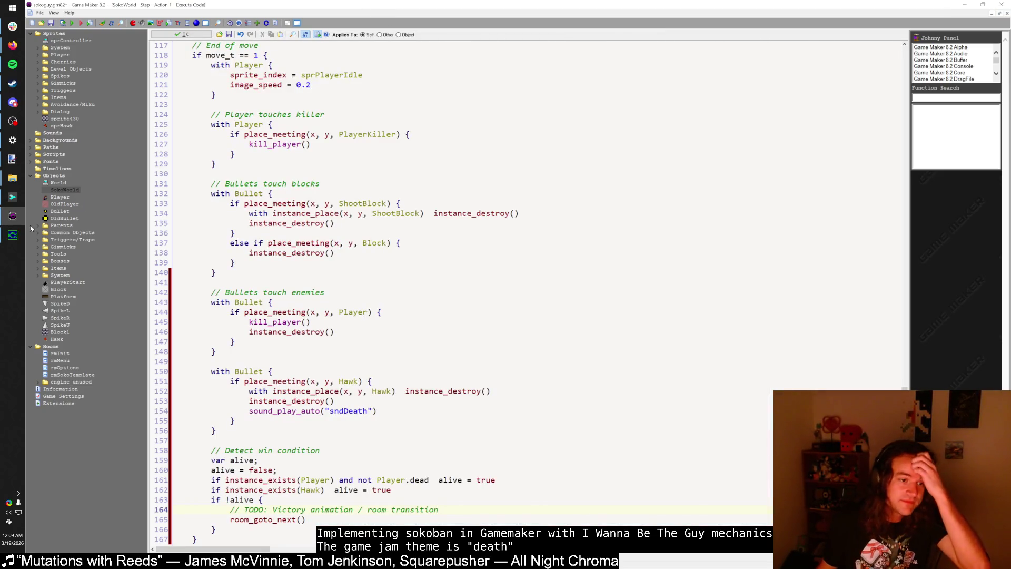
Step: Jump off the brick block and shoot the small ice block and the right-hand hawk
{"action": "key", "text": "Left"}
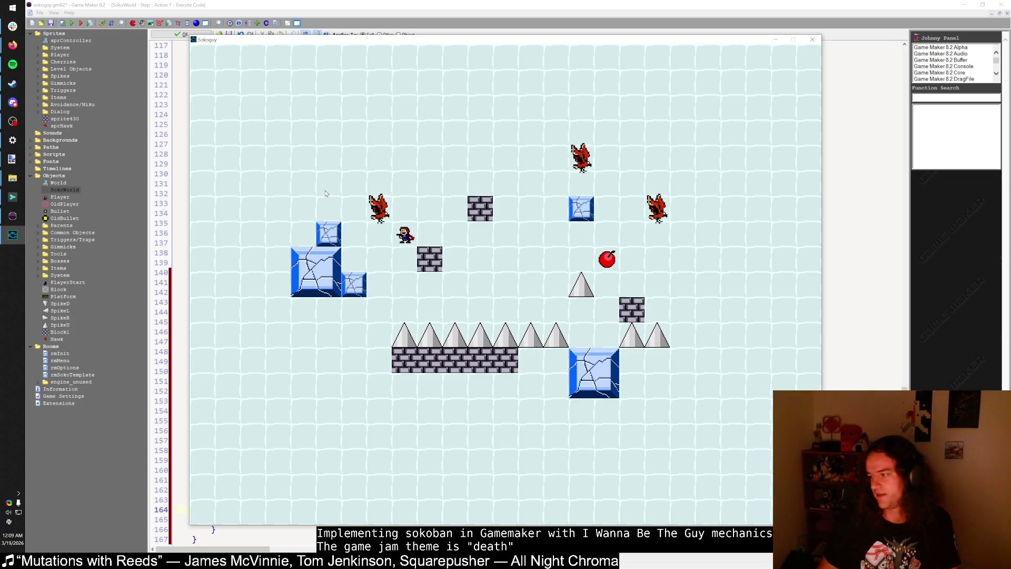
{"action": "key", "text": "Right"}
{"action": "key", "text": "Right"}
{"action": "key", "text": "shift"}
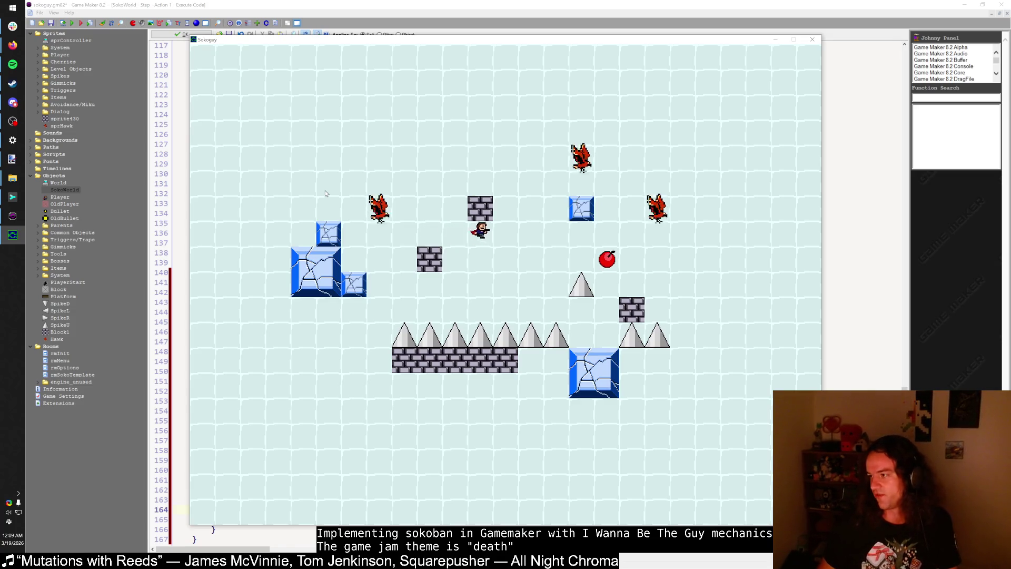
{"action": "key", "text": "z"}
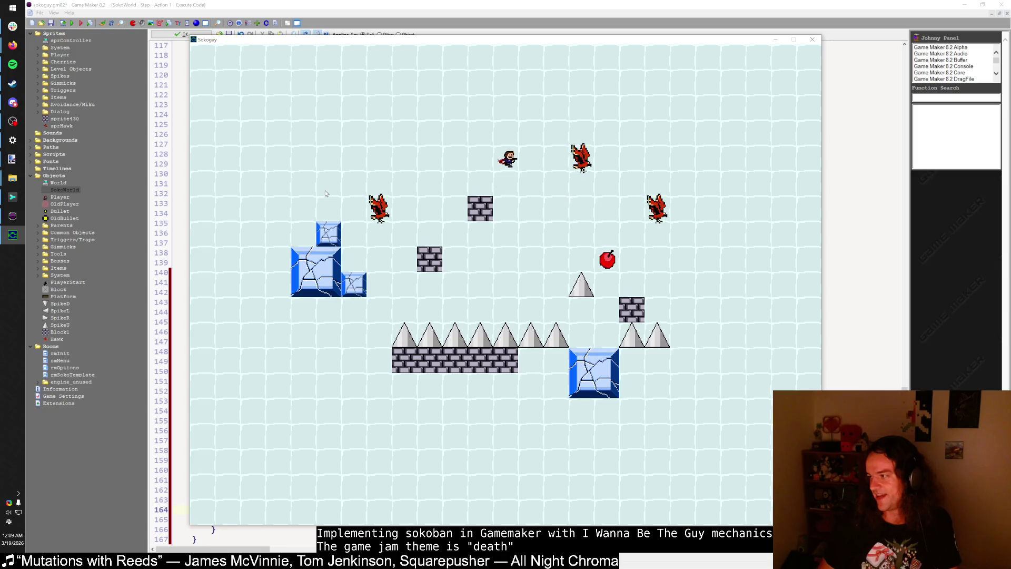
{"action": "key", "text": "Right"}
{"action": "key", "text": "z"}
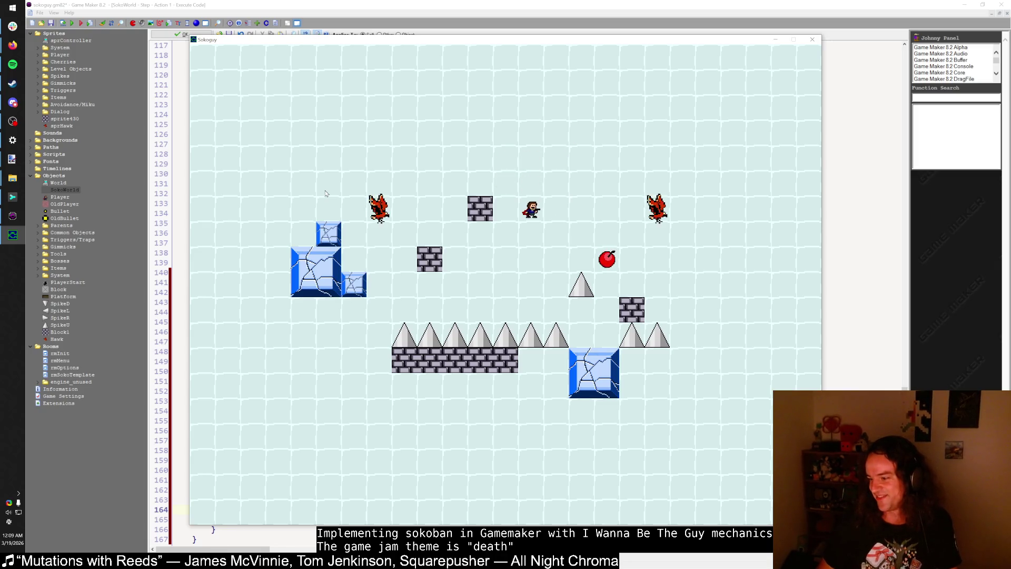
{"action": "key", "text": "z"}
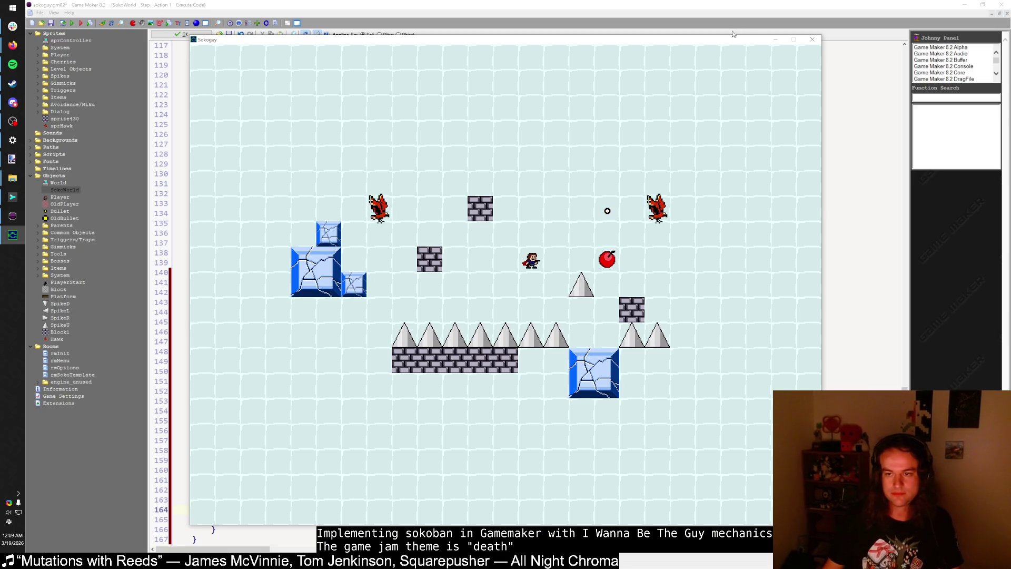
Step: Steer the player up and left above the remaining hawk, then close the game
{"action": "key", "text": "Up"}
{"action": "key", "text": "Left"}
{"action": "key", "text": "Left"}
{"action": "key", "text": "Left"}
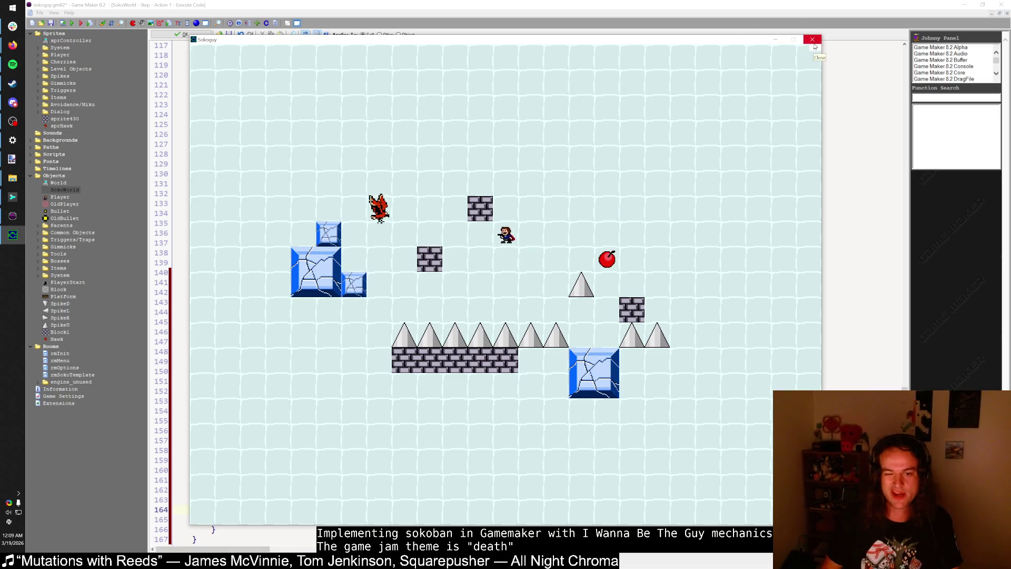
{"action": "key", "text": "Right"}
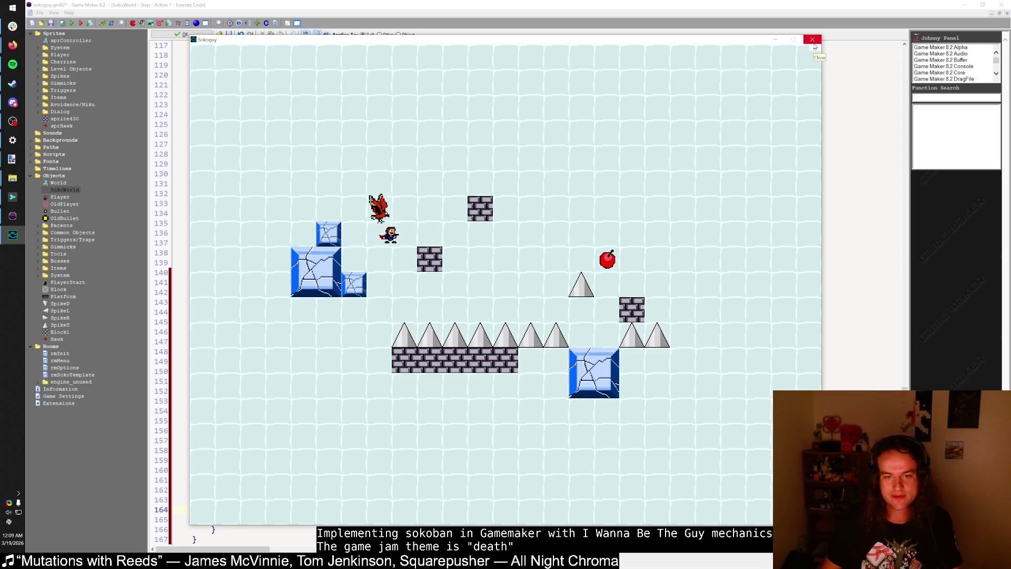
{"action": "key", "text": "Up"}
{"action": "key", "text": "Up"}
{"action": "key", "text": "Left"}
{"action": "key", "text": "Left"}
{"action": "key", "text": "Right"}
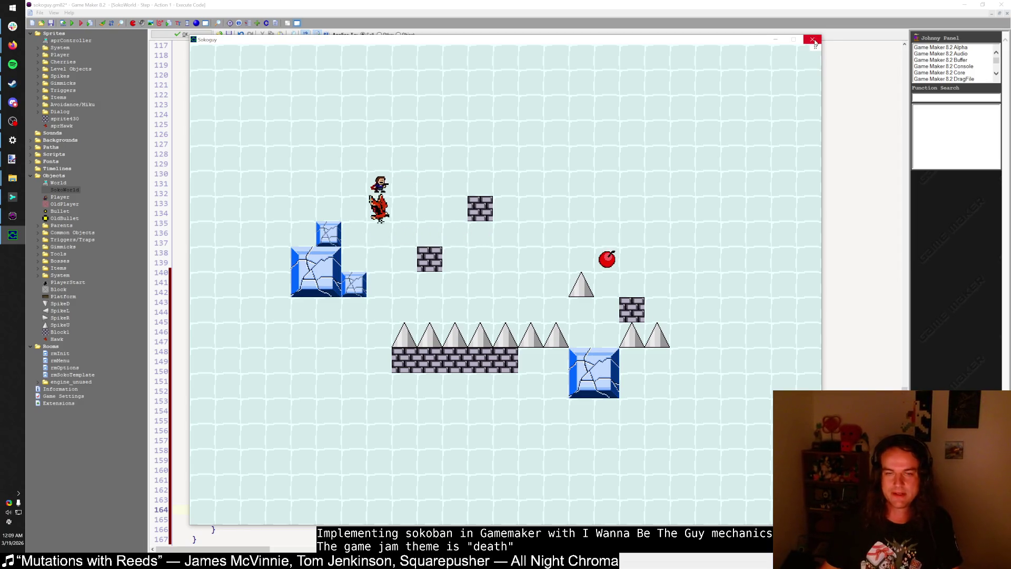
{"action": "left_click", "coordinate": [813, 42]}
Step: Open the Hawk object and check its assigned sprite without changing it
{"action": "double_click", "coordinate": [57, 338]}
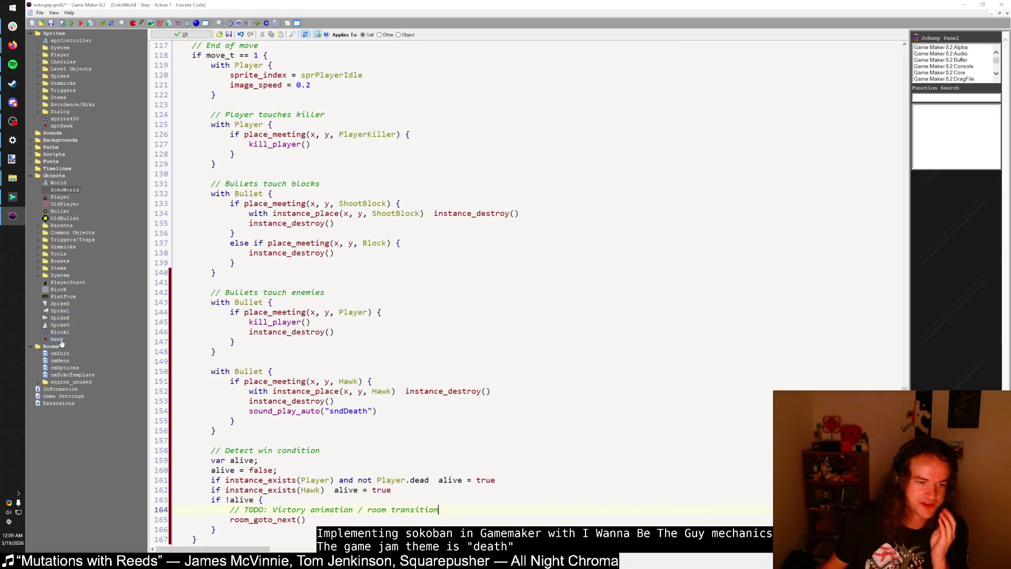
{"action": "left_click", "coordinate": [191, 53]}
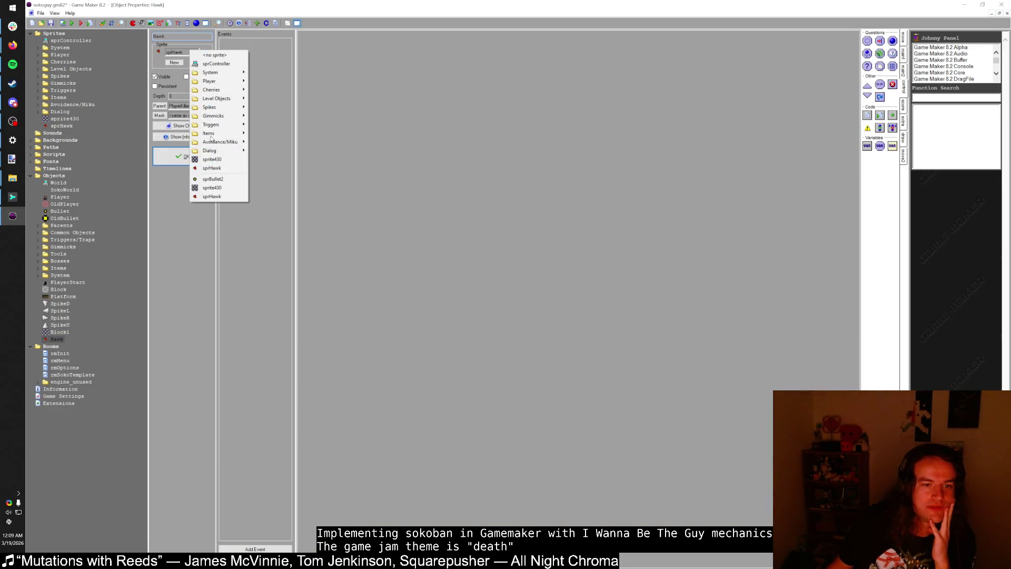
{"action": "left_click", "coordinate": [262, 349]}
Step: Add a Create event with code image_speed = 1/8 and close the Hawk object
{"action": "left_click", "coordinate": [255, 548]}
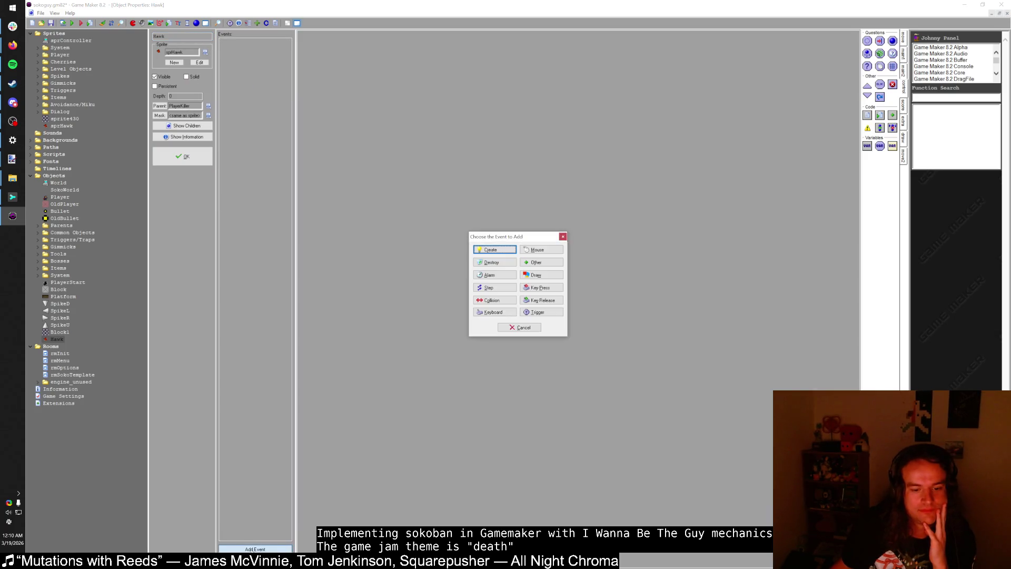
{"action": "left_click", "coordinate": [480, 250]}
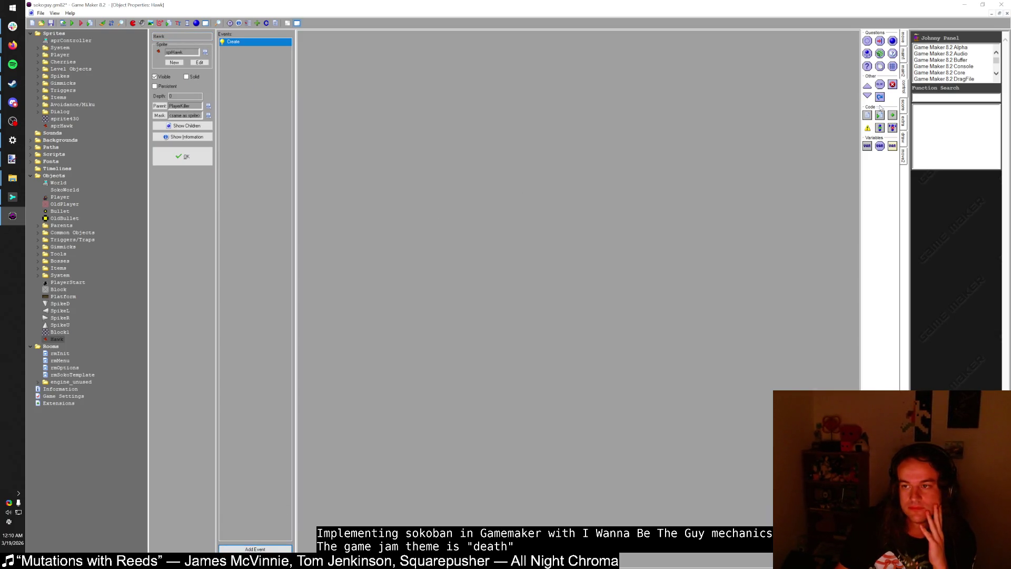
{"action": "left_click_drag", "start_coordinate": [880, 109], "coordinate": [780, 106]}
{"action": "type", "text": "image_spe"}
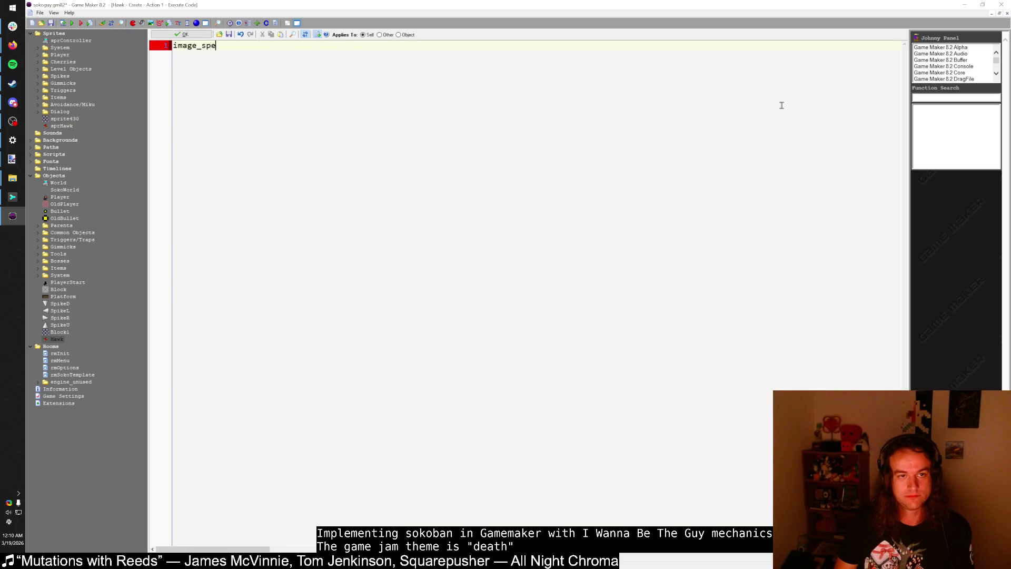
{"action": "type", "text": "ed = 1/."}
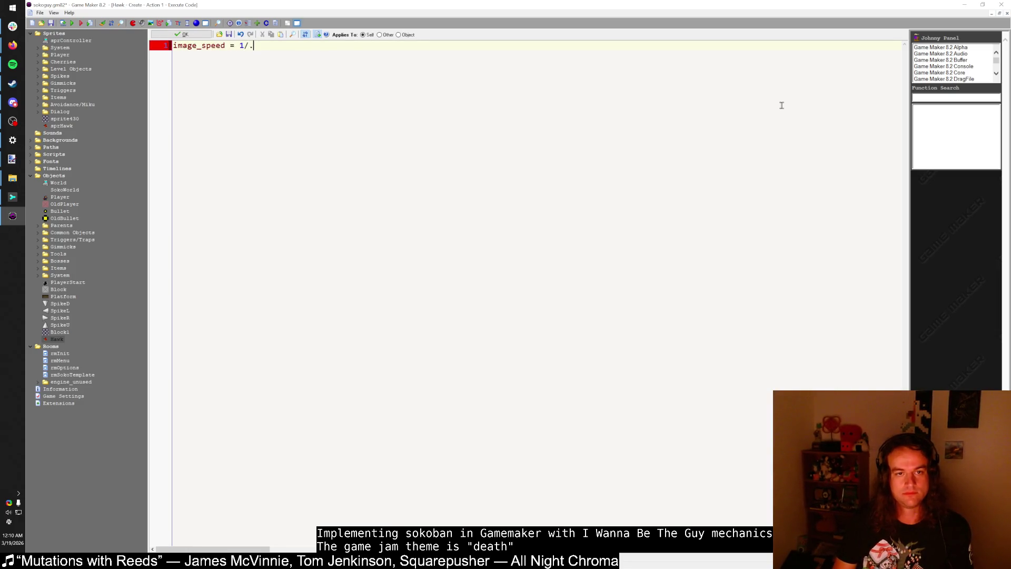
{"action": "key", "text": "BackSpace"}
{"action": "type", "text": "8"}
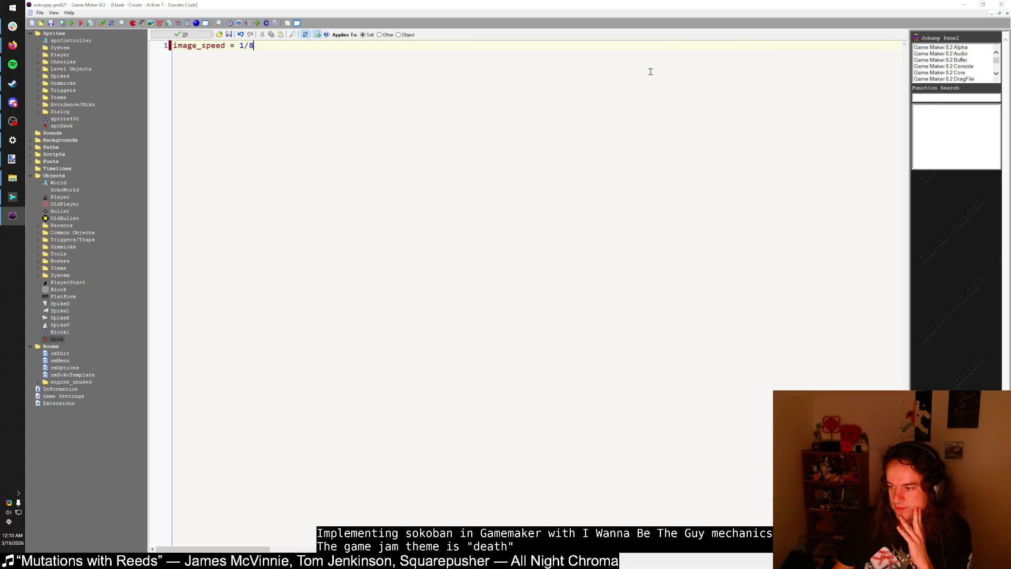
{"action": "left_click", "coordinate": [181, 35]}
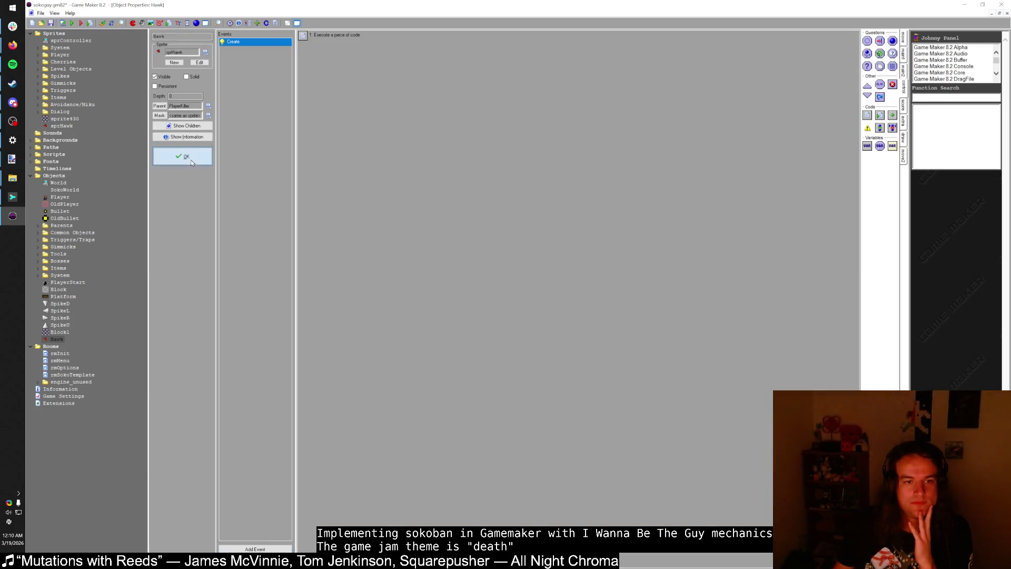
{"action": "left_click", "coordinate": [191, 160]}
{"action": "left_click", "coordinate": [231, 154]}
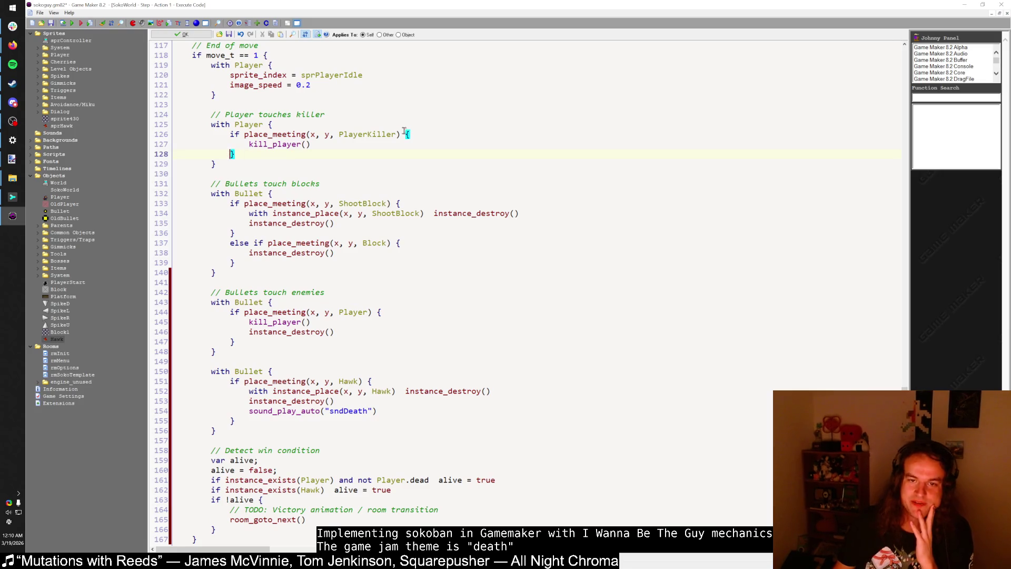
Step: Check the brace pairs around the kill_player() line in the SokoWorld Step code
{"action": "left_click", "coordinate": [311, 144]}
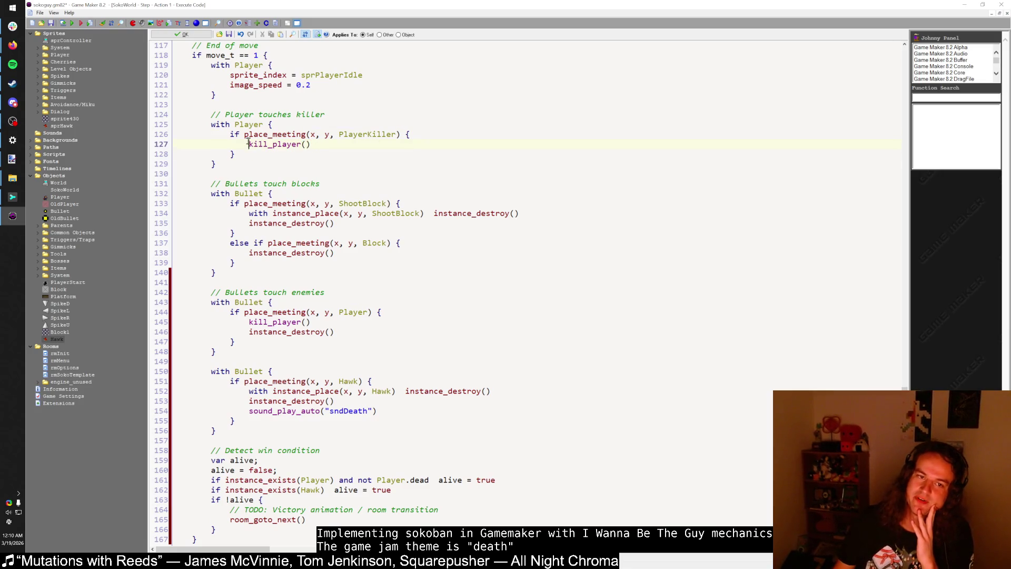
{"action": "left_click", "coordinate": [235, 153]}
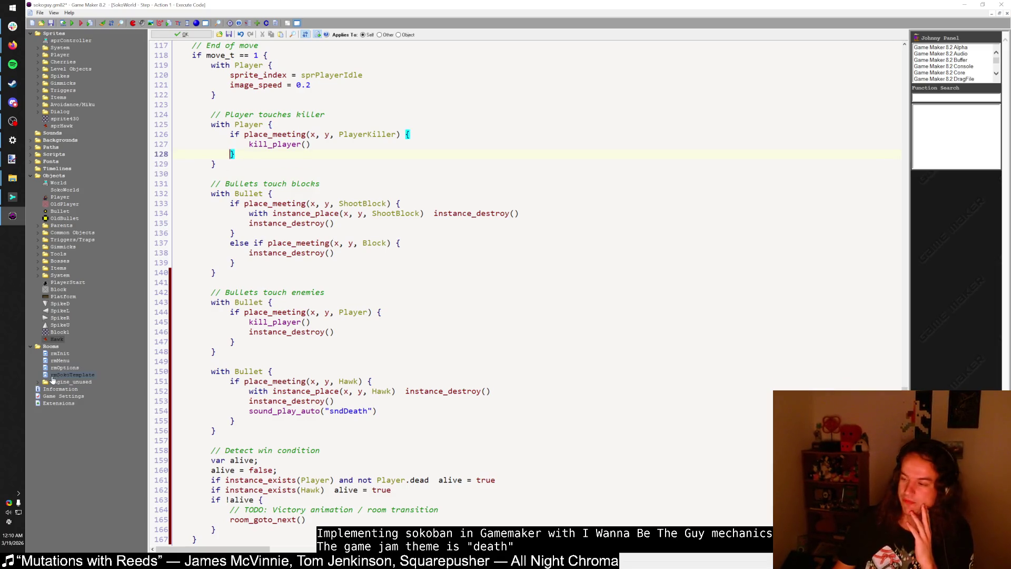
{"action": "left_click", "coordinate": [212, 164]}
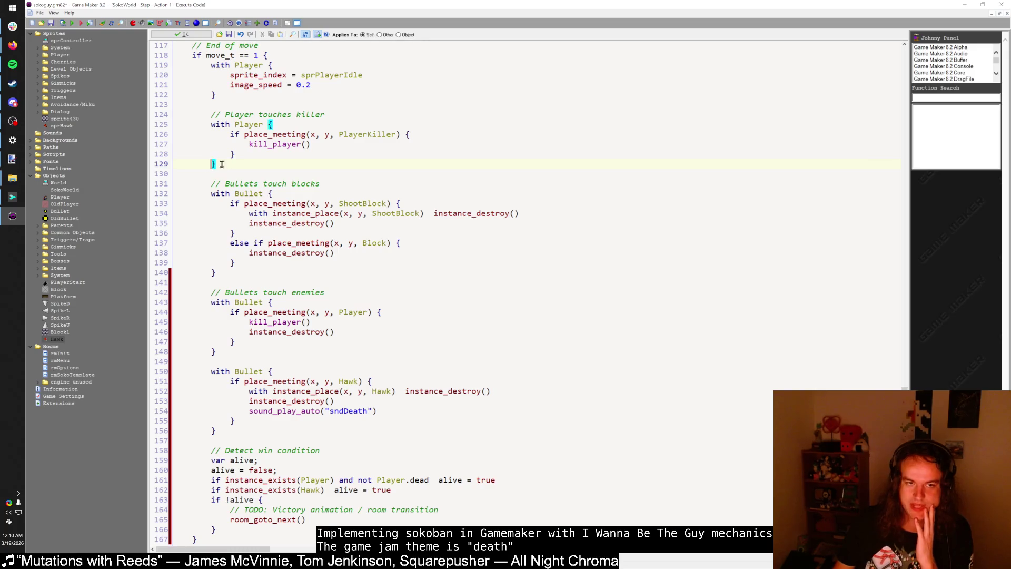
{"action": "key", "text": "End"}
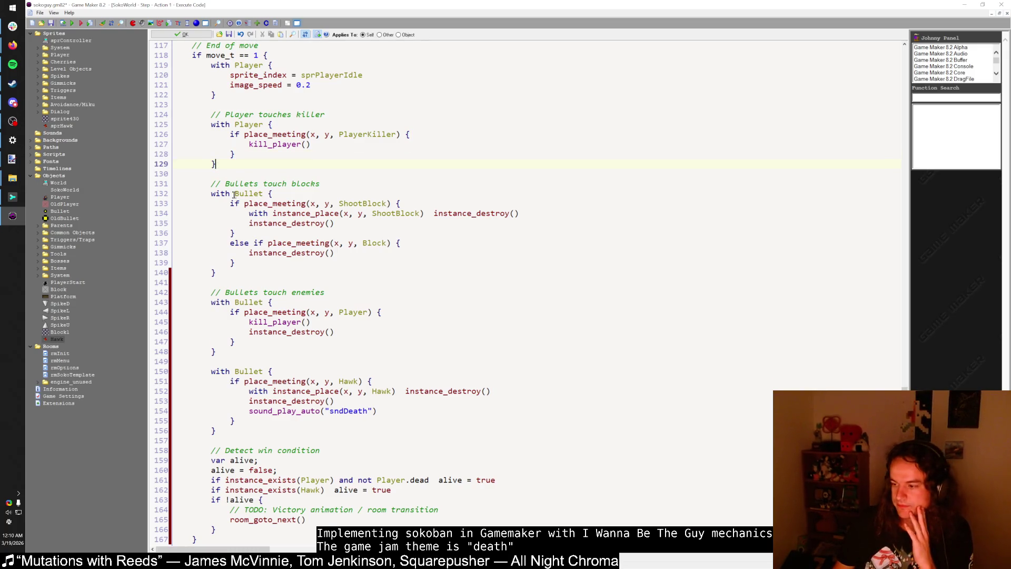
{"action": "scroll", "coordinate": [234, 189], "scroll_direction": "down", "scroll_amount": 1}
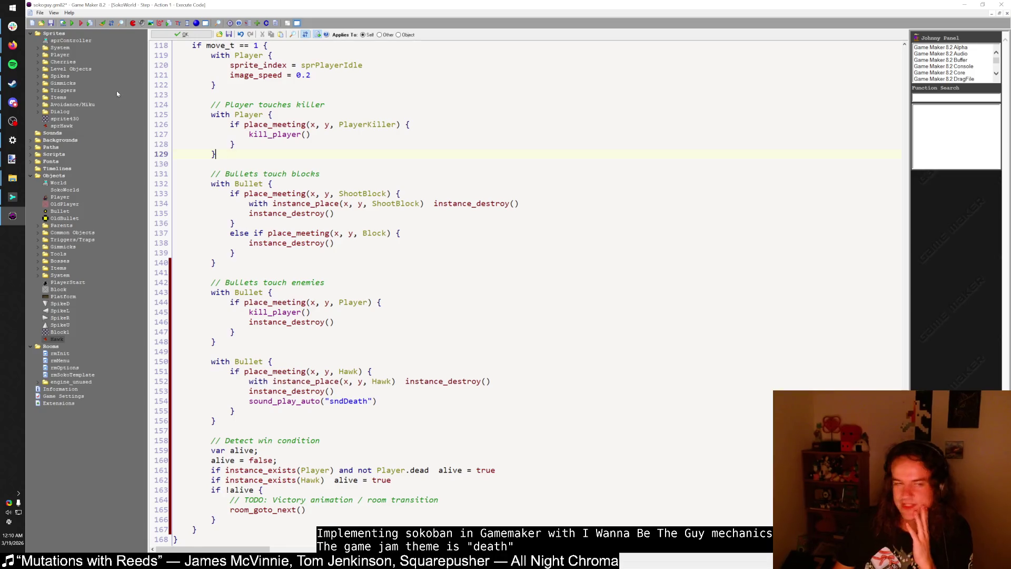
Step: Run the game, load save Game 1, move the player around, then quit
{"action": "left_click", "coordinate": [80, 23]}
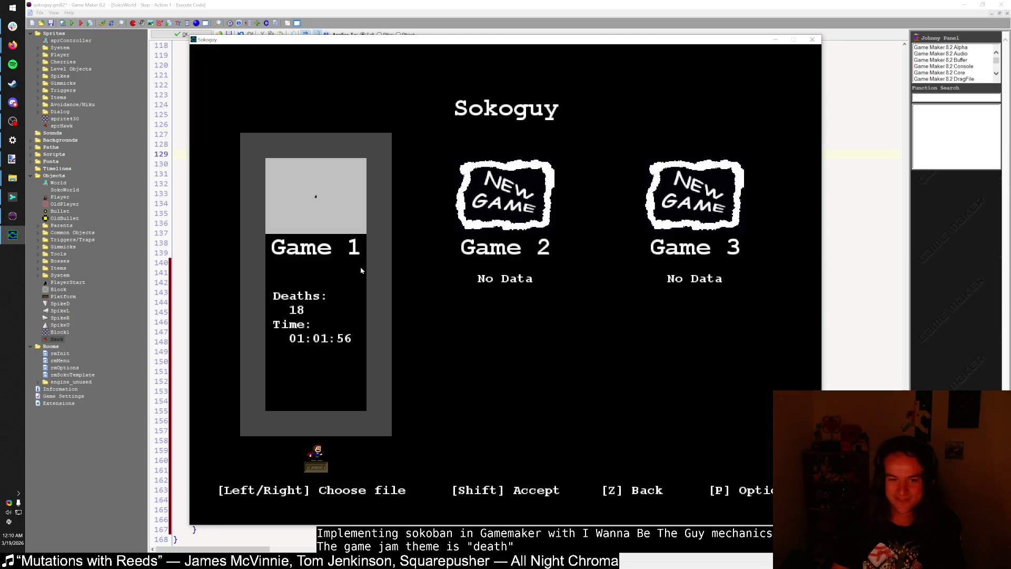
{"action": "key", "text": "shift"}
{"action": "key", "text": "Left"}
{"action": "key", "text": "Up"}
{"action": "key", "text": "Up"}
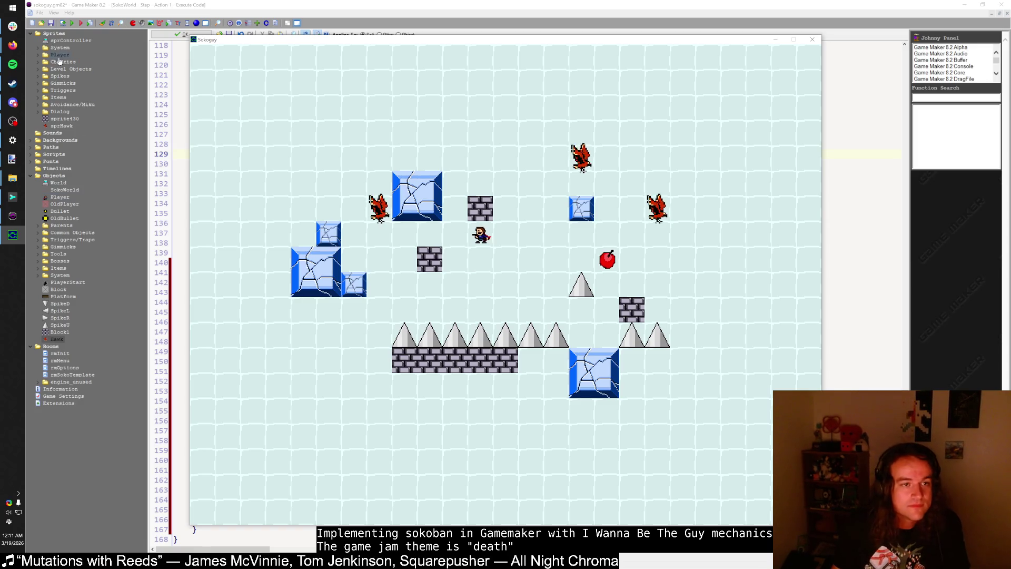
{"action": "key", "text": "Escape"}
Step: Open the sprHawk image editor and compare its hunched and wings-up frames
{"action": "double_click", "coordinate": [61, 127]}
{"action": "left_click", "coordinate": [181, 67]}
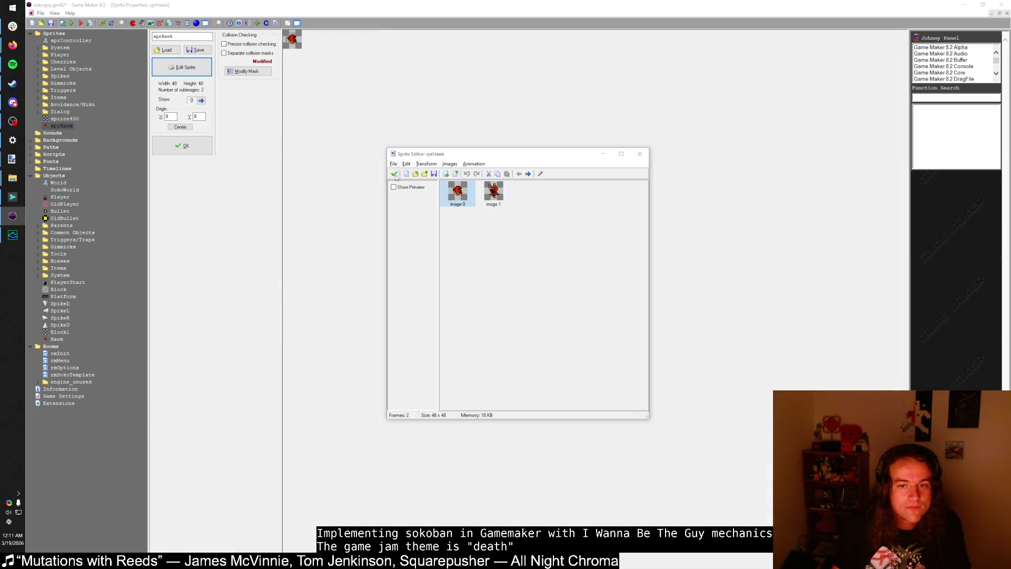
{"action": "double_click", "coordinate": [456, 189]}
{"action": "scroll", "coordinate": [446, 211], "scroll_direction": "up", "scroll_amount": 3}
{"action": "left_click", "coordinate": [346, 166]}
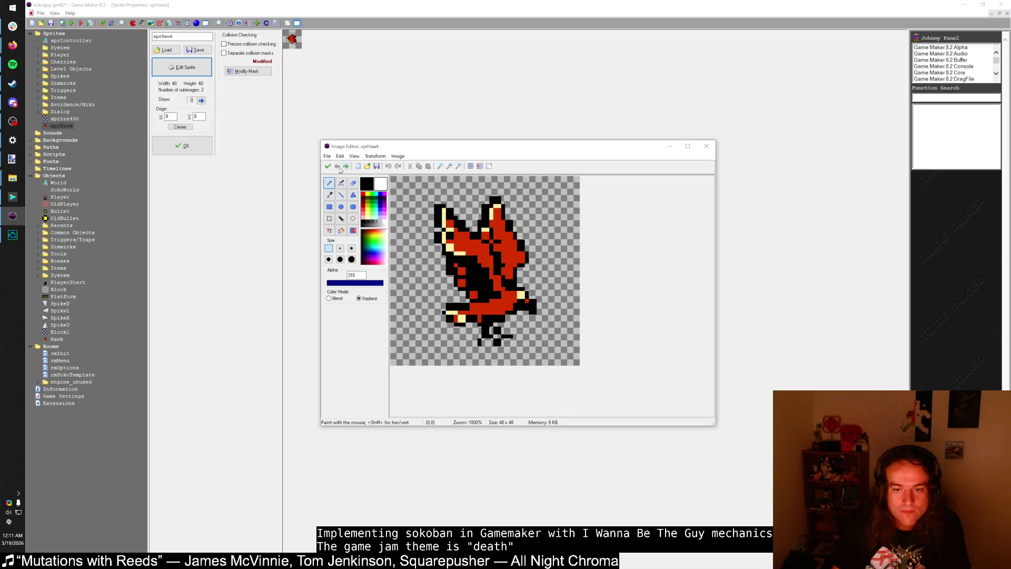
{"action": "left_click", "coordinate": [337, 165]}
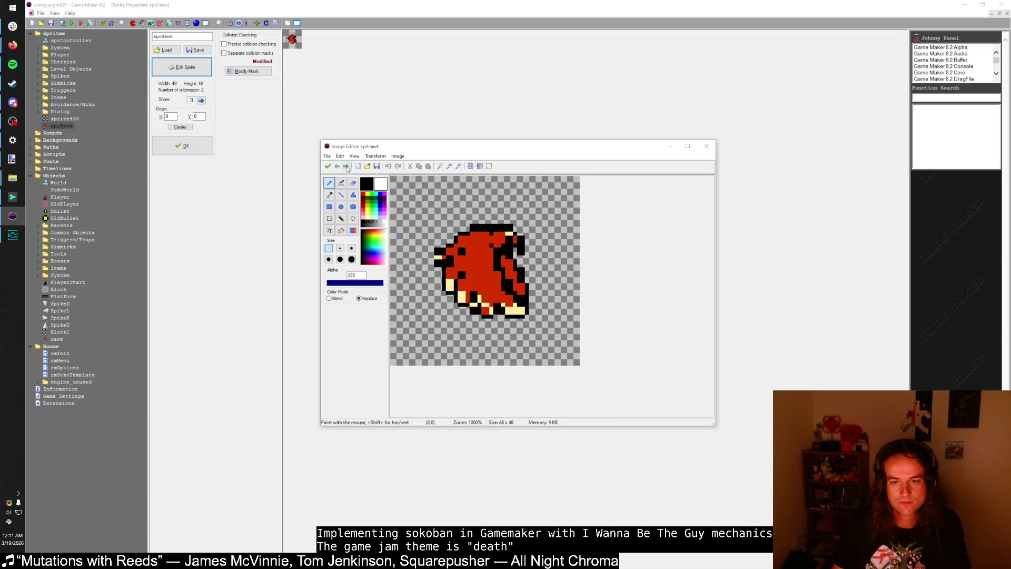
{"action": "left_click", "coordinate": [346, 166]}
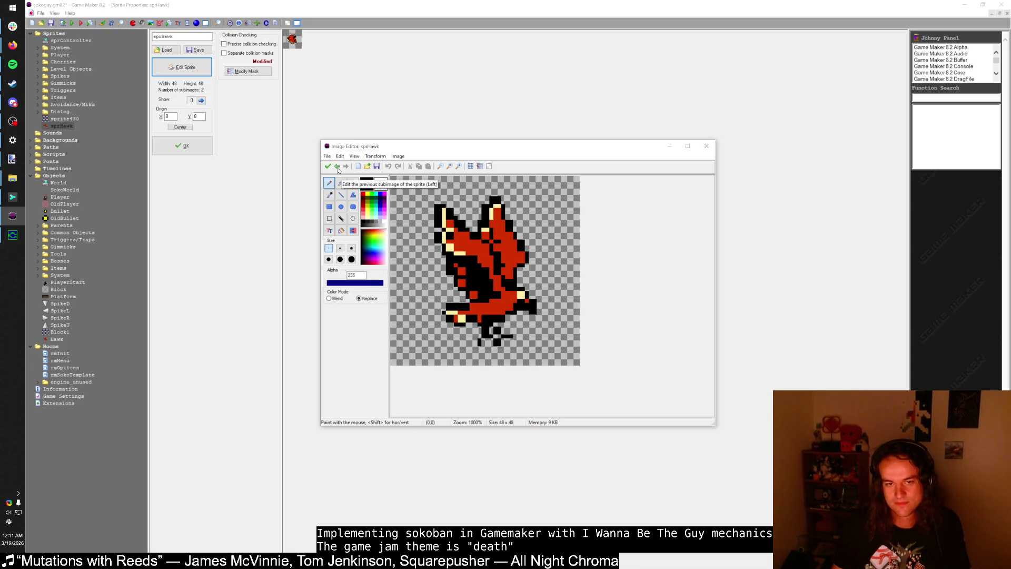
{"action": "left_click", "coordinate": [337, 166]}
Step: Select the first hawk frame and shift the hawk down one pixel
{"action": "key", "text": "ctrl+a"}
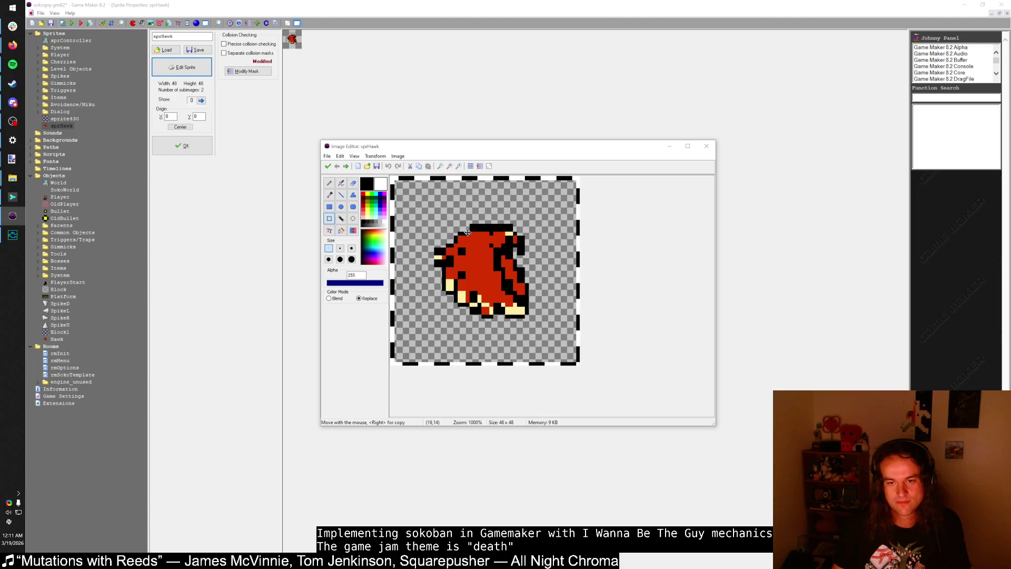
{"action": "mouse_move", "coordinate": [470, 233]}
{"action": "left_mouse_down"}
{"action": "mouse_move", "coordinate": [470, 249]}
{"action": "mouse_move", "coordinate": [502, 271]}
{"action": "left_mouse_up"}
{"action": "left_click", "coordinate": [346, 165]}
{"action": "key", "text": "ctrl+a"}
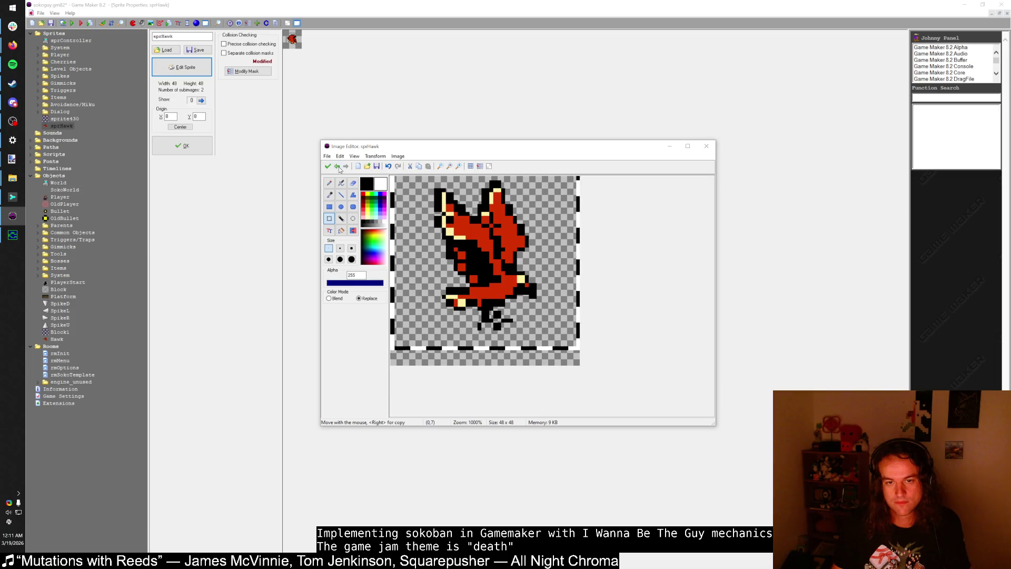
{"action": "left_click", "coordinate": [345, 166]}
{"action": "left_click", "coordinate": [346, 165]}
{"action": "left_click", "coordinate": [345, 165]}
{"action": "left_click", "coordinate": [346, 166]}
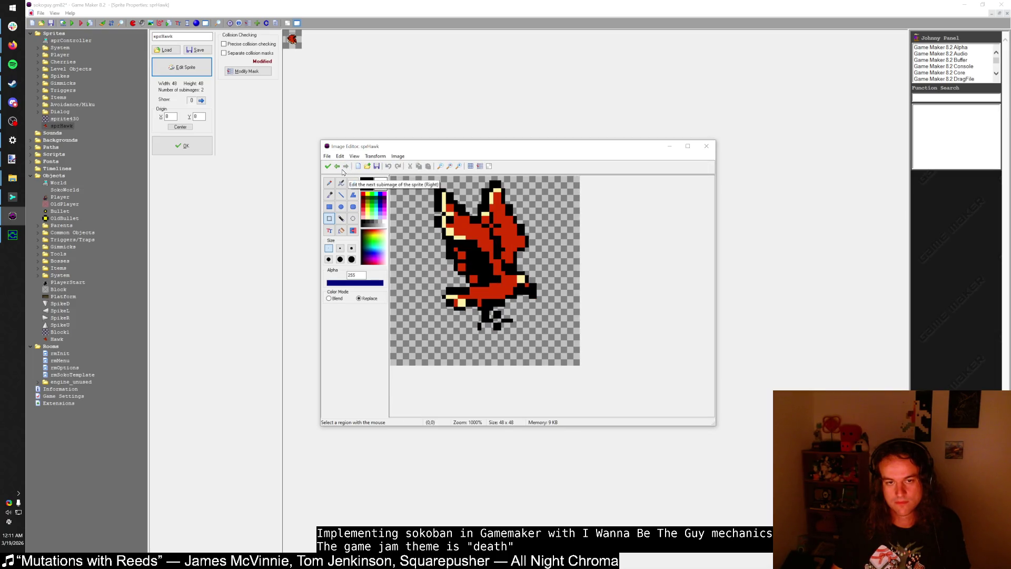
{"action": "left_click", "coordinate": [337, 165]}
Step: Move the crouched hawk down about three pixels, preview the animation, and close the editor
{"action": "key", "text": "ctrl+a"}
{"action": "left_click_drag", "start_coordinate": [532, 266], "coordinate": [533, 279]}
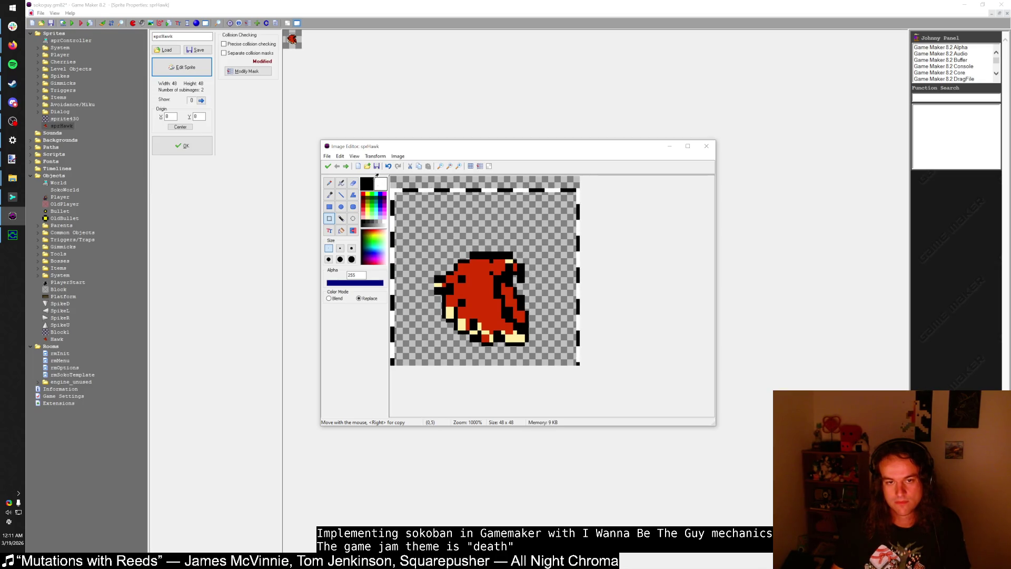
{"action": "left_click", "coordinate": [337, 166]}
{"action": "key", "text": "ctrl+a"}
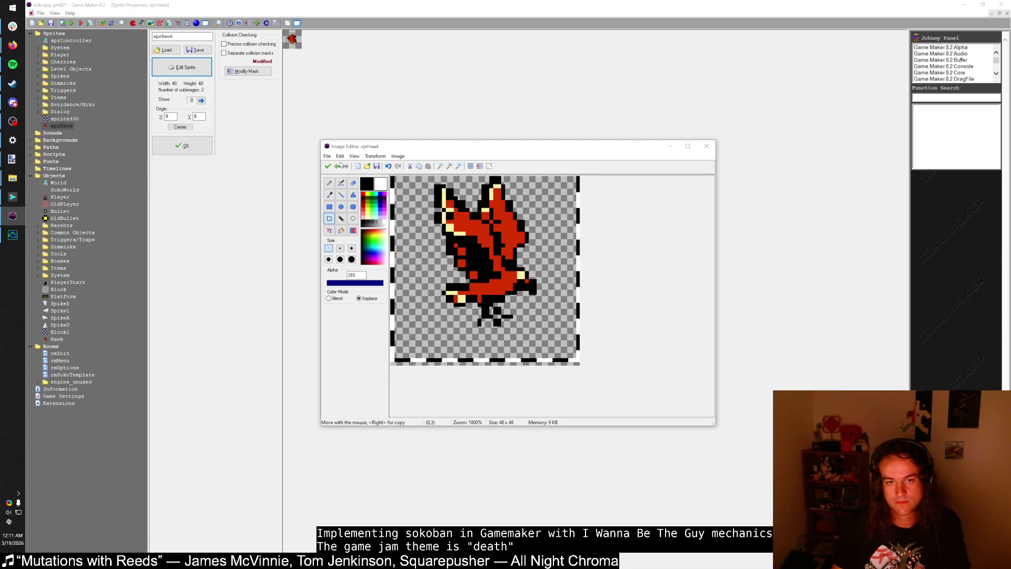
{"action": "left_click", "coordinate": [338, 167]}
{"action": "left_click", "coordinate": [338, 167]}
{"action": "left_click", "coordinate": [338, 167]}
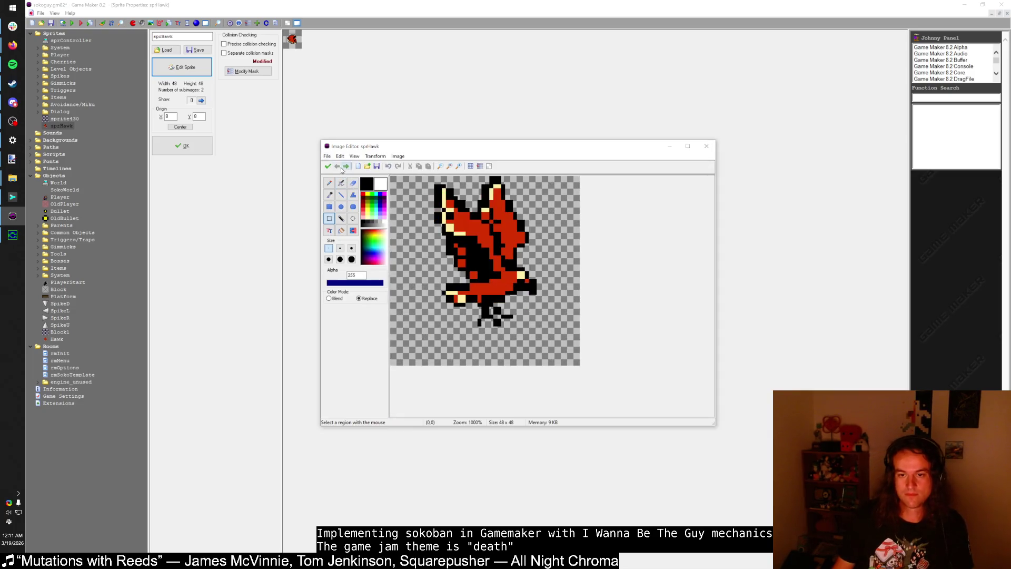
{"action": "left_click", "coordinate": [338, 166]}
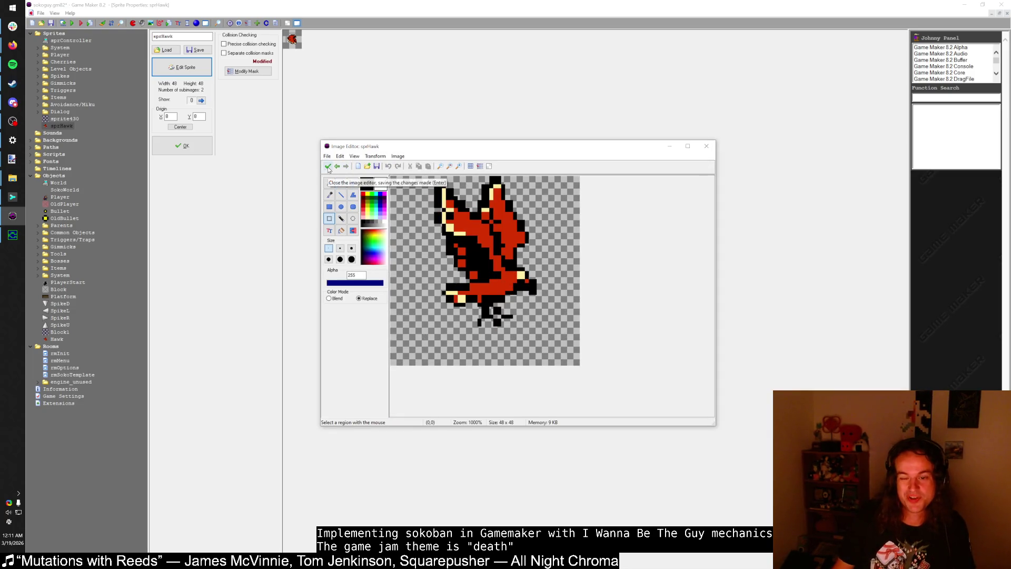
{"action": "left_click", "coordinate": [328, 166]}
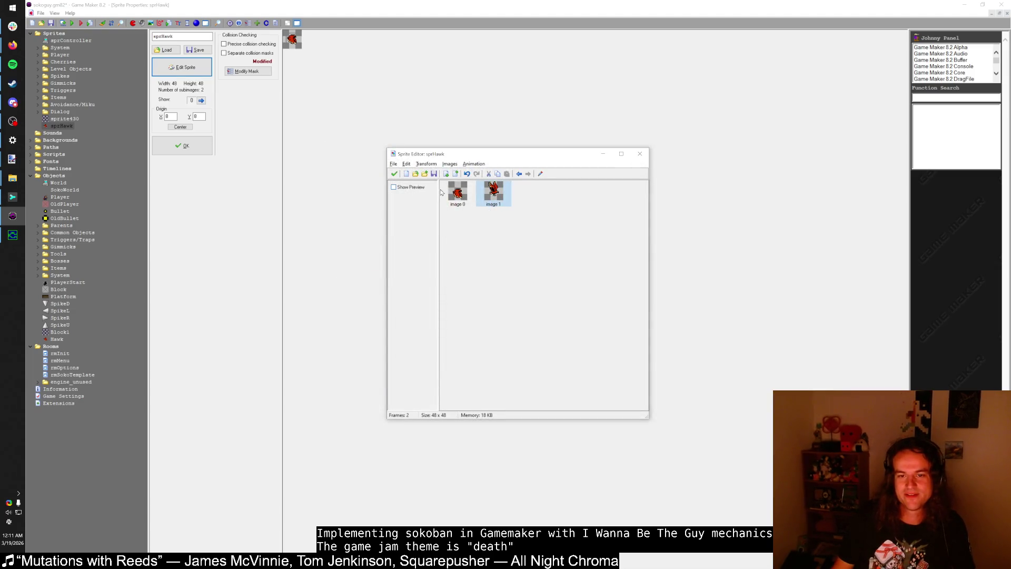
Step: Paste the hawk drawing into the other frame, shift it down two pixels, and confirm the sprite
{"action": "double_click", "coordinate": [459, 193]}
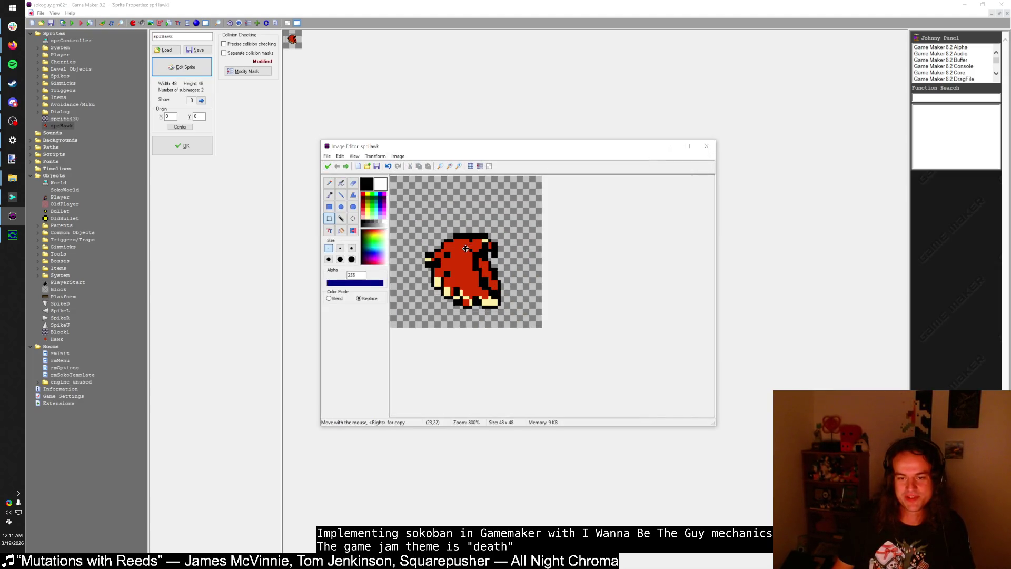
{"action": "key", "text": "ctrl+a"}
{"action": "key", "text": "ctrl+v"}
{"action": "left_click_drag", "start_coordinate": [472, 219], "coordinate": [472, 229]}
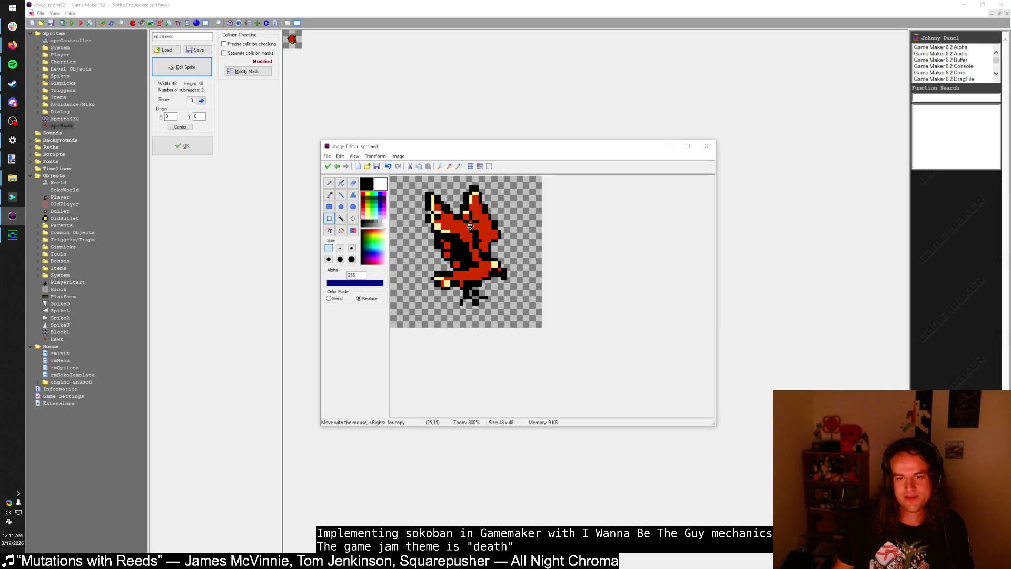
{"action": "left_click", "coordinate": [328, 167]}
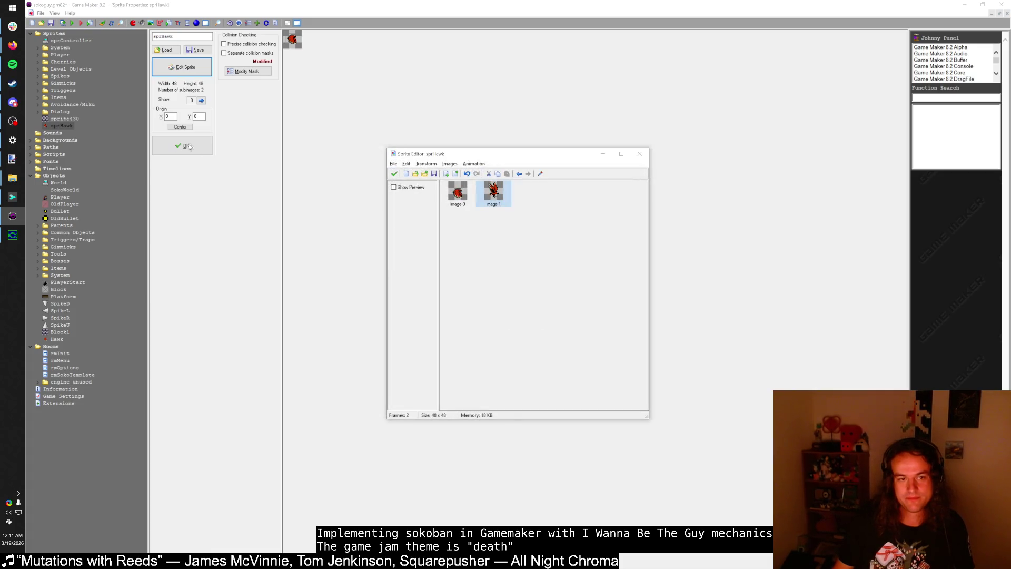
{"action": "left_click", "coordinate": [395, 174]}
{"action": "left_click", "coordinate": [182, 147]}
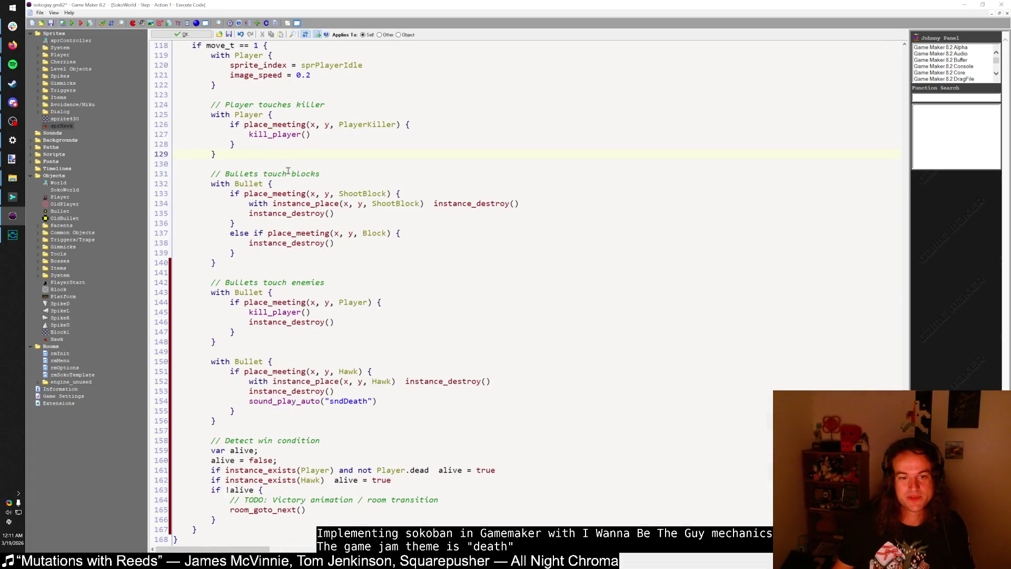
Step: Open the Hawk's Create code via Find Resource to set image_speed = 1/16
{"action": "key", "text": "ctrl+alt+f"}
{"action": "key", "text": "Return"}
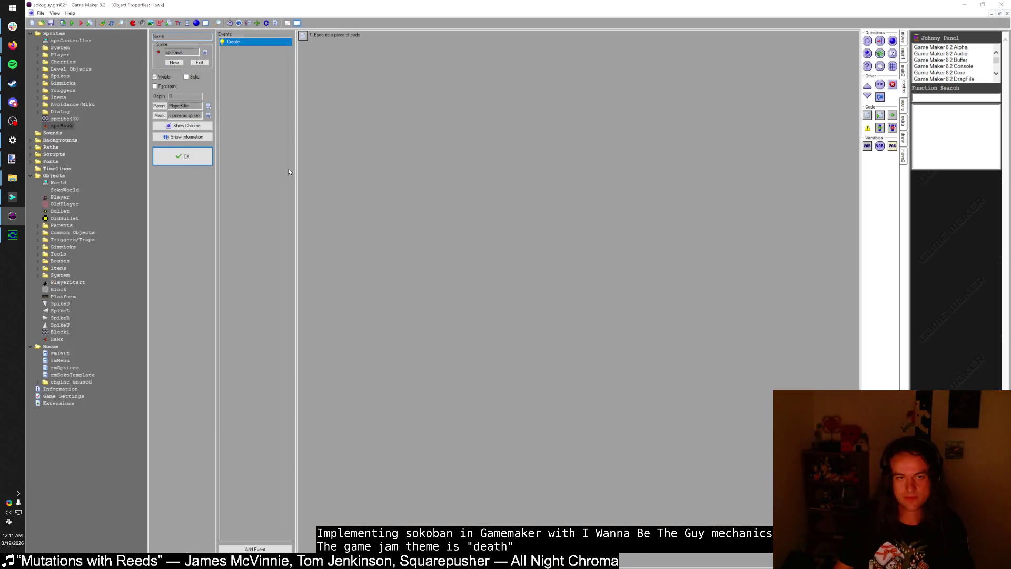
{"action": "key", "text": "Return"}
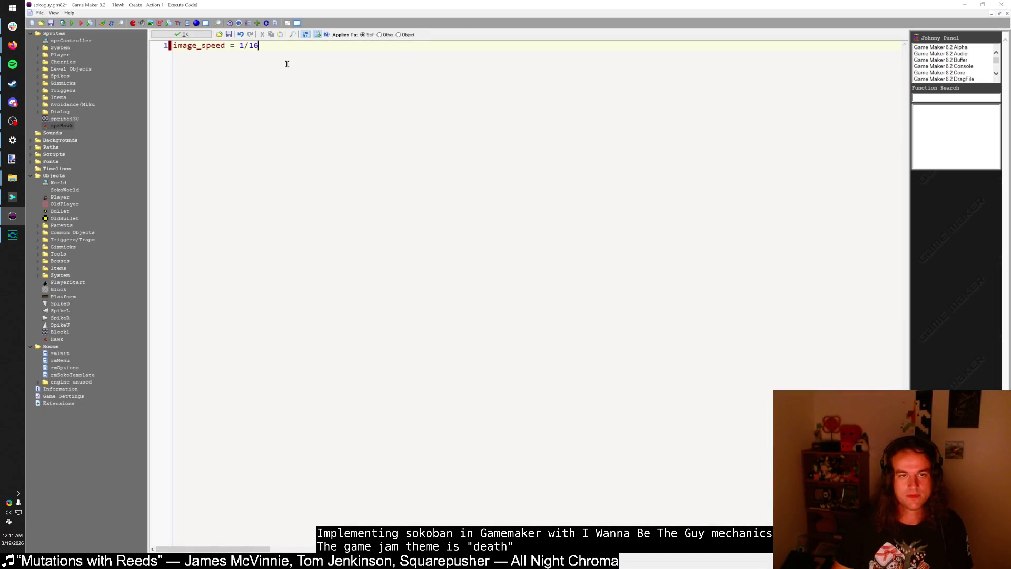
Step: Playtest with F5, moving and jumping the player to watch the hawks, then close the game
{"action": "key", "text": "F5"}
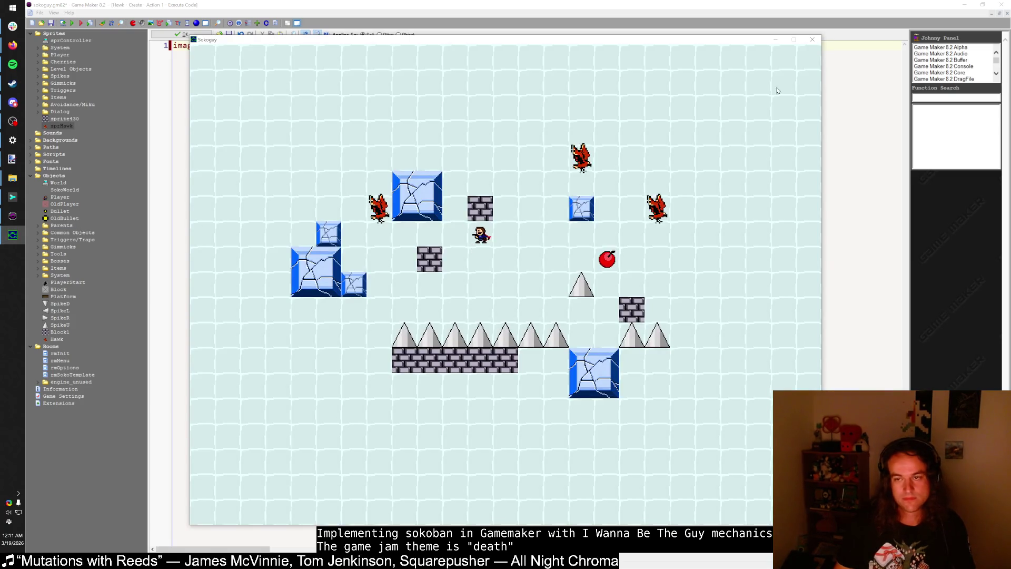
{"action": "key", "text": "Right"}
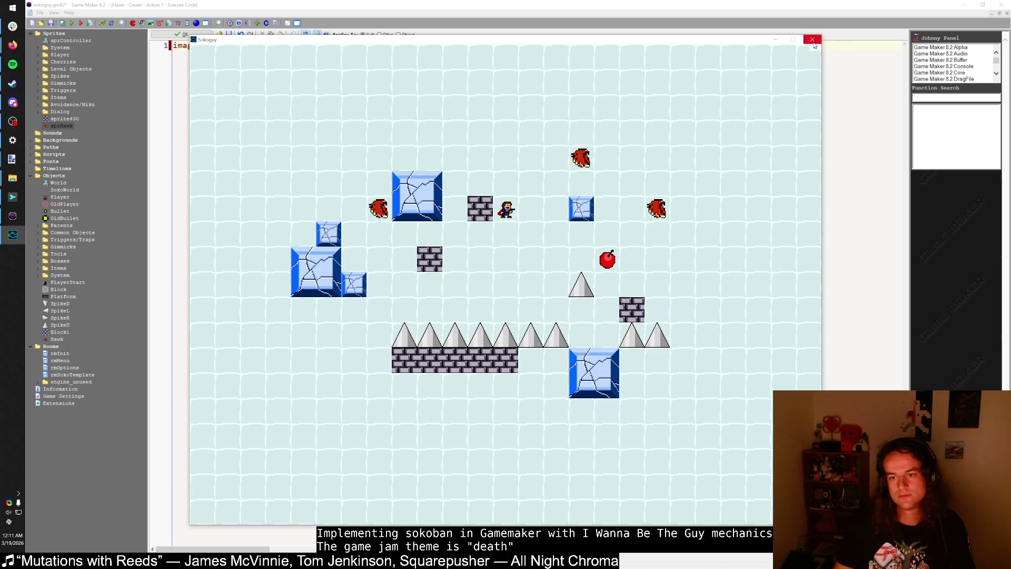
{"action": "key", "text": "shift"}
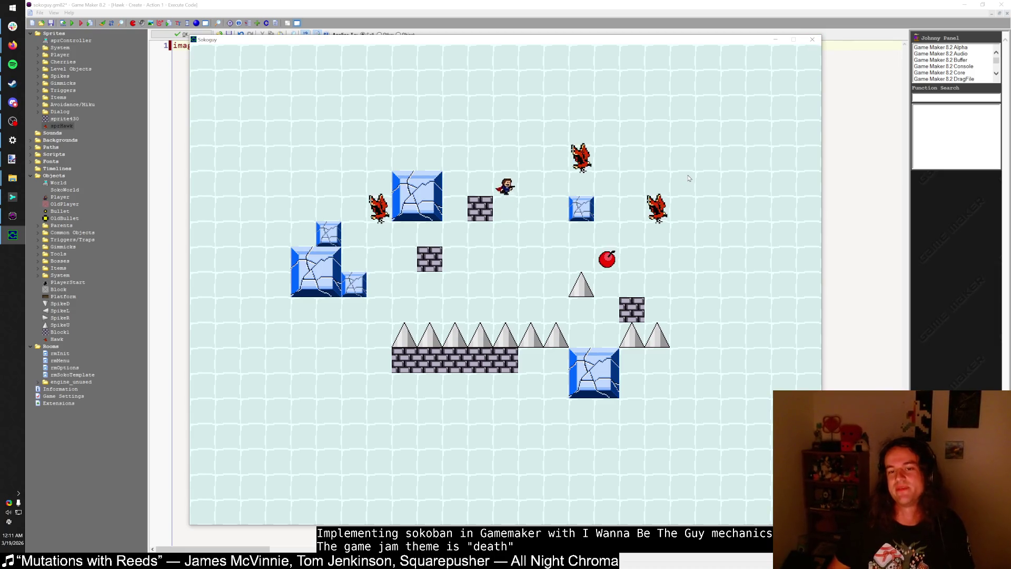
{"action": "key", "text": "Left"}
{"action": "key", "text": "shift"}
{"action": "key", "text": "Right"}
{"action": "key", "text": "Right"}
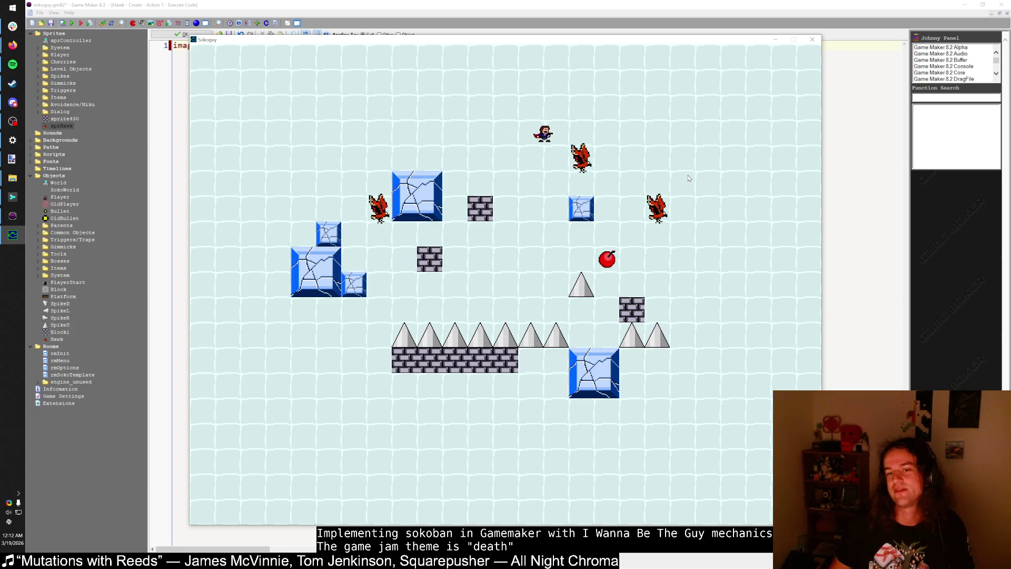
{"action": "left_click", "coordinate": [812, 42]}
{"action": "left_click", "coordinate": [72, 24]}
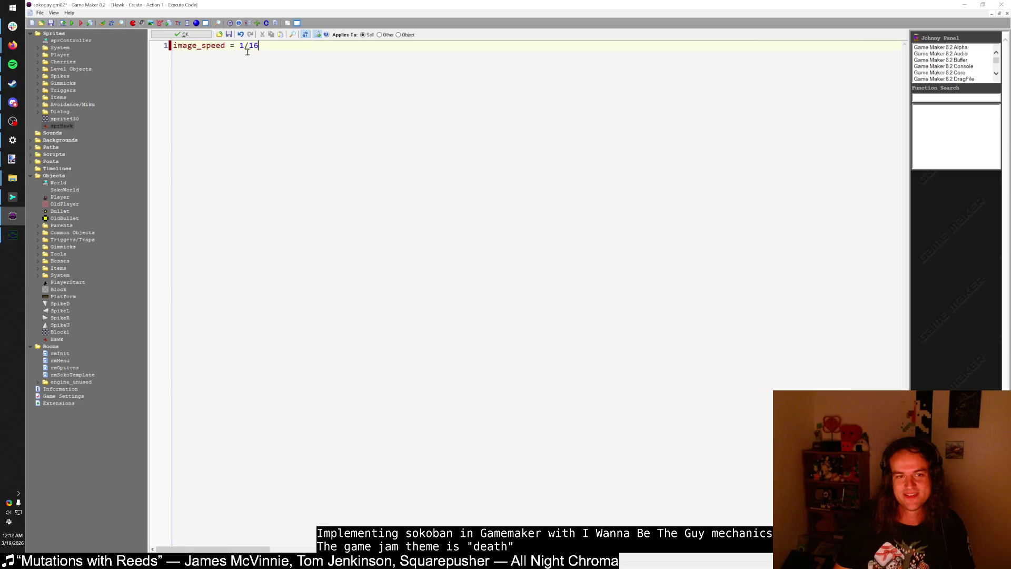
Step: Load the saved game and walk the player up over the brick block and left beside the left hawk
{"action": "key", "text": "shift"}
{"action": "key", "text": "shift"}
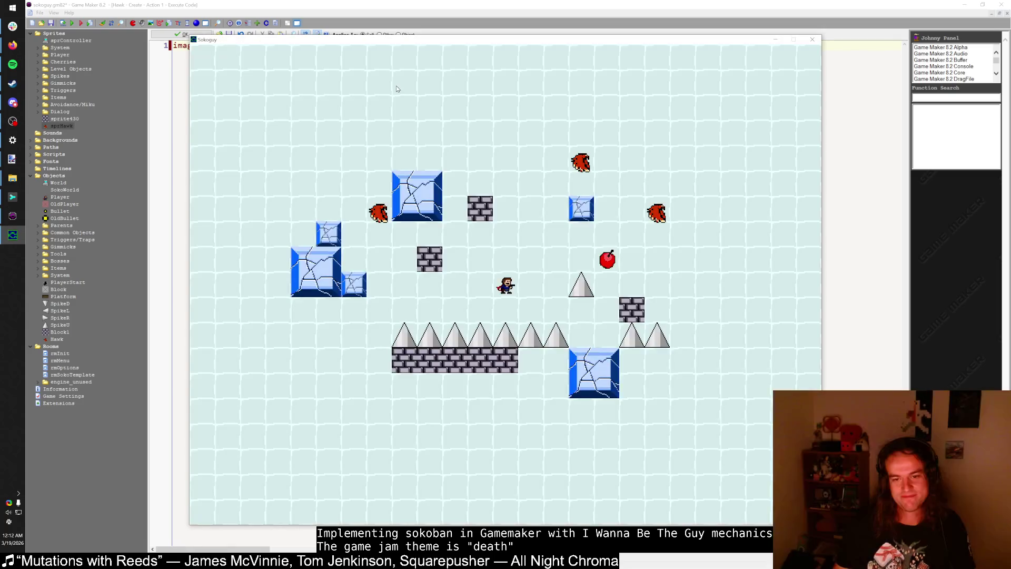
{"action": "key", "text": "Up"}
{"action": "key", "text": "Up"}
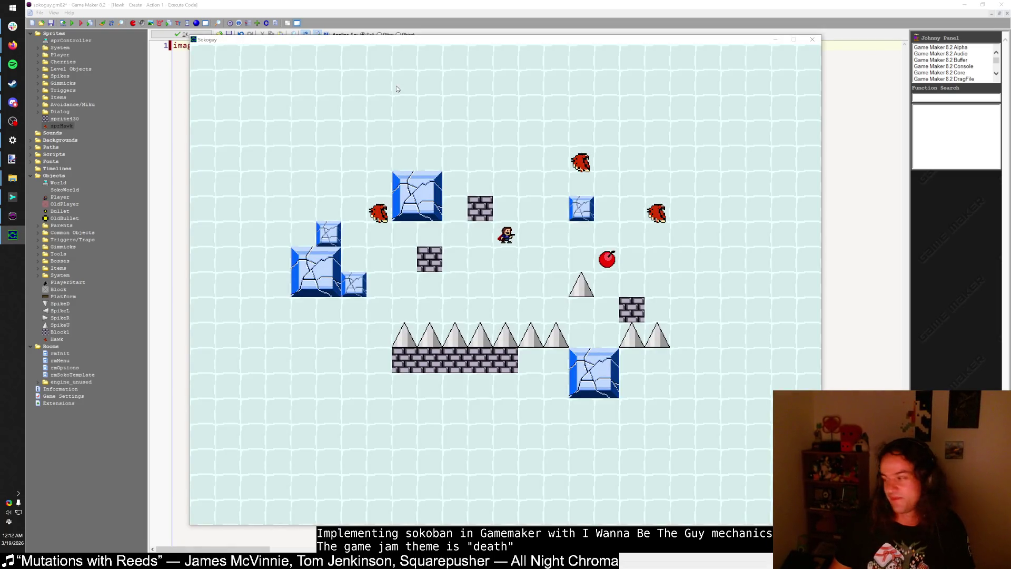
{"action": "key", "text": "Up"}
{"action": "key", "text": "Up"}
{"action": "key", "text": "Left"}
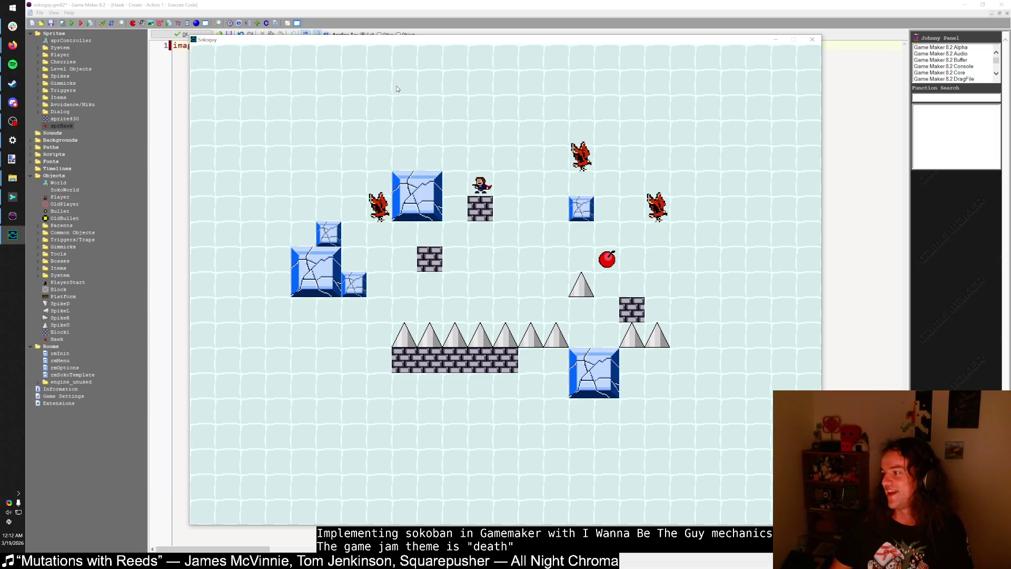
{"action": "key", "text": "Left"}
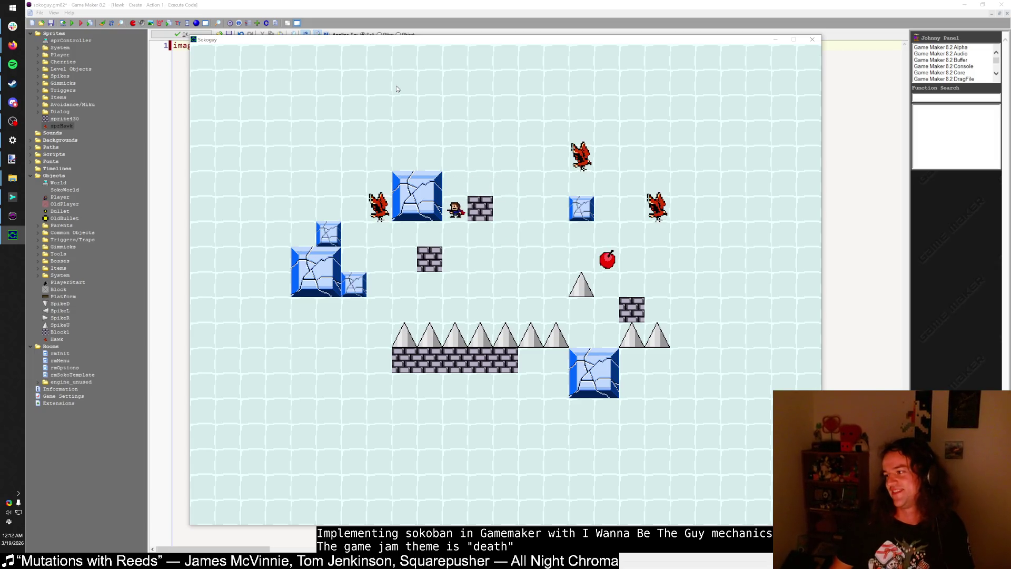
{"action": "key", "text": "Left"}
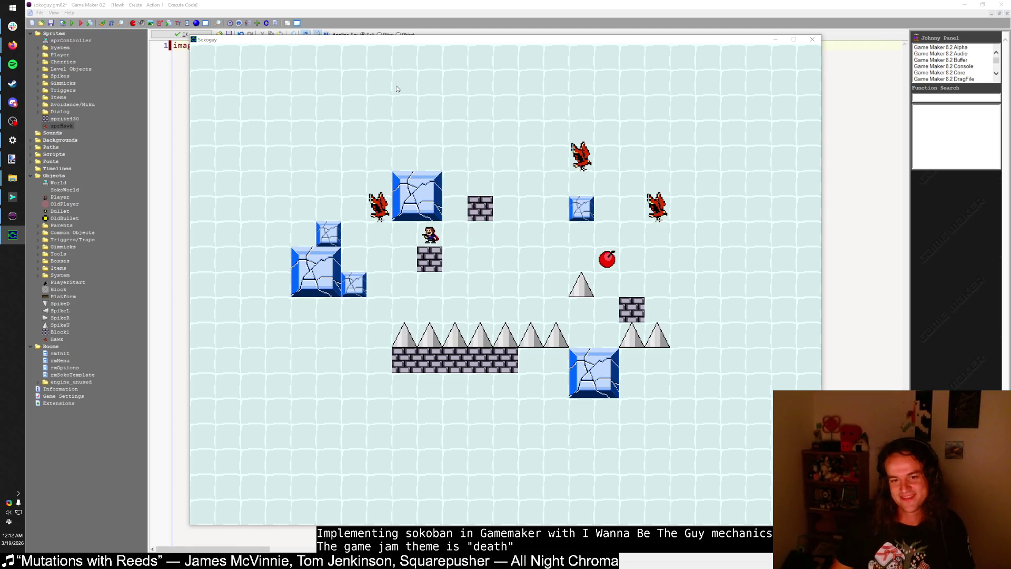
{"action": "key", "text": "Left"}
{"action": "key", "text": "Left"}
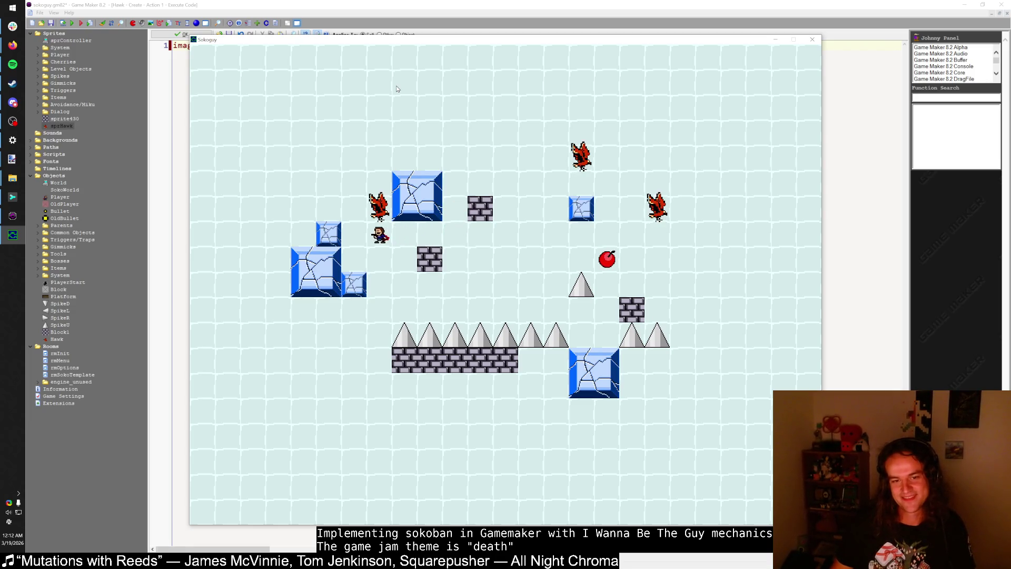
{"action": "key", "text": "Left"}
{"action": "key", "text": "Up"}
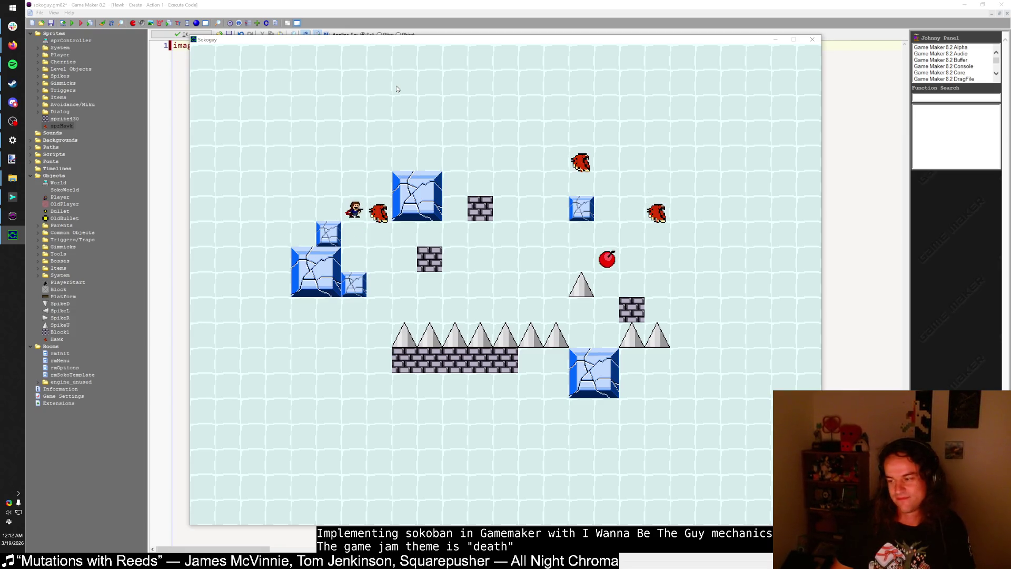
{"action": "key", "text": "Left"}
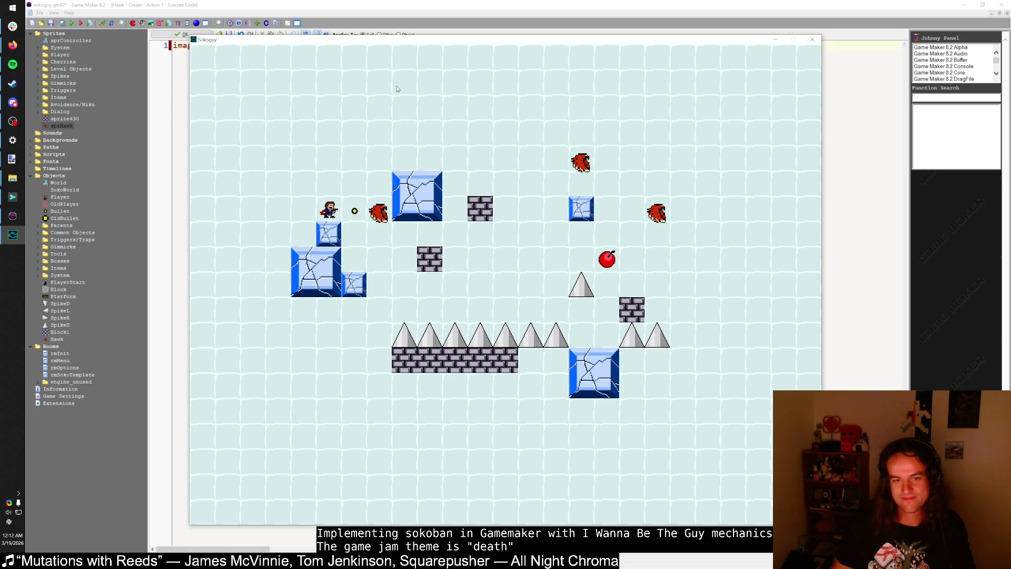
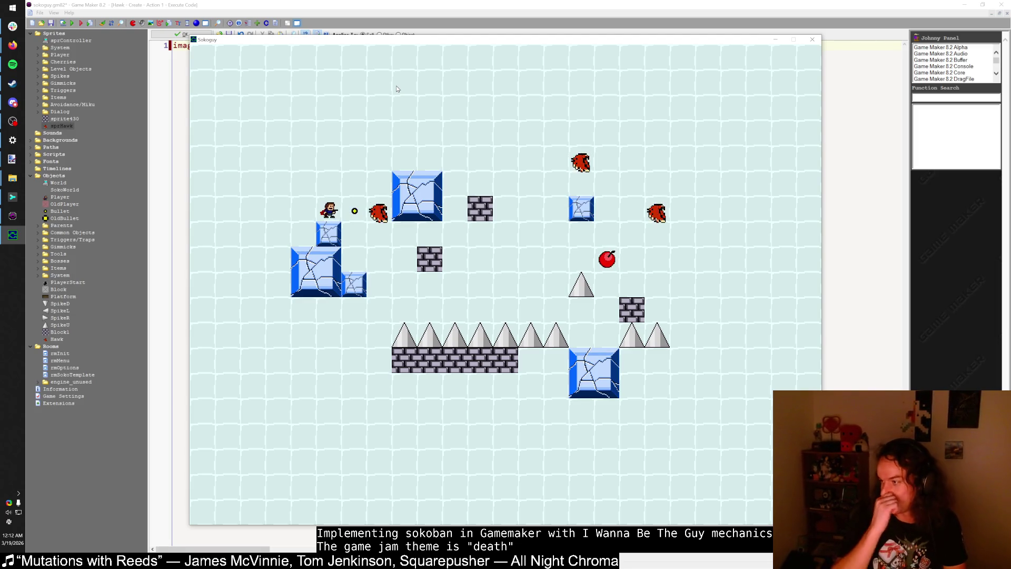
Step: Move the player beside the hawk and shoot it
{"action": "key", "text": "Down"}
{"action": "key", "text": "Right"}
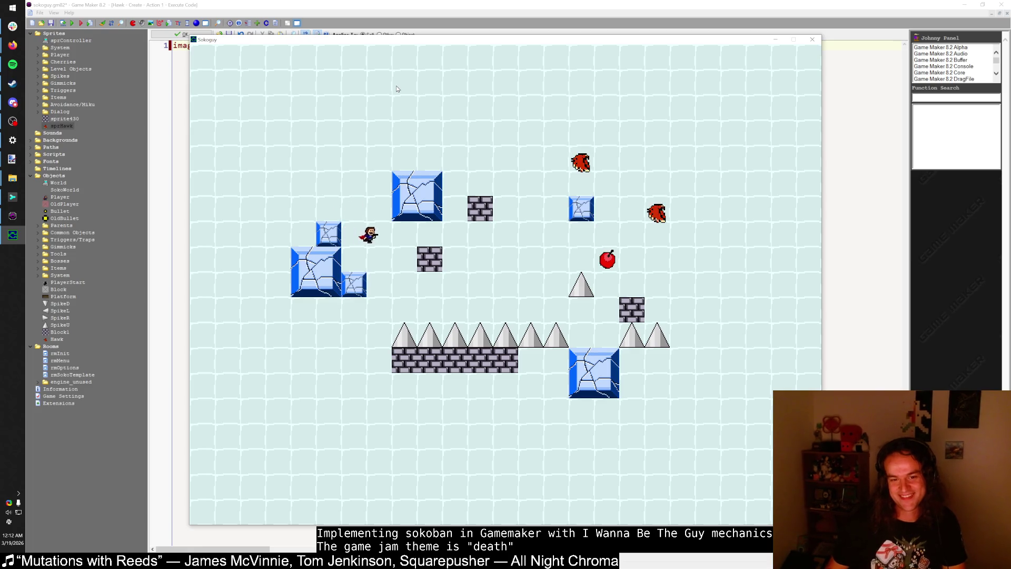
{"action": "key", "text": "Right"}
{"action": "key", "text": "z"}
{"action": "key", "text": "Down"}
{"action": "key", "text": "Left"}
{"action": "key", "text": "Right"}
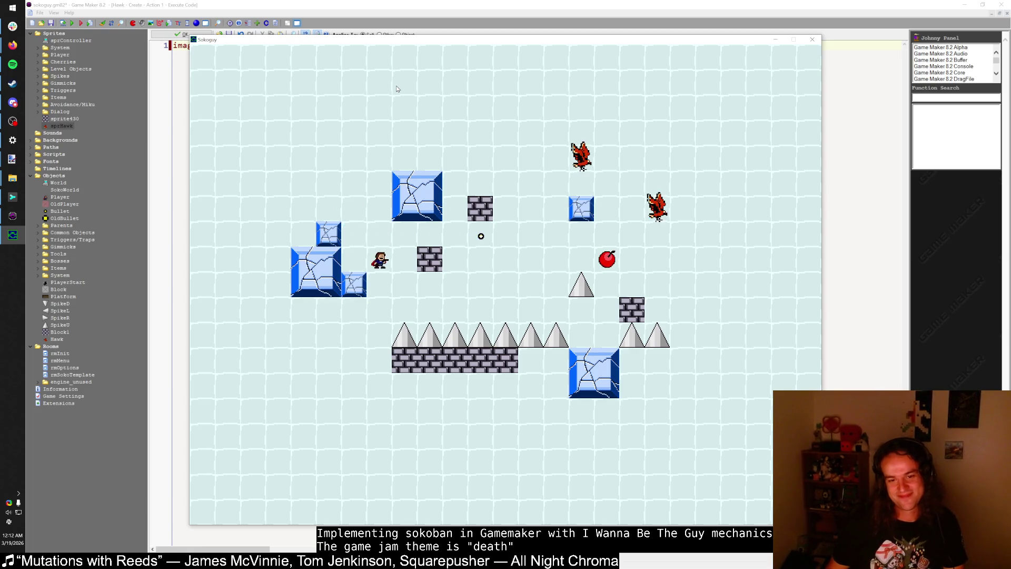
{"action": "key", "text": "Down"}
Step: Walk right, turn left and shoot to break the small ice block
{"action": "key", "text": "Left"}
{"action": "key", "text": "Right"}
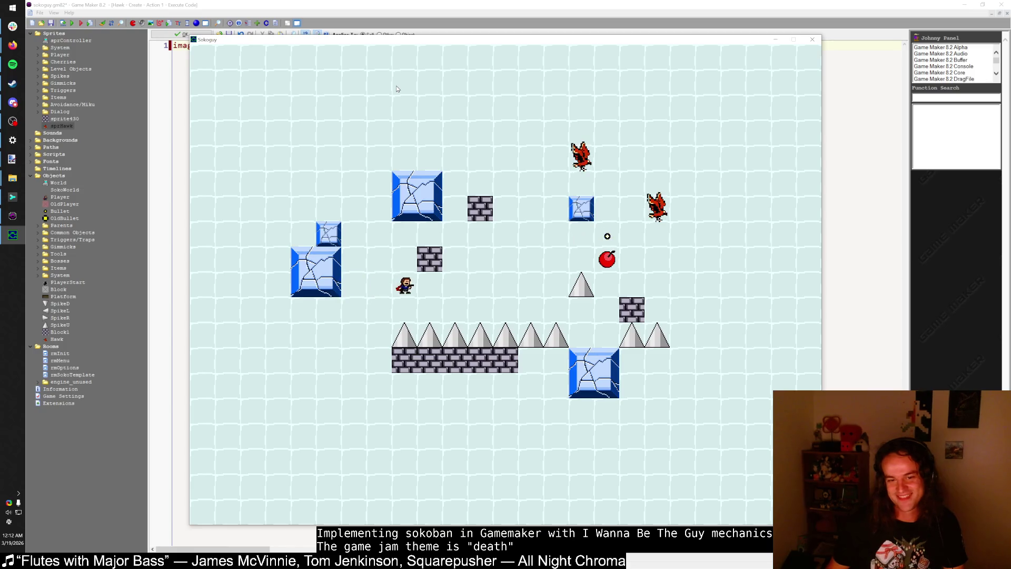
{"action": "key", "text": "Right"}
{"action": "key", "text": "Right"}
{"action": "key", "text": "Left"}
{"action": "key", "text": "z"}
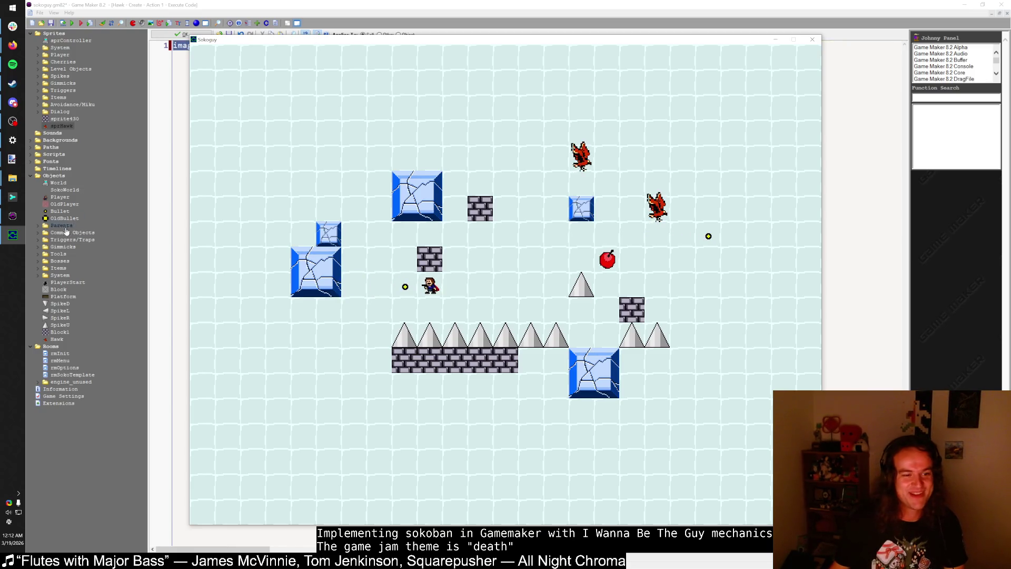
Step: Close the running game and expand the Triggers/Traps and Gimmicks object groups
{"action": "key", "text": "Escape"}
{"action": "left_click", "coordinate": [37, 240]}
{"action": "left_click", "coordinate": [38, 332]}
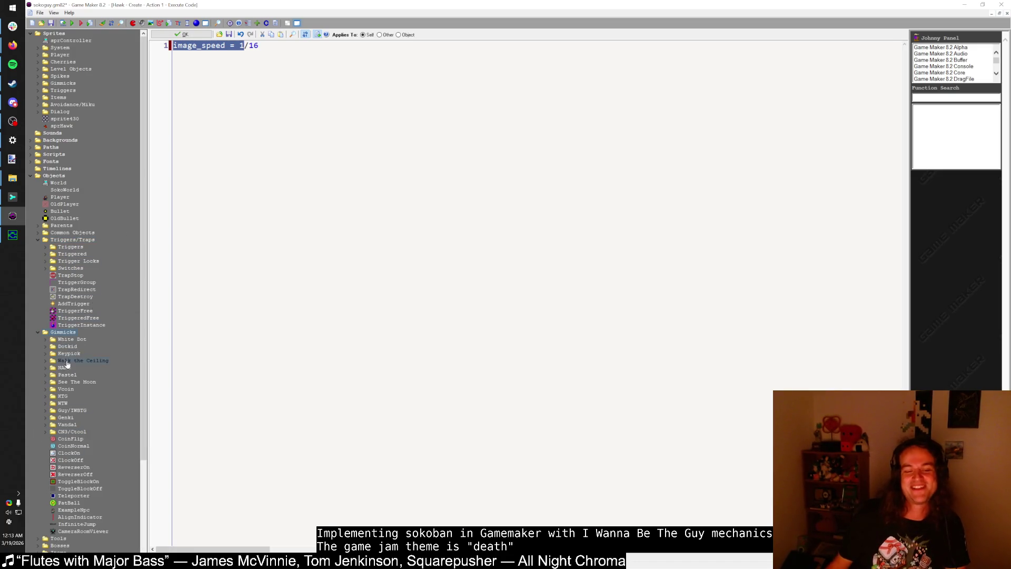
Step: Run the Sokoguy level again with F5 to playtest the 1/16 hawk animation
{"action": "key", "text": "F5"}
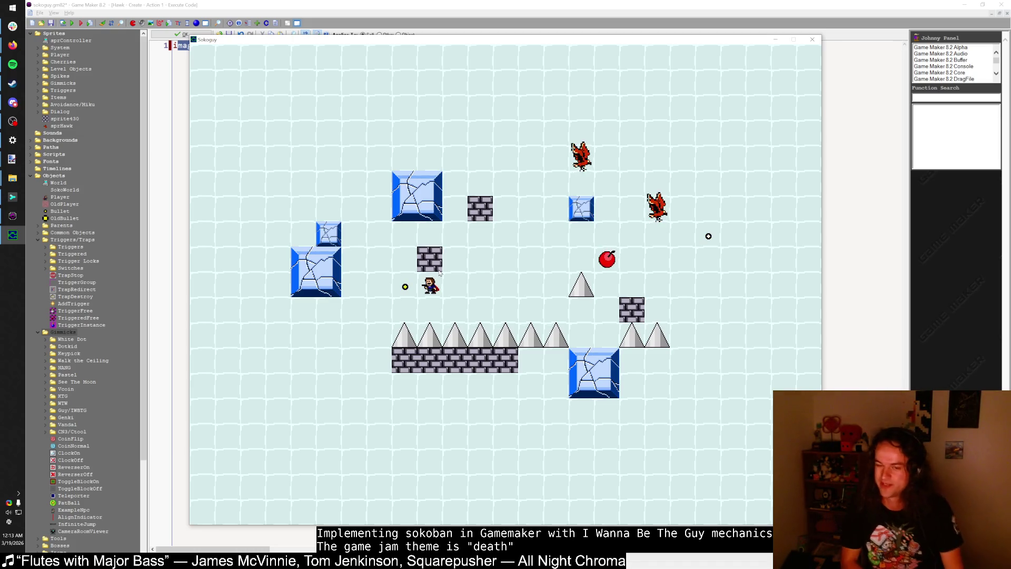
Step: Jump up beside the brick block and shoot the large ice block
{"action": "key", "text": "Right"}
{"action": "key", "text": "shift"}
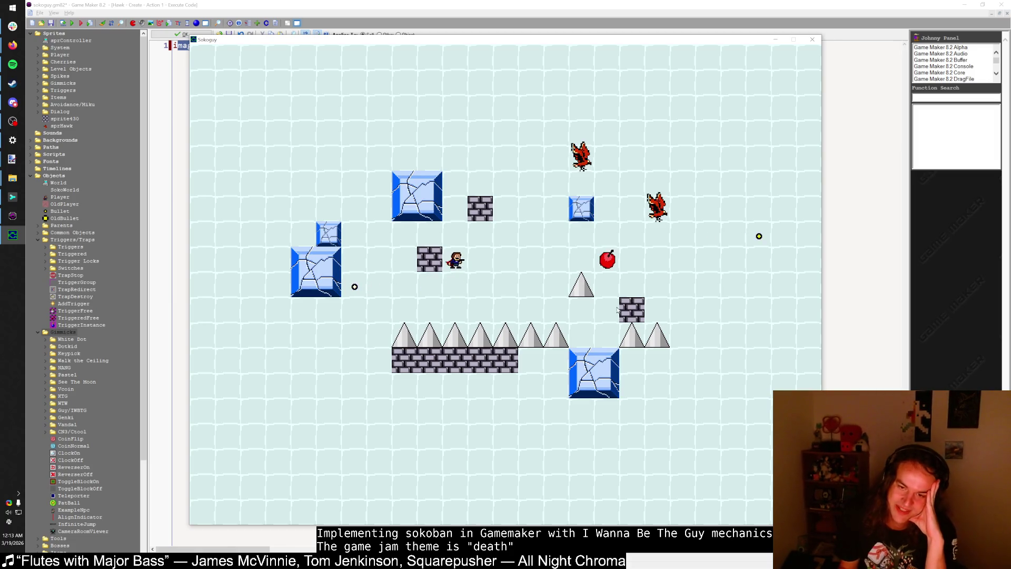
{"action": "key", "text": "Right"}
{"action": "key", "text": "Left"}
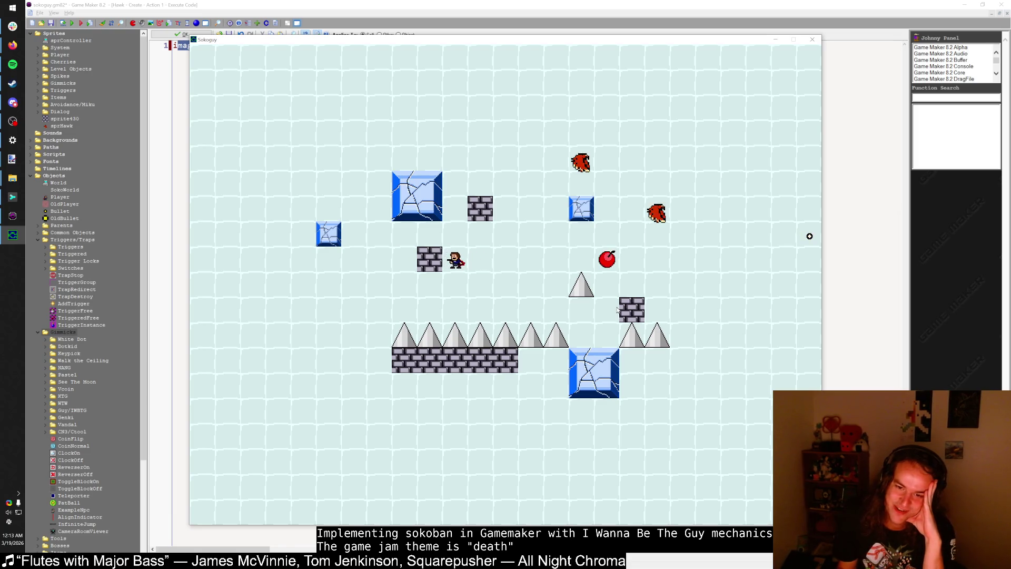
{"action": "key", "text": "shift"}
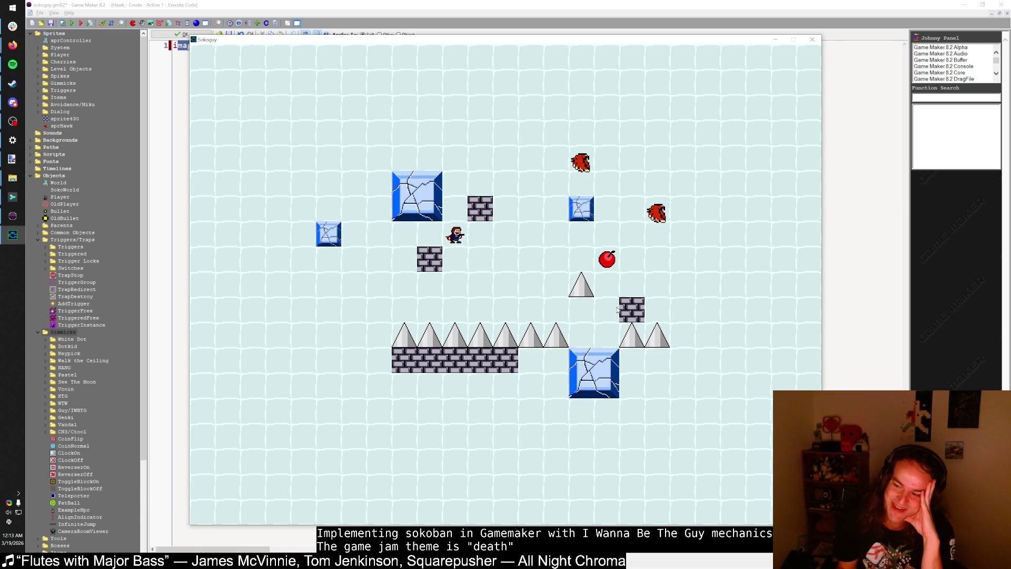
{"action": "key", "text": "Right"}
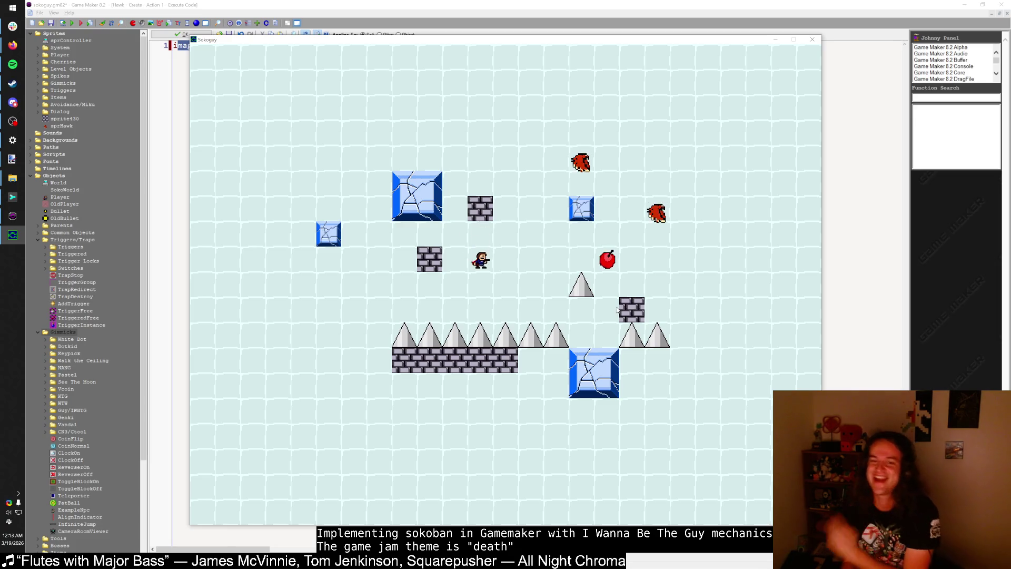
Step: Jump onto the brick block, walk right across the ice block, then restart the room with R
{"action": "key", "text": "Left"}
{"action": "key", "text": "shift"}
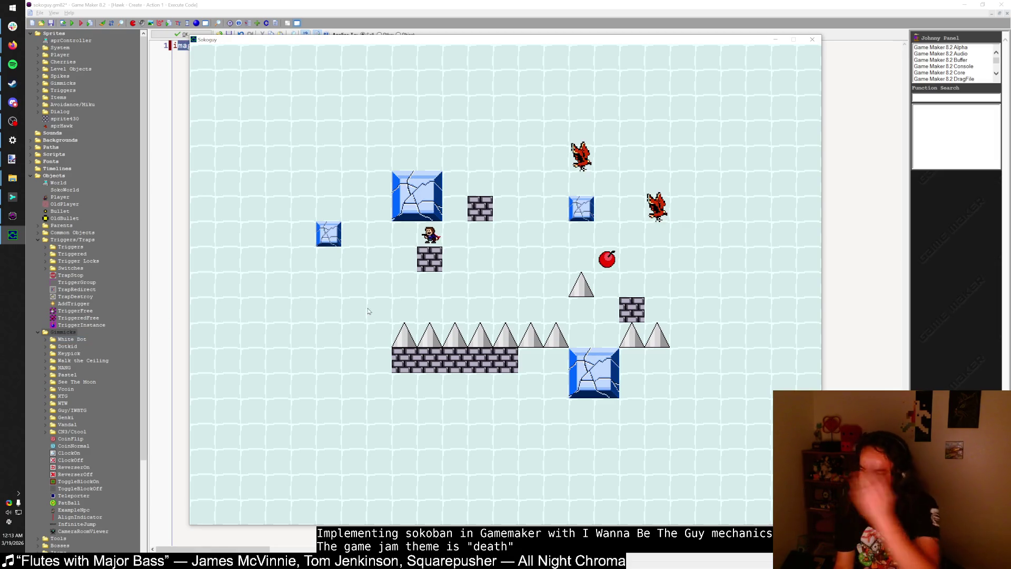
{"action": "key", "text": "Right"}
{"action": "key", "text": "Right"}
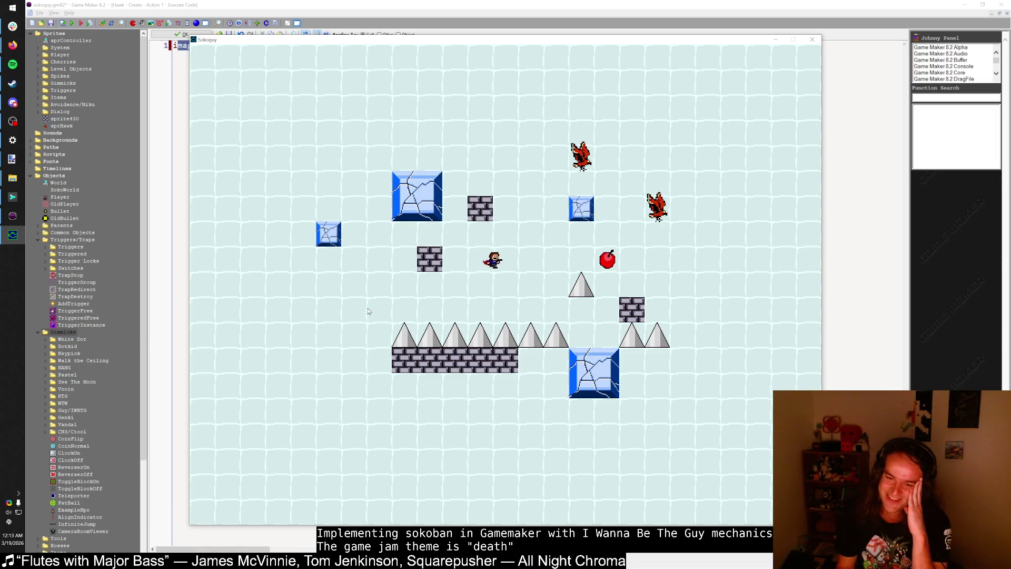
{"action": "key", "text": "Right"}
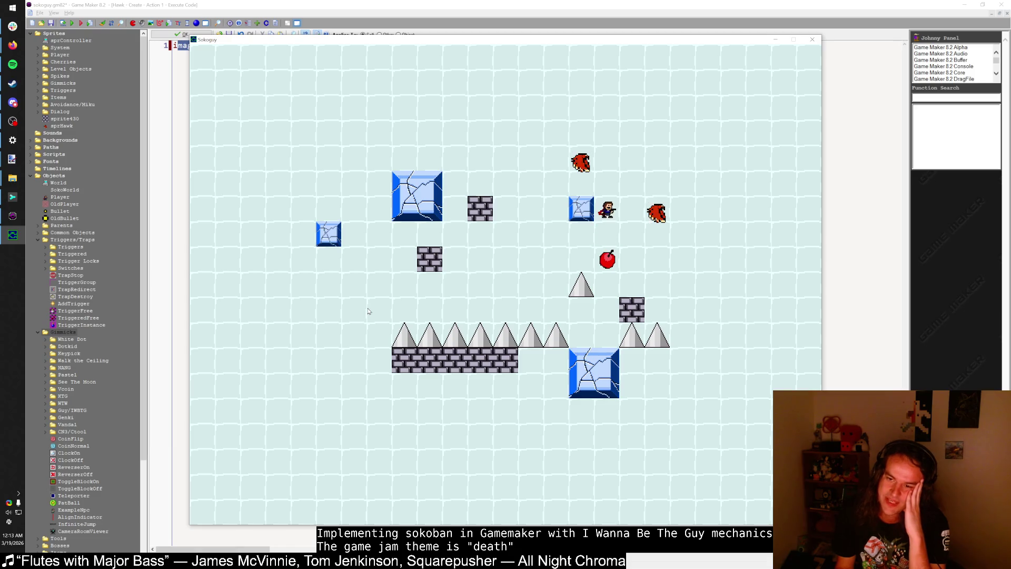
{"action": "key", "text": "shift"}
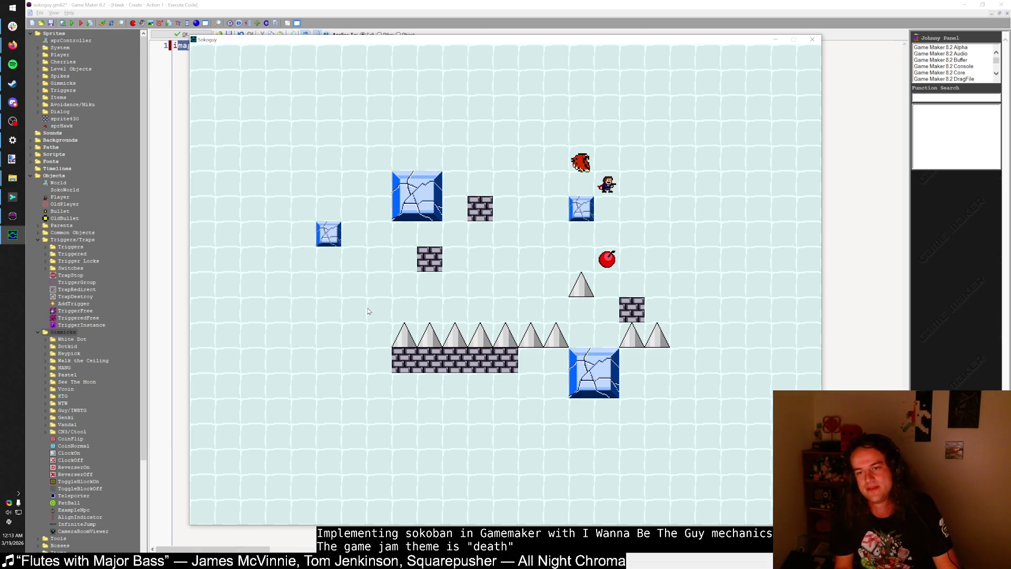
{"action": "key", "text": "Left"}
{"action": "key", "text": "Right"}
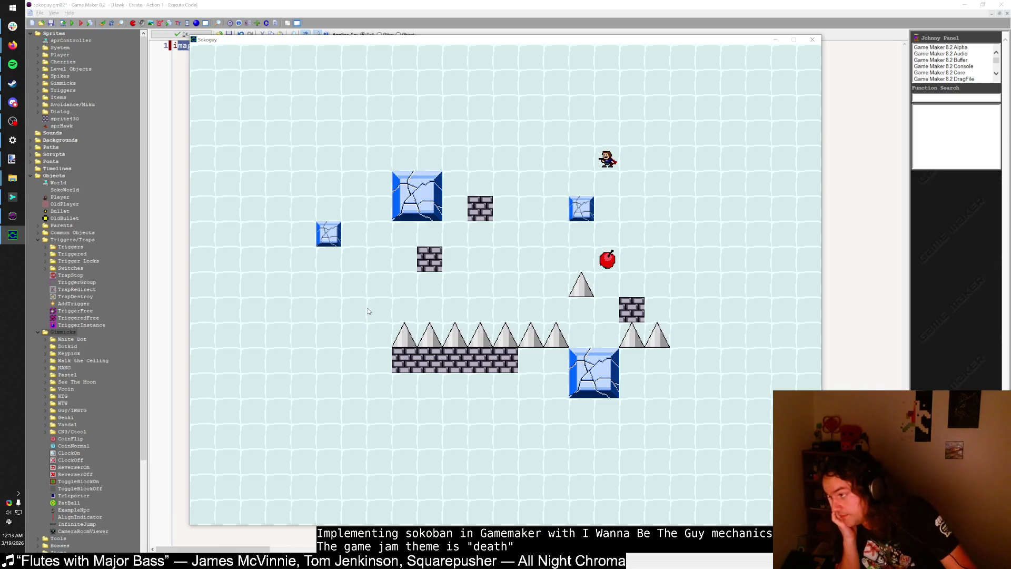
{"action": "key", "text": "r"}
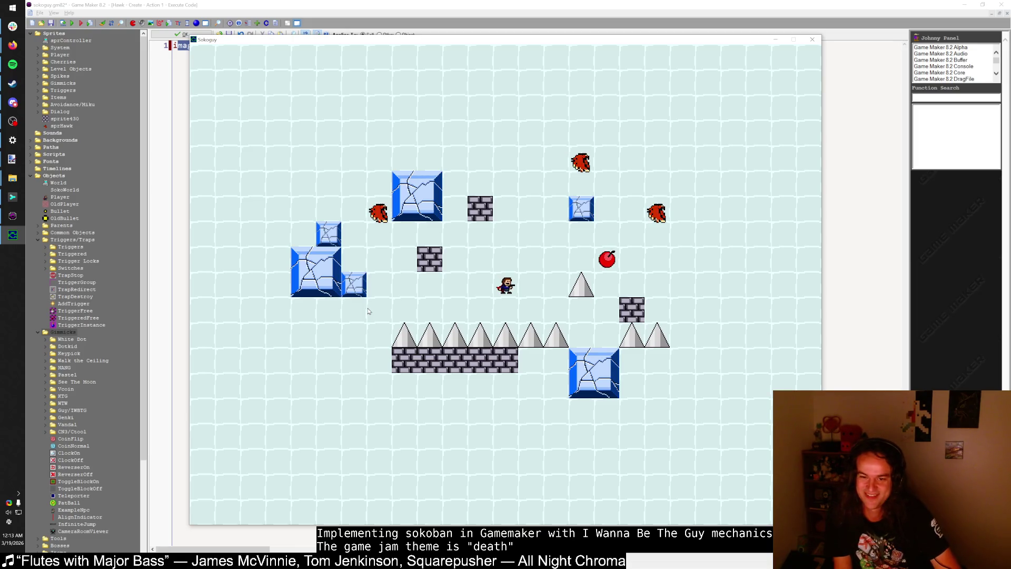
Step: Climb the player up past the brick block, then drop back down and step left
{"action": "key", "text": "Up"}
{"action": "key", "text": "Right"}
{"action": "key", "text": "Right"}
{"action": "key", "text": "Up"}
{"action": "key", "text": "Up"}
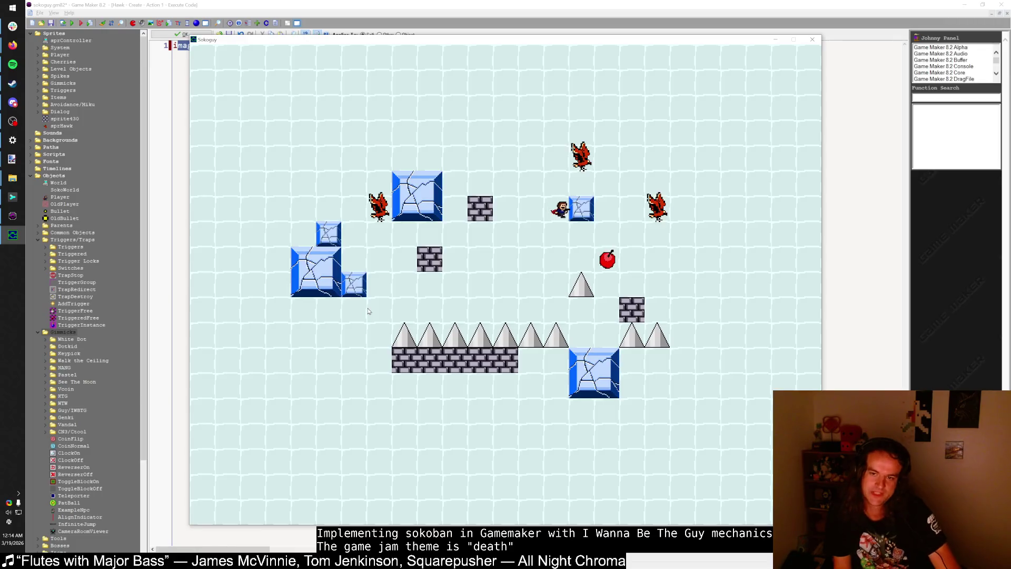
{"action": "key", "text": "Left"}
{"action": "key", "text": "Left"}
{"action": "key", "text": "Up"}
{"action": "key", "text": "Left"}
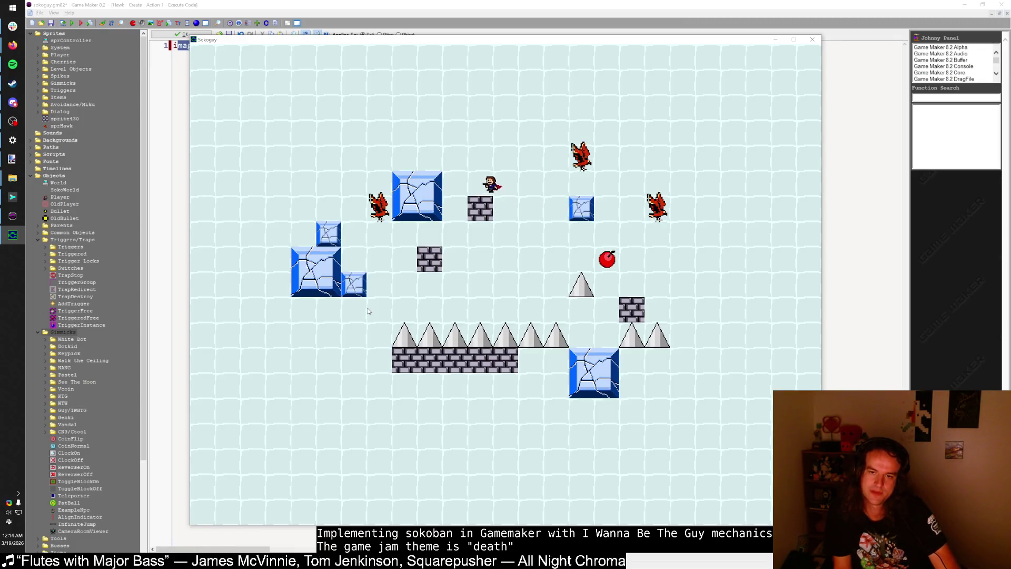
{"action": "key", "text": "Up"}
{"action": "key", "text": "Right"}
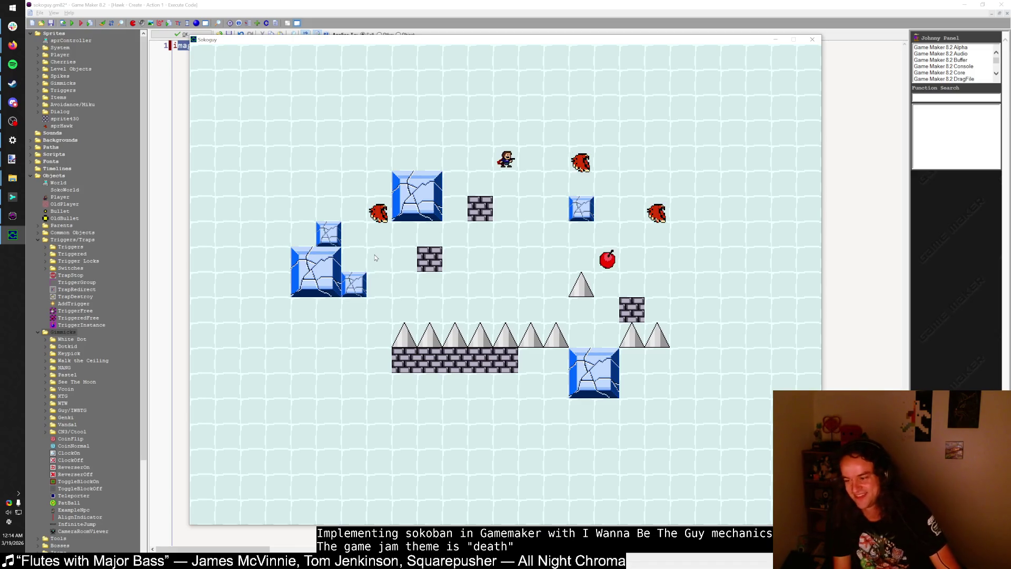
{"action": "key", "text": "Right"}
{"action": "key", "text": "Down"}
{"action": "key", "text": "Down"}
{"action": "key", "text": "Down"}
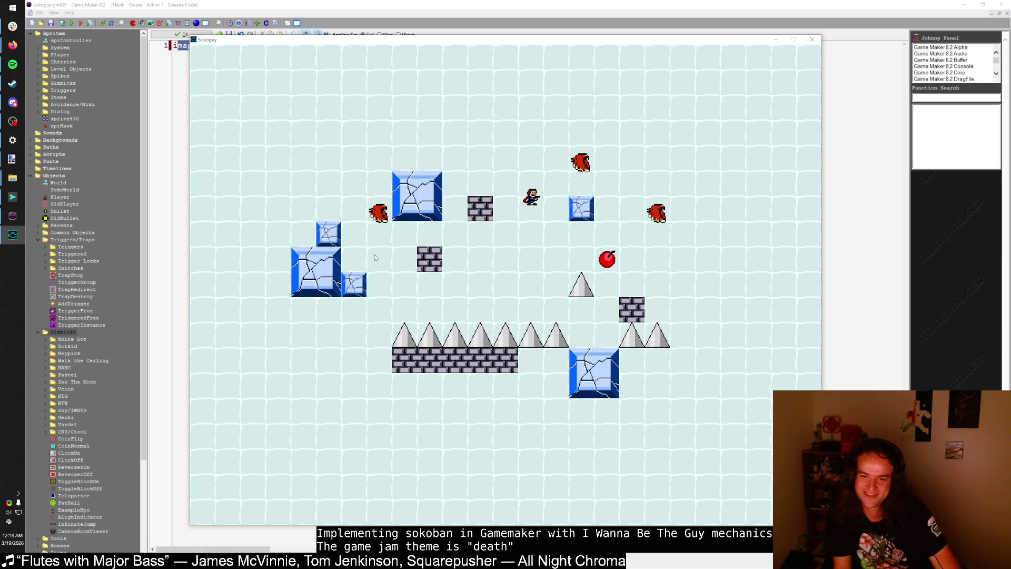
{"action": "key", "text": "Left"}
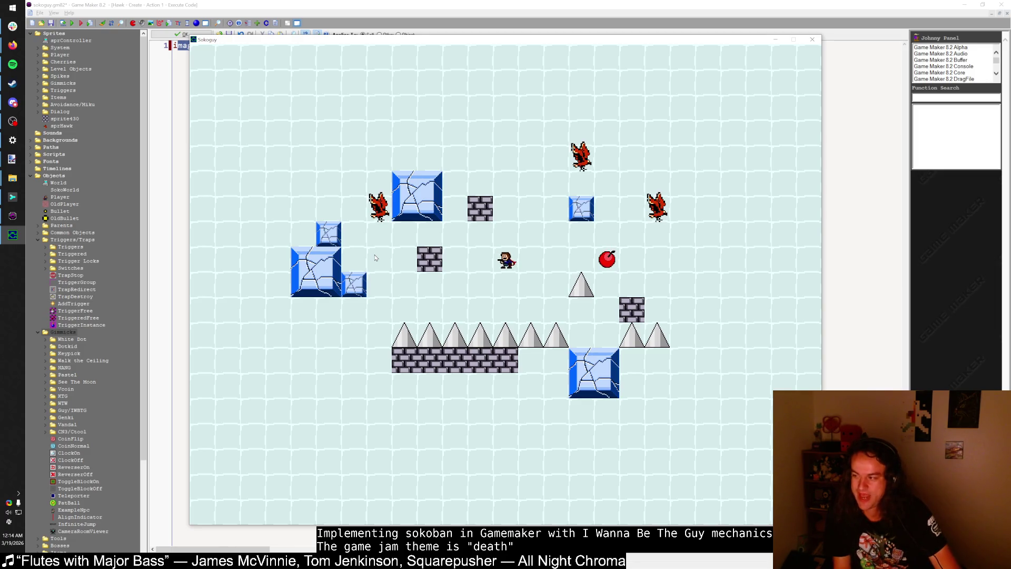
Step: Fire bullets left, climb toward the hawks and walk into the red bird
{"action": "key", "text": "Up"}
{"action": "key", "text": "Right"}
{"action": "key", "text": "Right"}
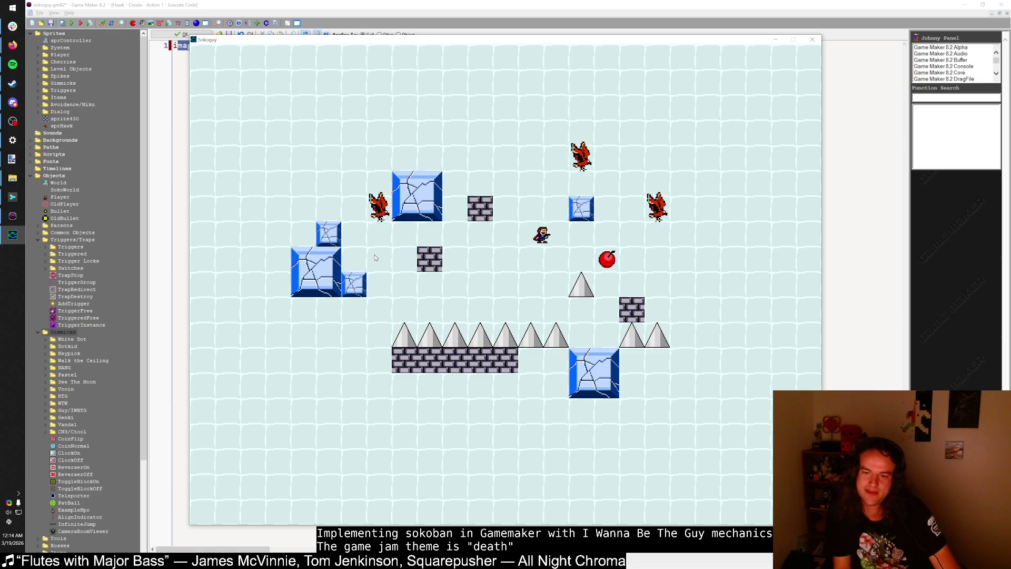
{"action": "key", "text": "Left"}
{"action": "key", "text": "Down"}
{"action": "key", "text": "Down"}
{"action": "key", "text": "z"}
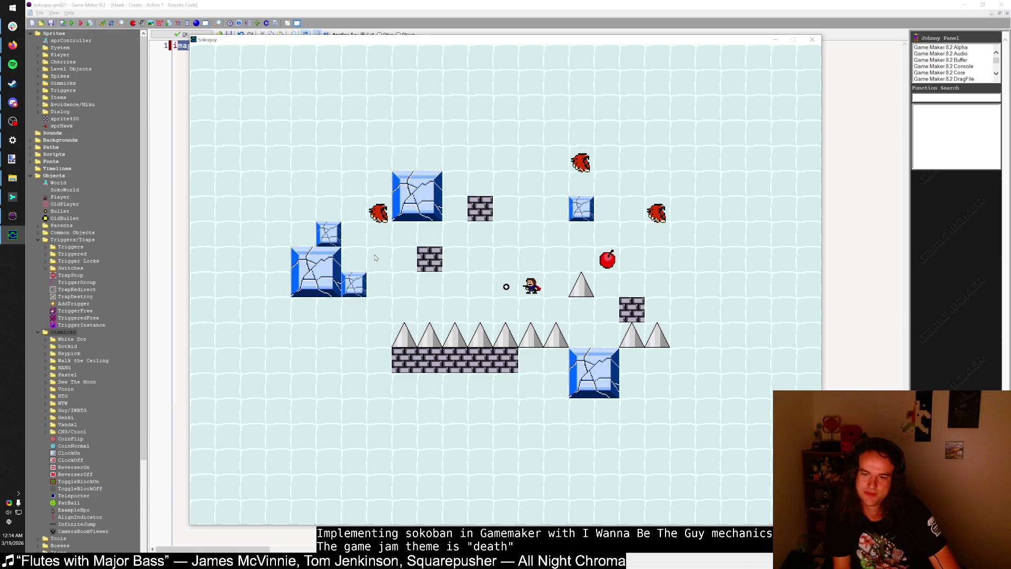
{"action": "key", "text": "Up"}
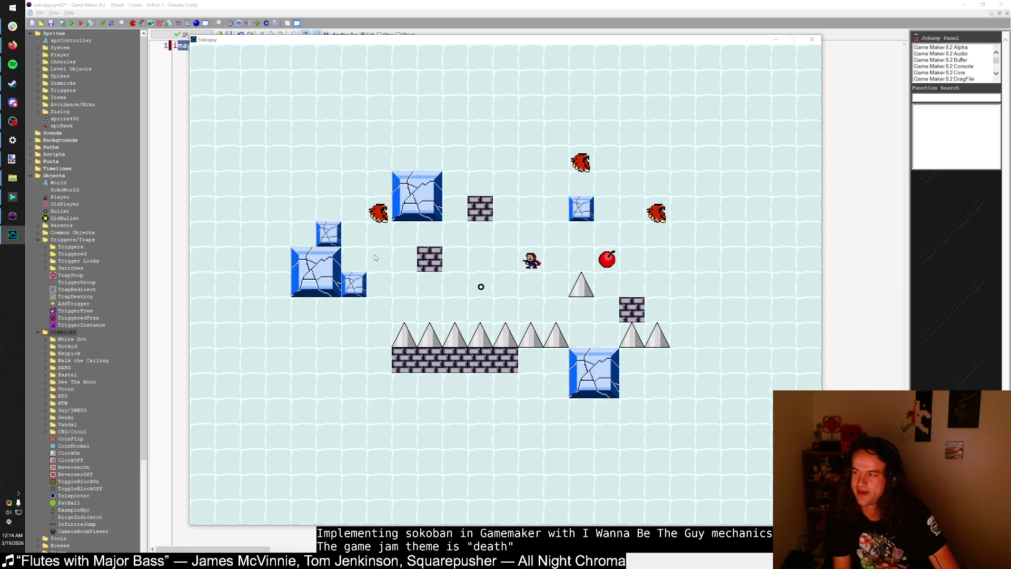
{"action": "key", "text": "z"}
{"action": "key", "text": "Right"}
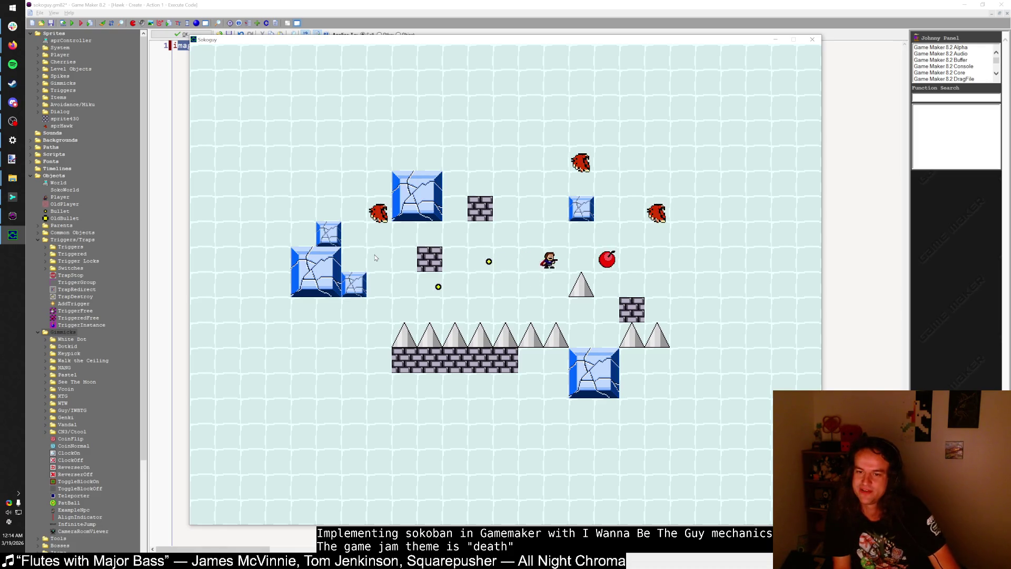
{"action": "key", "text": "Up"}
{"action": "key", "text": "Right"}
{"action": "key", "text": "Right"}
{"action": "key", "text": "Up"}
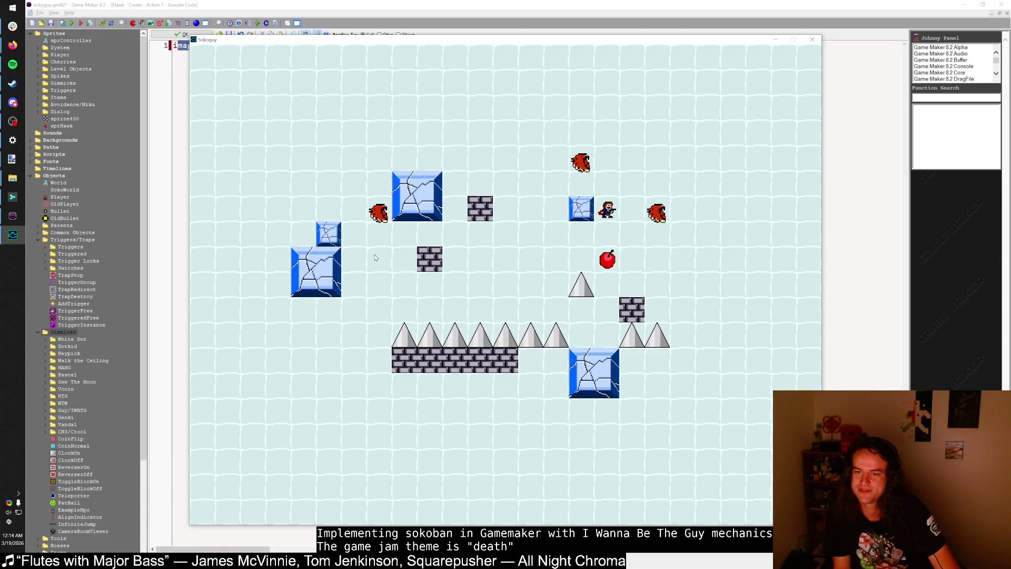
{"action": "key", "text": "Left"}
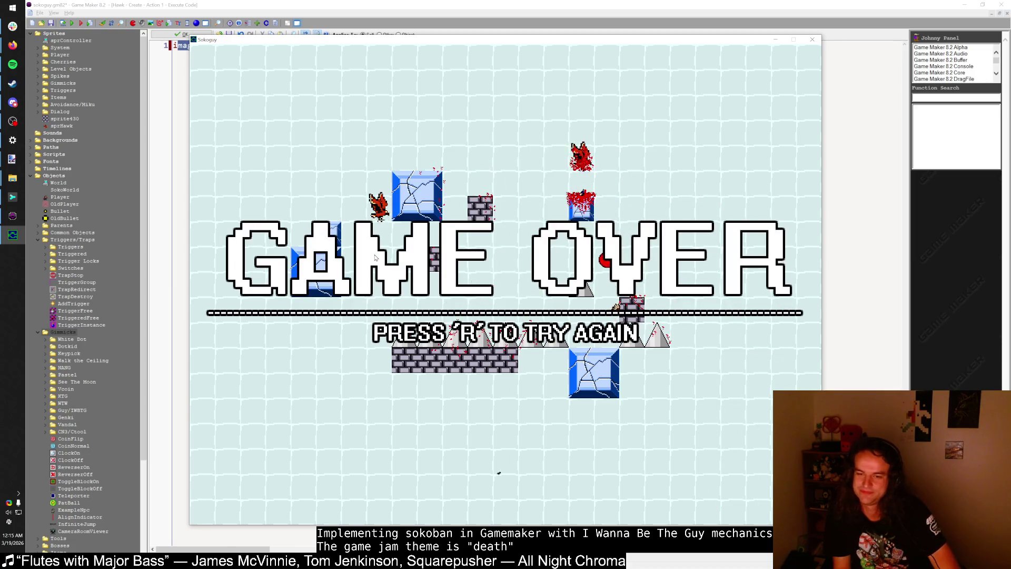
Step: Restart the level after game over and switch to the Firefox window
{"action": "key", "text": "r"}
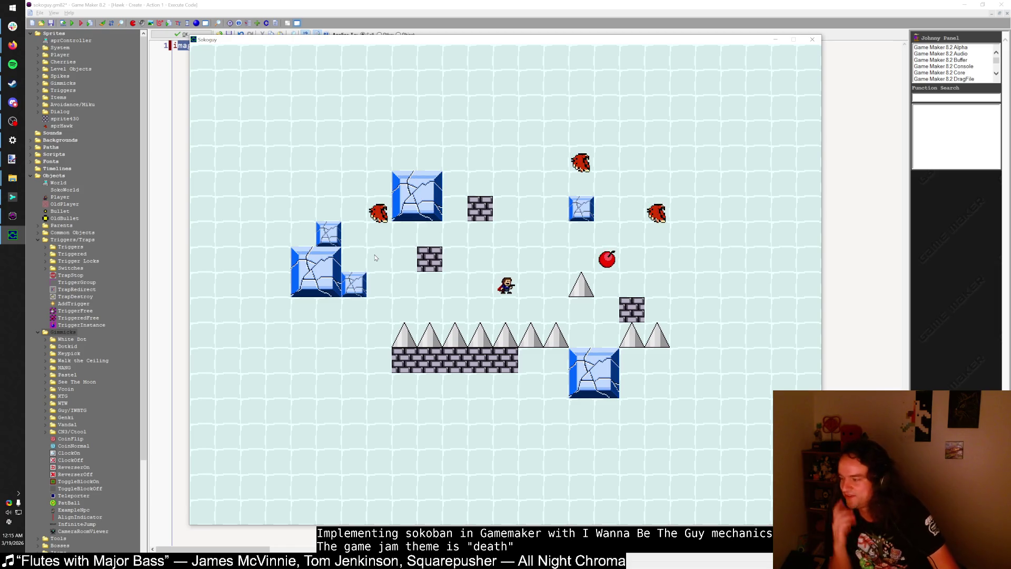
{"action": "key", "text": "alt+Tab"}
{"action": "key", "text": "Tab"}
{"action": "key", "text": "Tab"}
{"action": "key", "text": "Tab"}
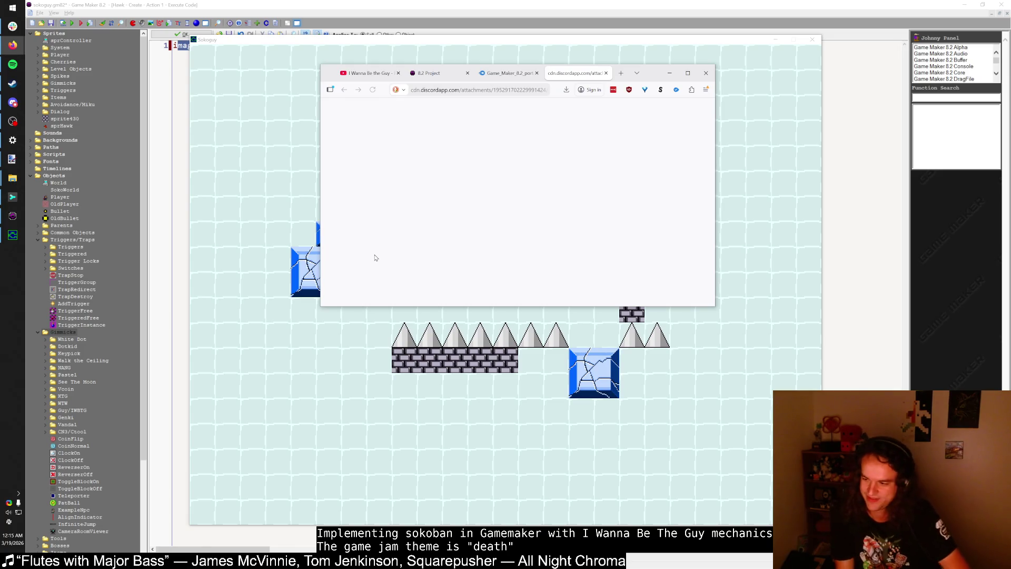
Step: Search DuckDuckGo in a new tab for the moderator's username plus 'puzzles'
{"action": "key", "text": "ctrl+t"}
{"action": "type", "text": "p"}
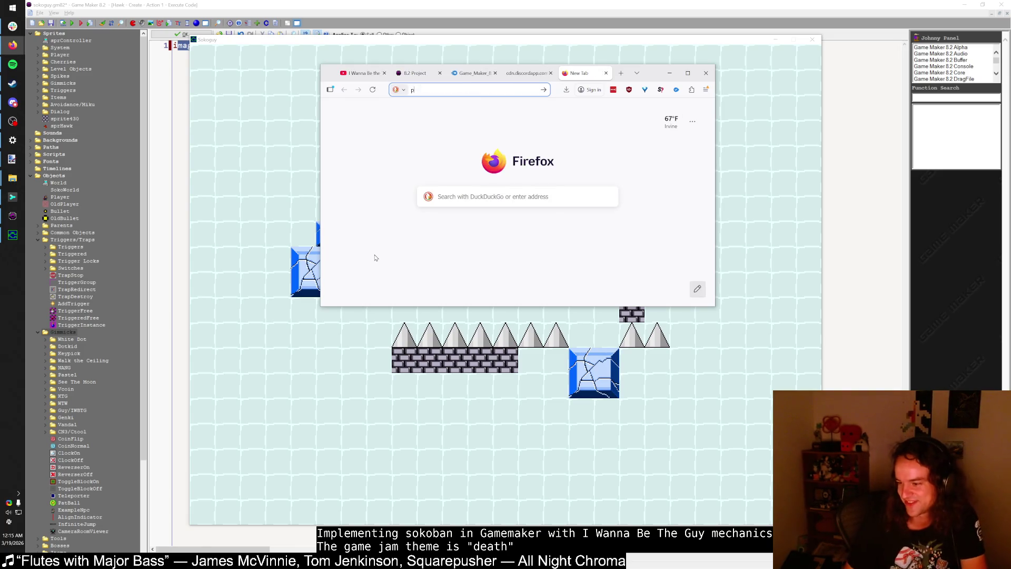
{"action": "type", "text": "atcdr"}
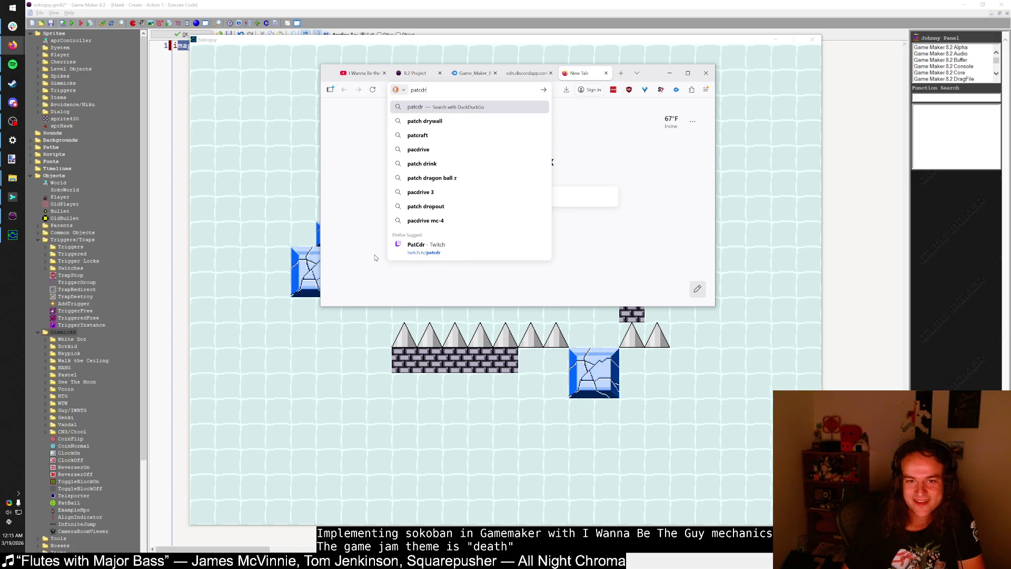
{"action": "type", "text": " puzzles"}
{"action": "key", "text": "Return"}
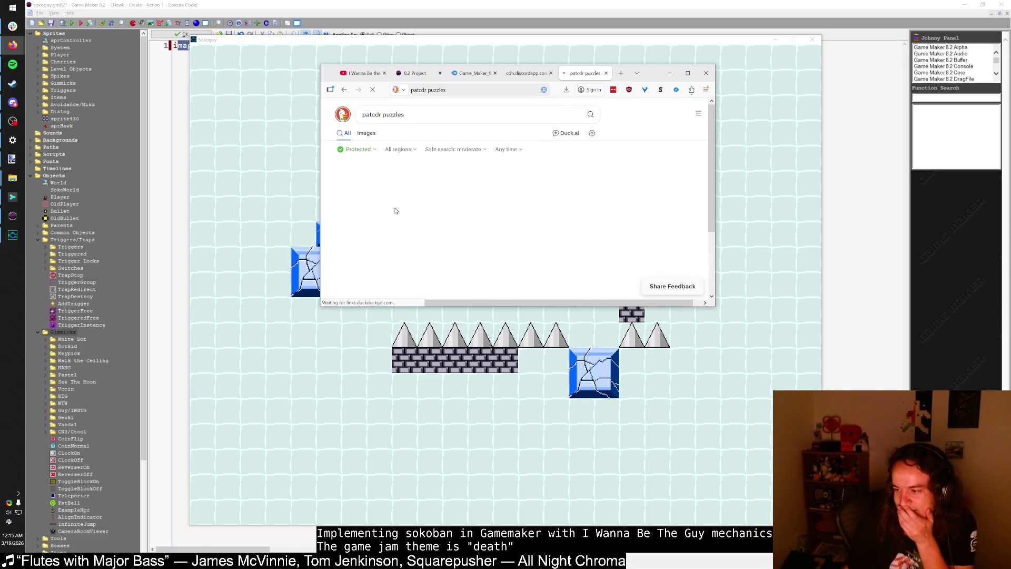
{"action": "scroll", "coordinate": [428, 193], "scroll_direction": "down", "scroll_amount": 2}
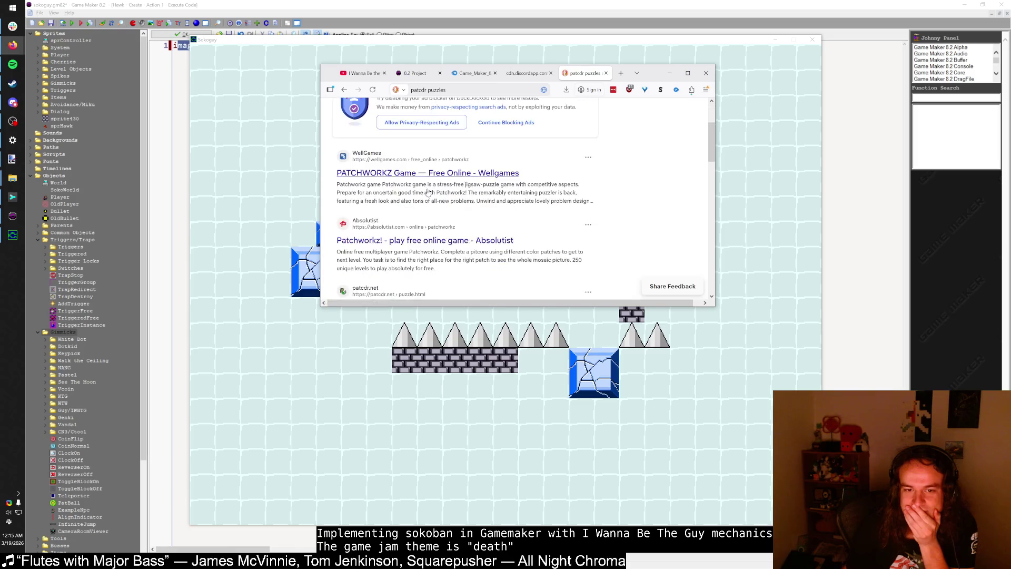
{"action": "scroll", "coordinate": [428, 193], "scroll_direction": "down", "scroll_amount": 3}
{"action": "scroll", "coordinate": [428, 193], "scroll_direction": "up", "scroll_amount": 5}
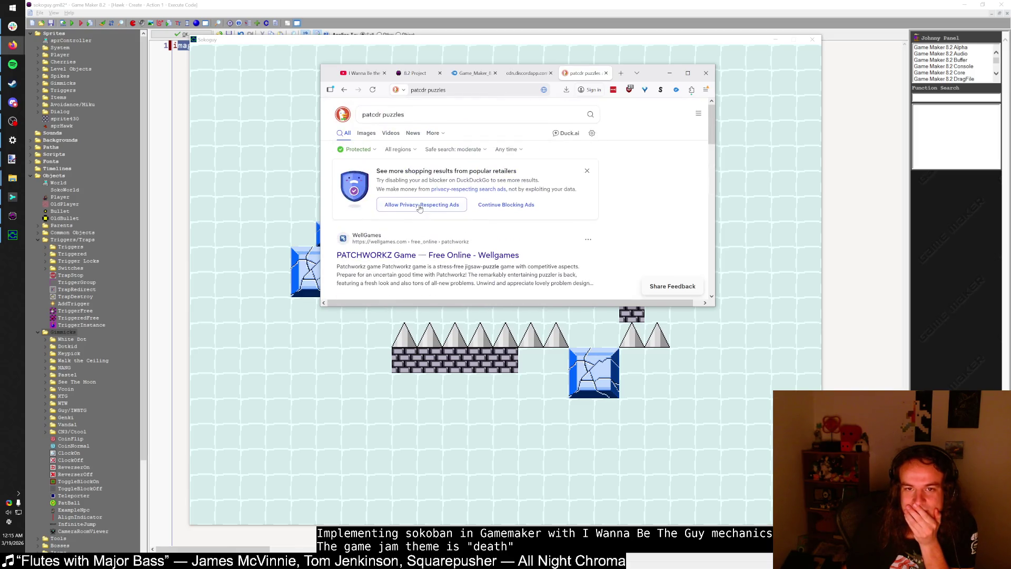
Step: Rerun the search with the moderator's username wrapped in quotes as an exact phrase
{"action": "left_click", "coordinate": [382, 113]}
{"action": "type", "text": ":"}
{"action": "key", "text": "Home"}
{"action": "type", "text": ":"}
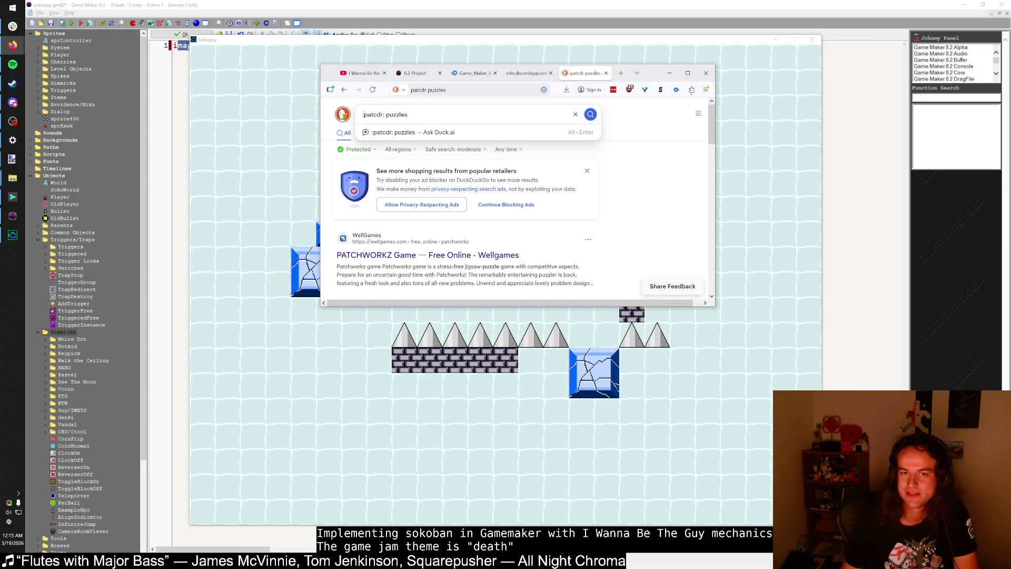
{"action": "key", "text": "BackSpace"}
{"action": "key", "text": "Delete"}
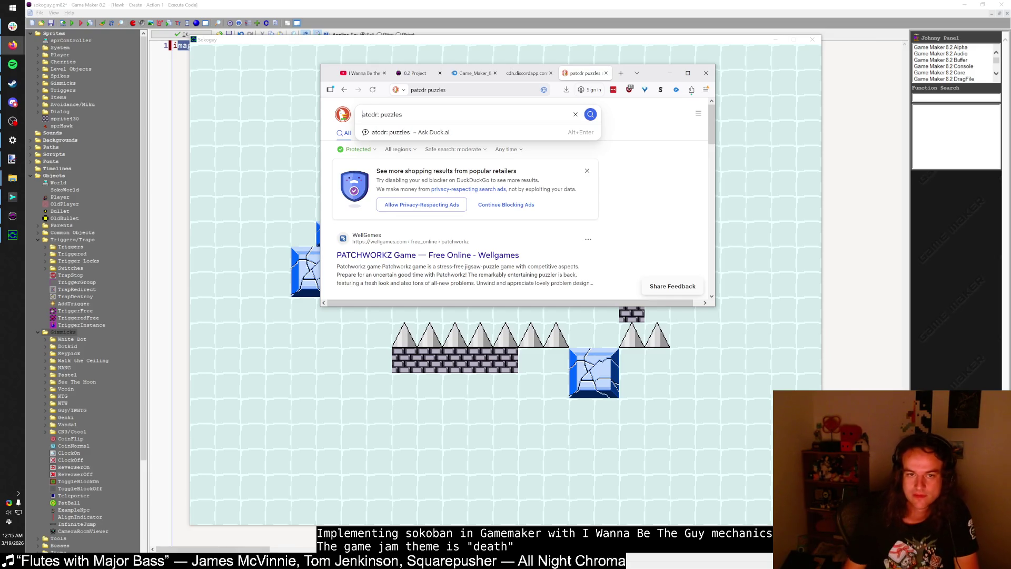
{"action": "type", "text": "\"p"}
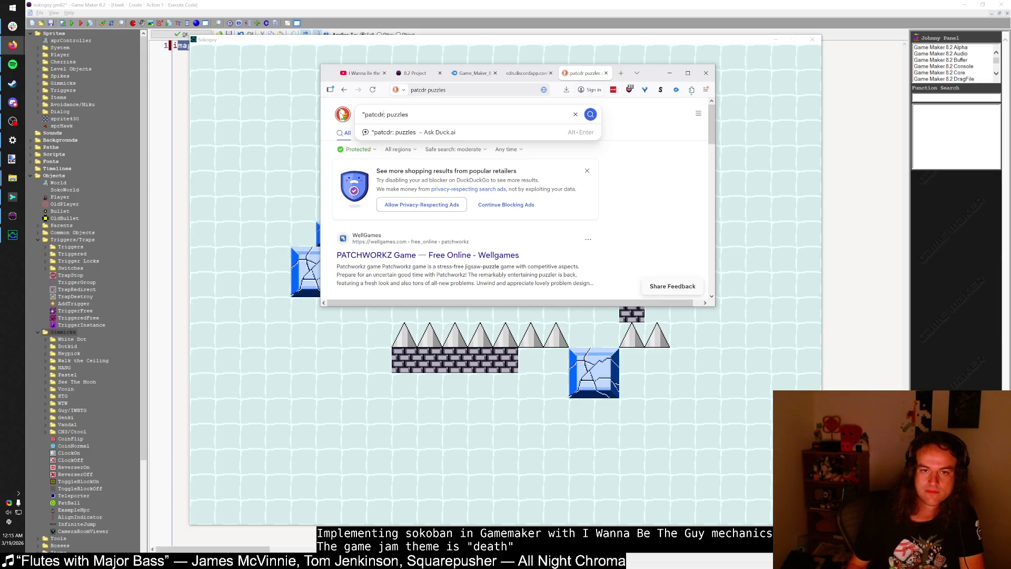
{"action": "key", "text": "BackSpace"}
{"action": "type", "text": "\""}
{"action": "key", "text": "Return"}
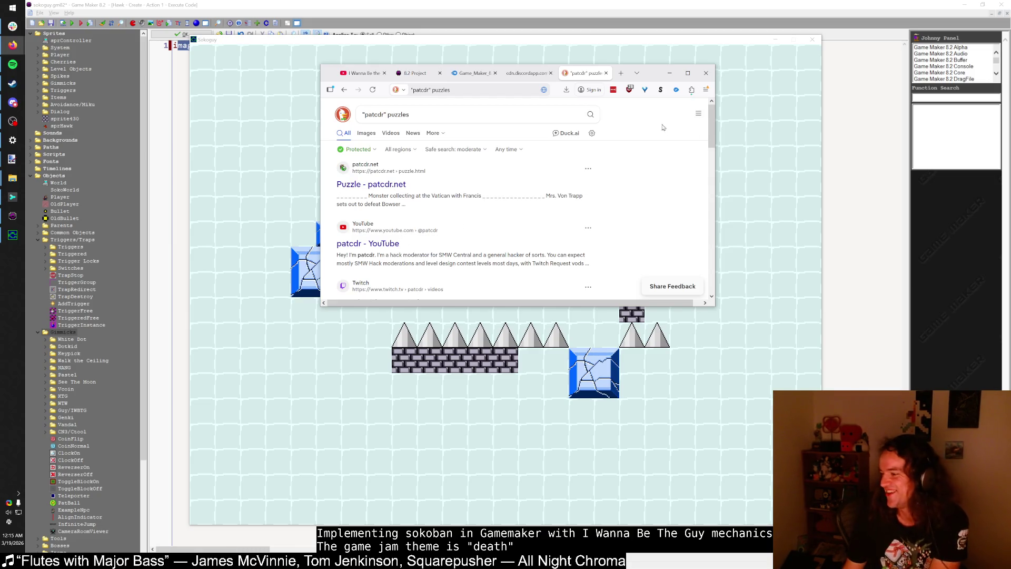
Step: Open the 'Posts by … - SMW Central' search result
{"action": "scroll", "coordinate": [614, 164], "scroll_direction": "down", "scroll_amount": 3}
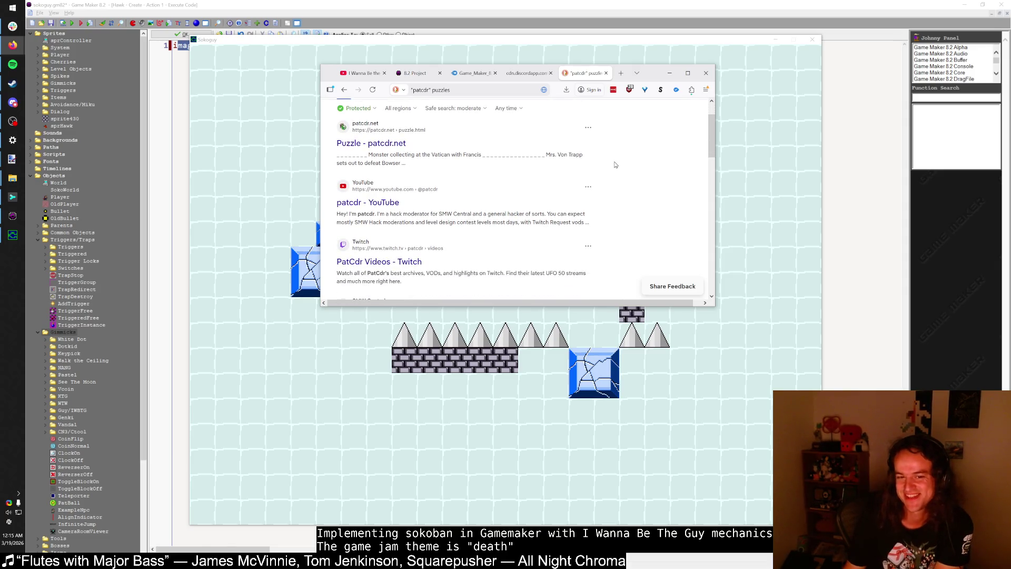
{"action": "scroll", "coordinate": [615, 165], "scroll_direction": "down", "scroll_amount": 2}
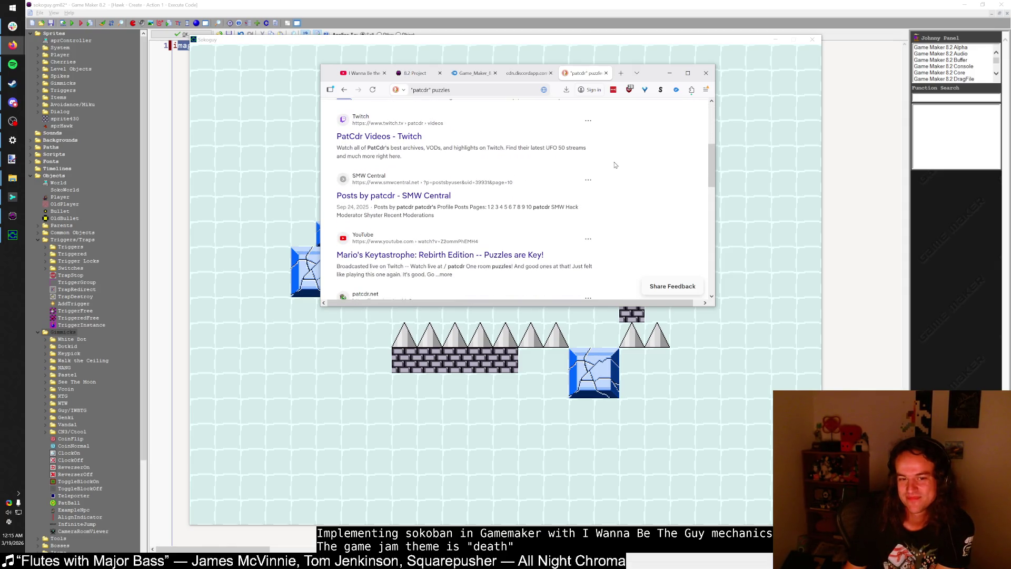
{"action": "left_click", "coordinate": [437, 200]}
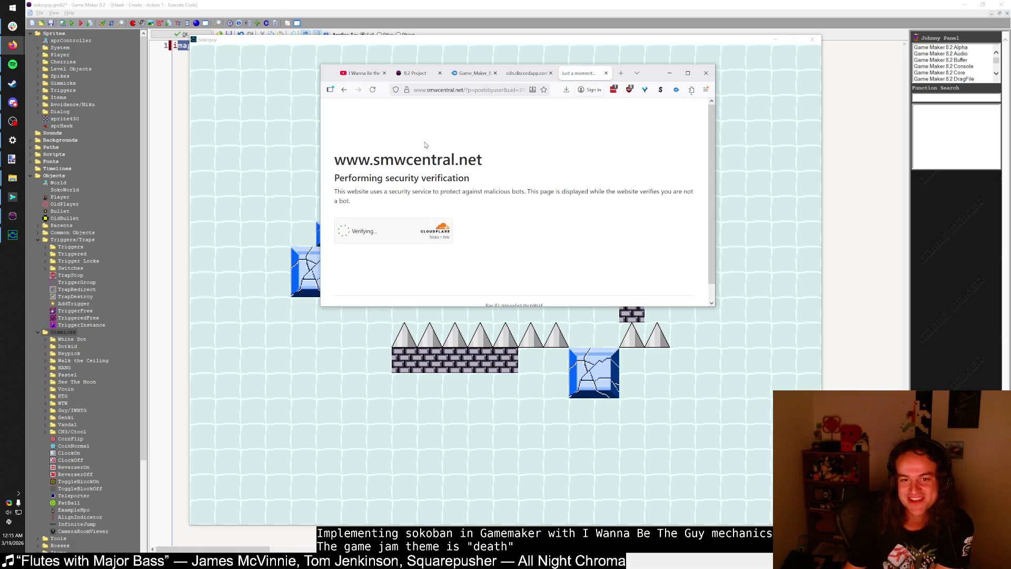
Step: Maximize Firefox and scroll through the moderator's SMW Central posts
{"action": "left_click", "coordinate": [687, 73]}
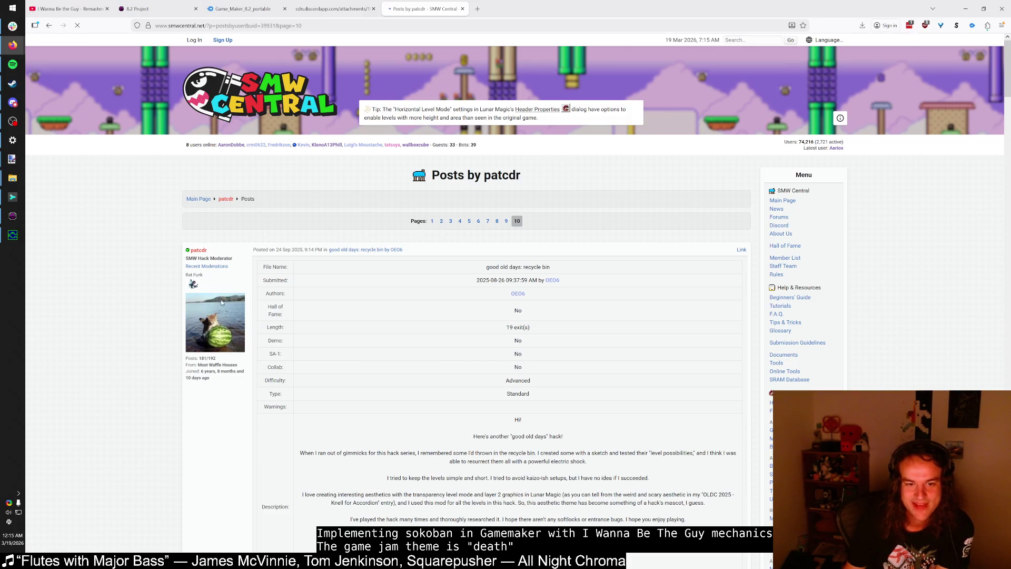
{"action": "left_click_drag", "start_coordinate": [265, 249], "coordinate": [297, 250]}
{"action": "left_click", "coordinate": [294, 250]}
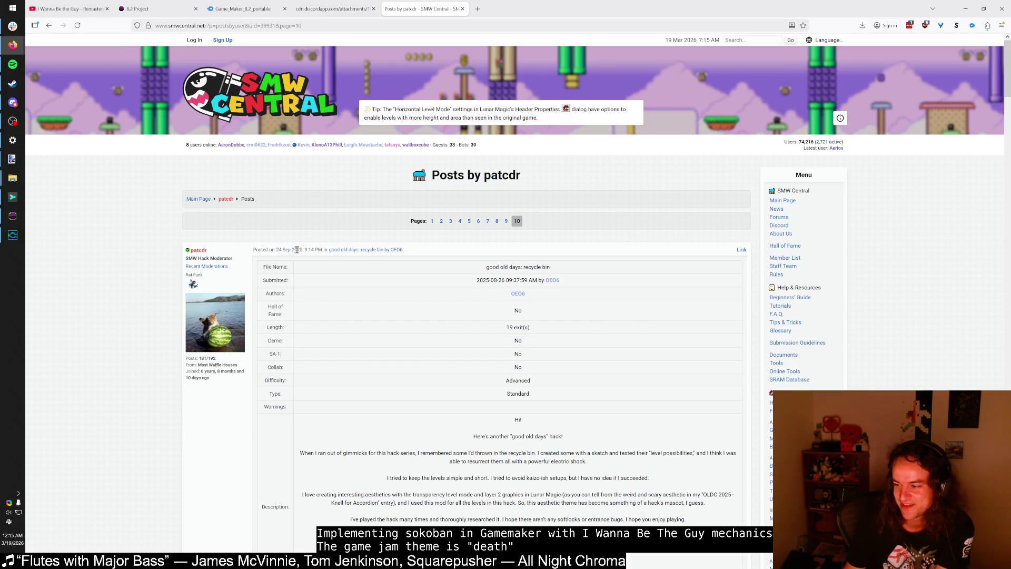
{"action": "scroll", "coordinate": [295, 253], "scroll_direction": "down", "scroll_amount": 3}
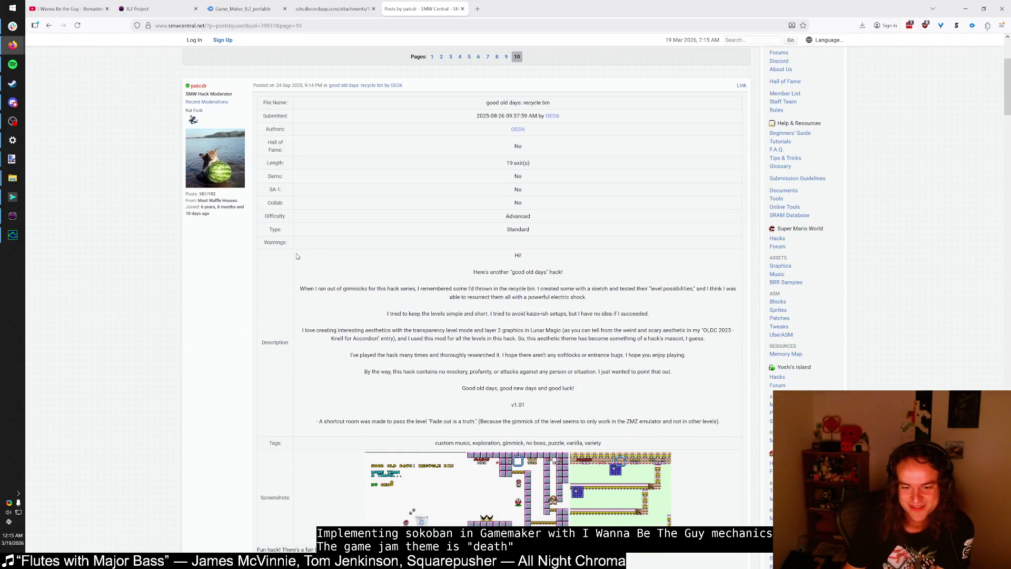
{"action": "scroll", "coordinate": [296, 256], "scroll_direction": "down", "scroll_amount": 2}
{"action": "scroll", "coordinate": [299, 255], "scroll_direction": "up", "scroll_amount": 4}
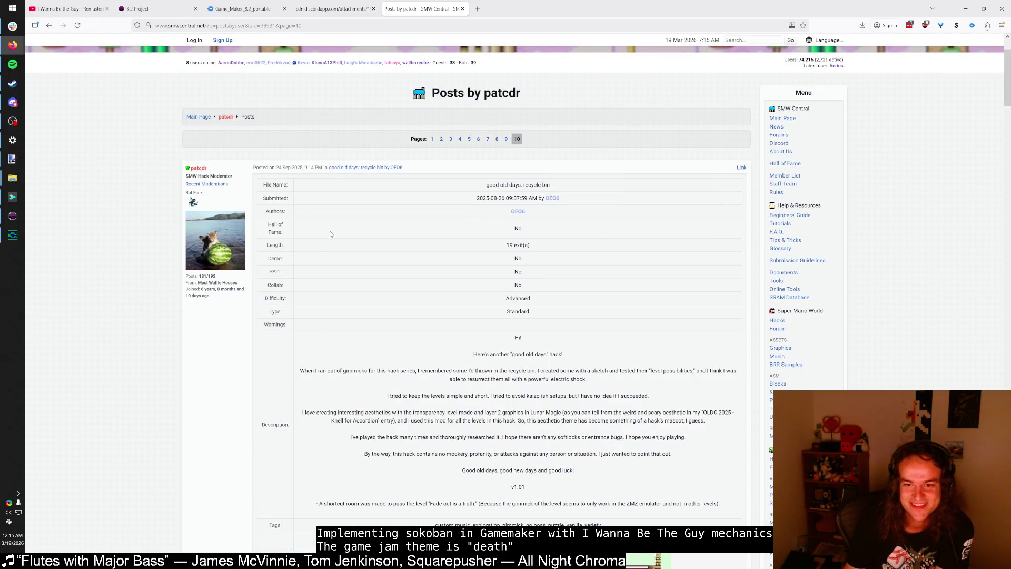
{"action": "scroll", "coordinate": [334, 235], "scroll_direction": "down", "scroll_amount": 5}
{"action": "scroll", "coordinate": [338, 236], "scroll_direction": "down", "scroll_amount": 6}
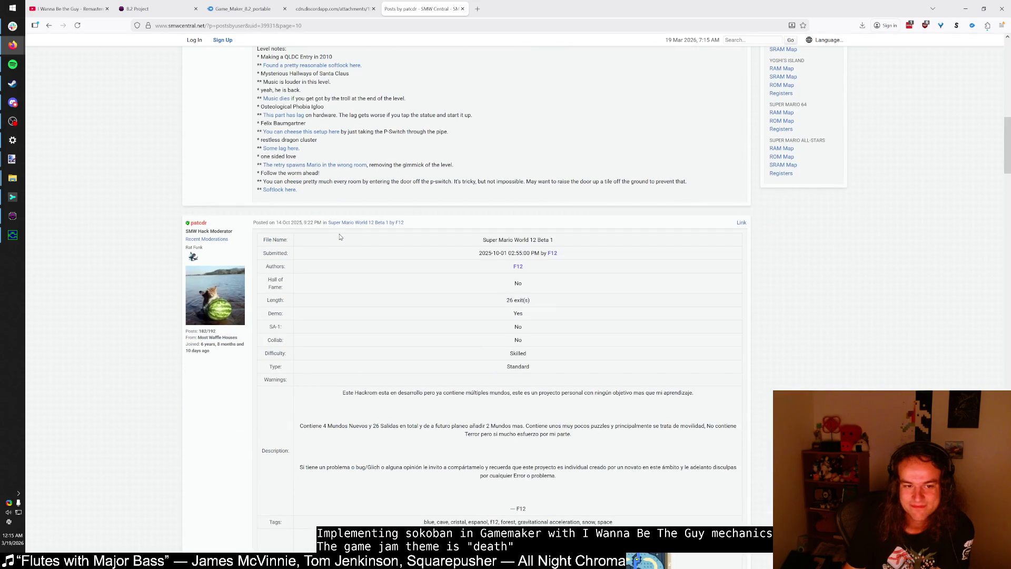
{"action": "scroll", "coordinate": [340, 238], "scroll_direction": "up", "scroll_amount": 6}
{"action": "scroll", "coordinate": [340, 239], "scroll_direction": "down", "scroll_amount": 10}
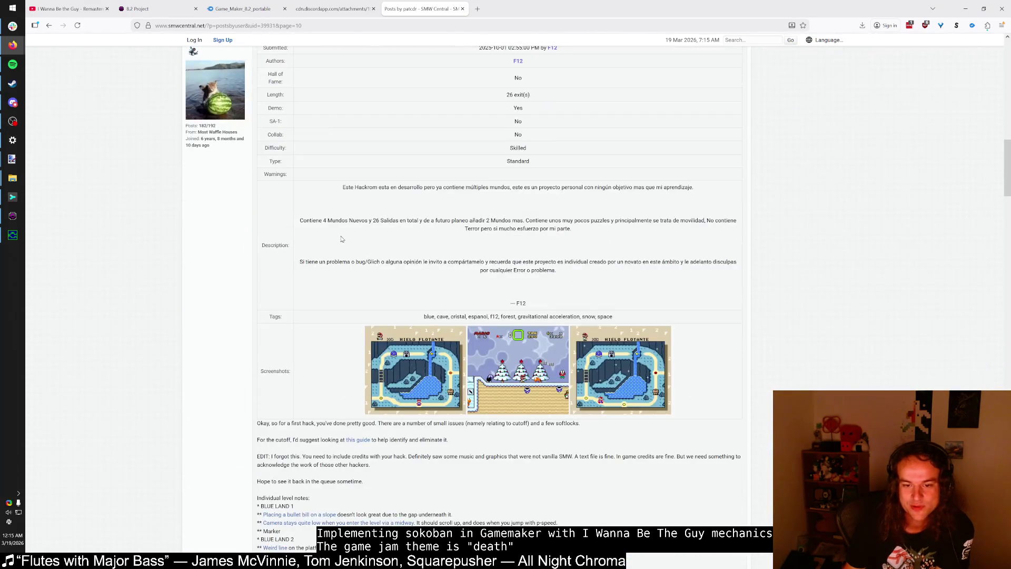
{"action": "scroll", "coordinate": [342, 239], "scroll_direction": "up", "scroll_amount": 20}
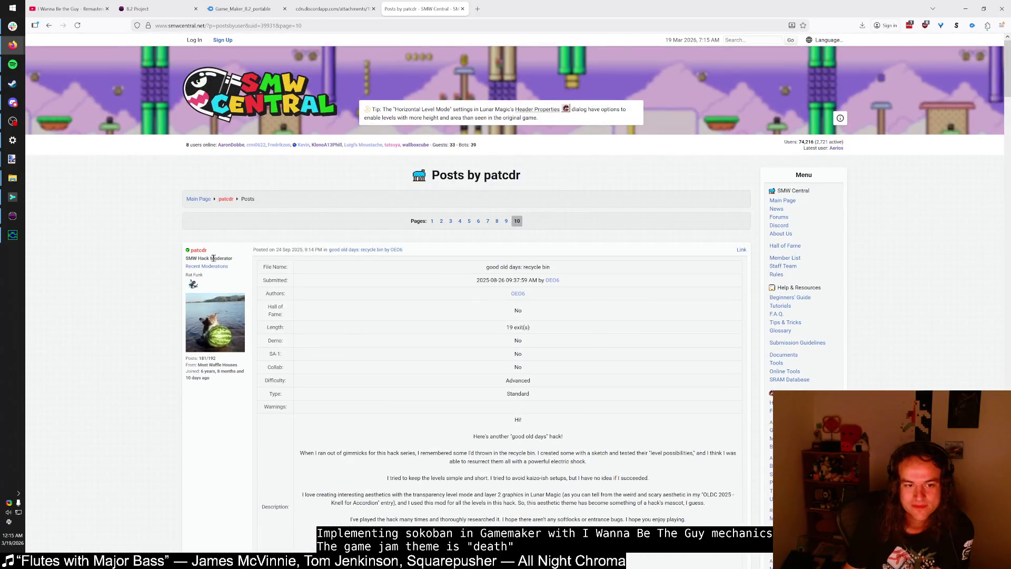
Step: Open the moderator's profile page and scroll through it
{"action": "left_click", "coordinate": [199, 250]}
{"action": "scroll", "coordinate": [229, 260], "scroll_direction": "down", "scroll_amount": 10}
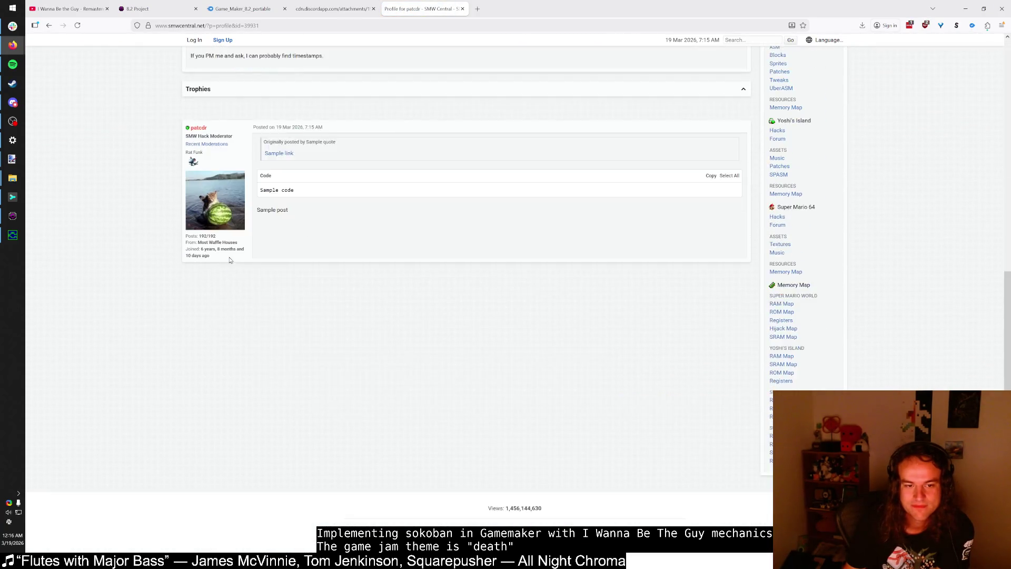
{"action": "scroll", "coordinate": [229, 261], "scroll_direction": "up", "scroll_amount": 5}
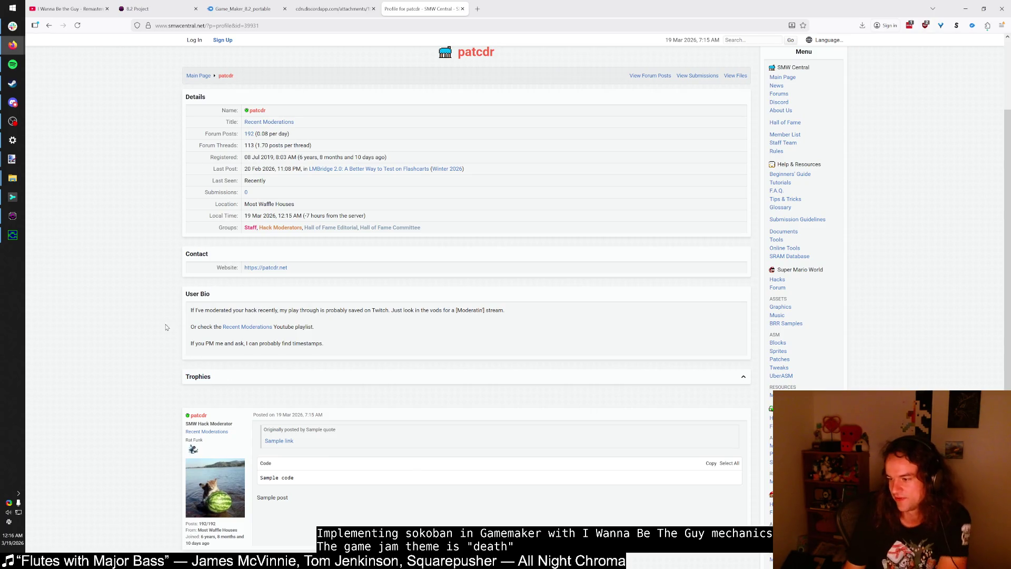
{"action": "scroll", "coordinate": [163, 320], "scroll_direction": "up", "scroll_amount": 2}
Step: Return to the posts page and switch to the cdn.discordapp attachment tab
{"action": "key", "text": "alt+Left"}
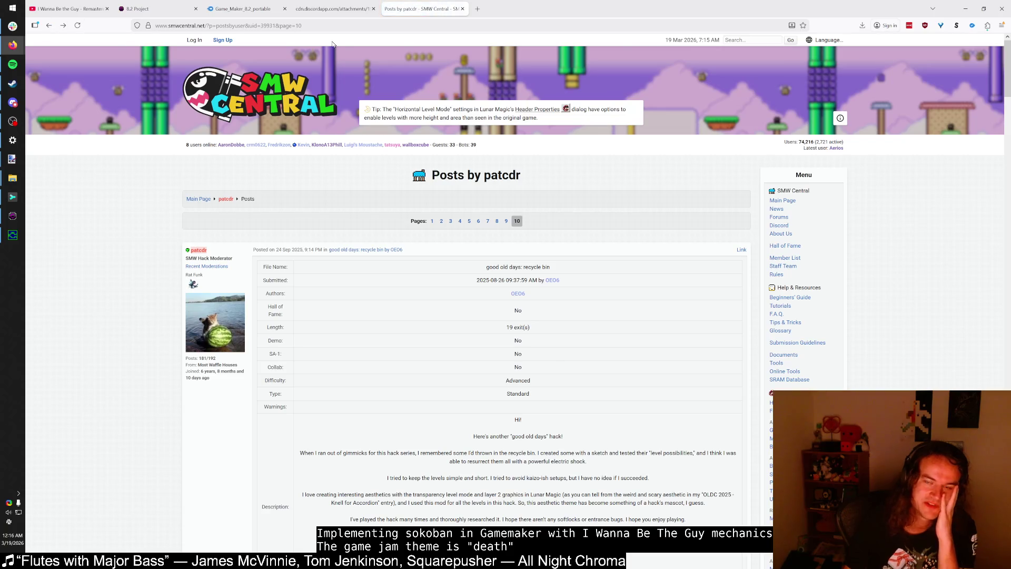
{"action": "left_click", "coordinate": [337, 6]}
{"action": "left_click", "coordinate": [419, 6]}
{"action": "left_click", "coordinate": [354, 5]}
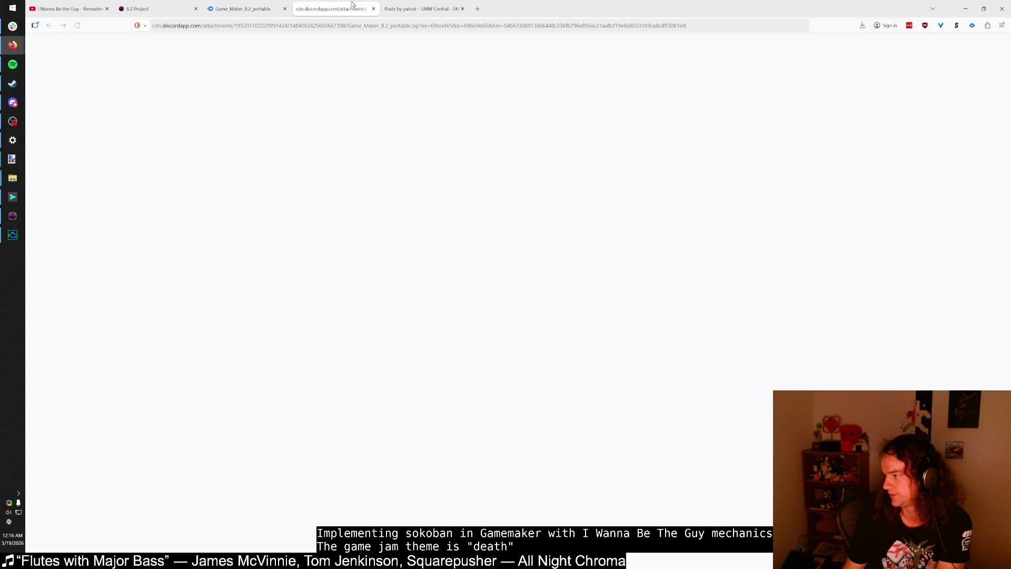
Step: Close the Discord attachment, Game Maker download and SMW Central posts tabs
{"action": "middle_click", "coordinate": [352, 4]}
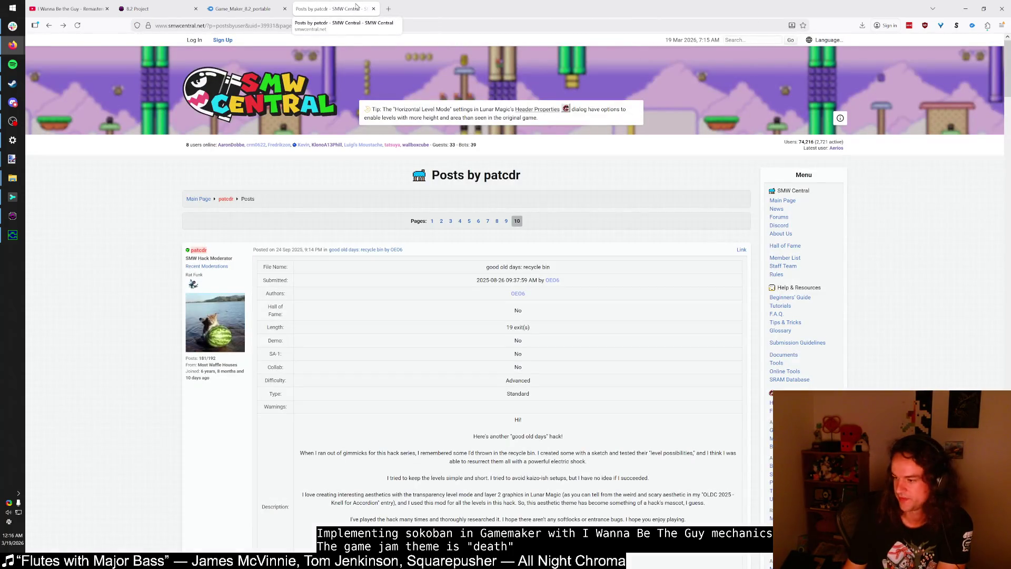
{"action": "left_click", "coordinate": [261, 5]}
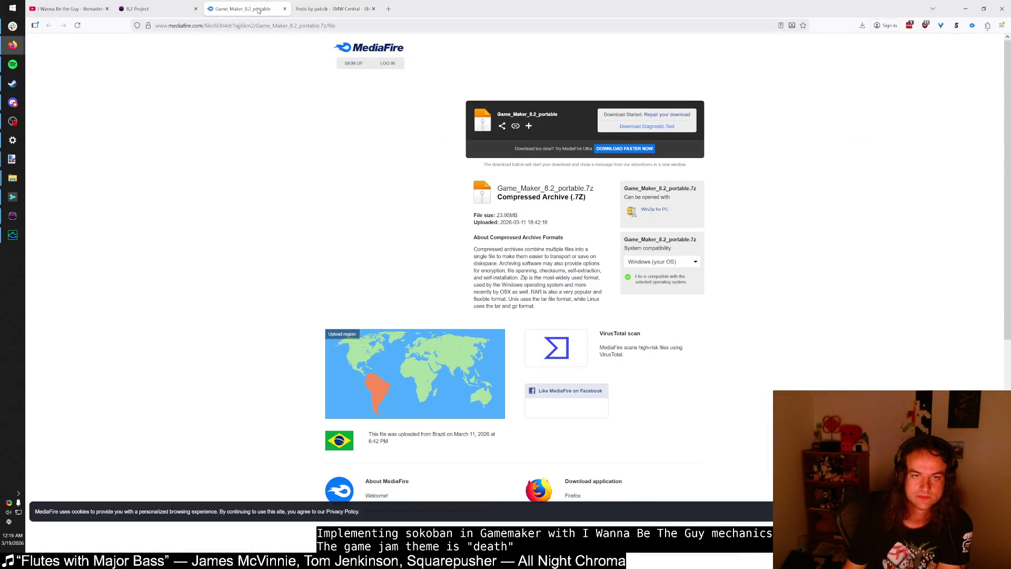
{"action": "middle_click", "coordinate": [258, 11]}
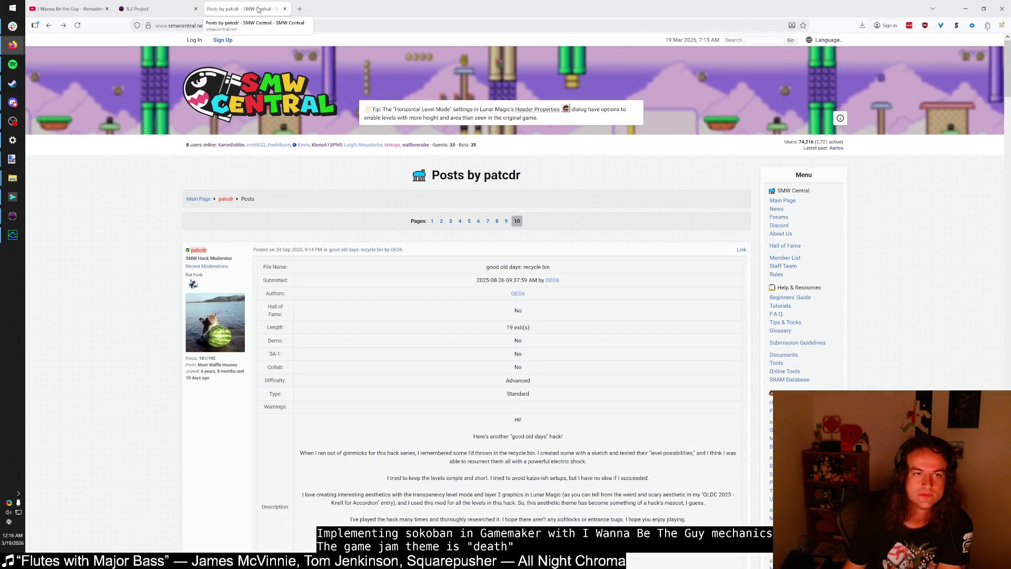
{"action": "middle_click", "coordinate": [258, 9]}
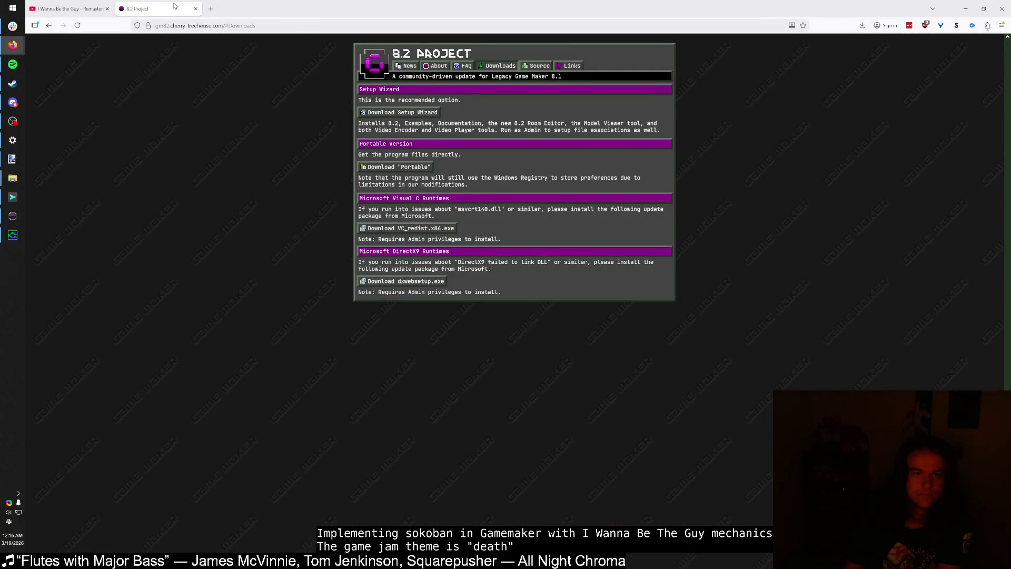
Step: Close the 8.2 Project tab, then restore the browser and move it down-right
{"action": "middle_click", "coordinate": [175, 6]}
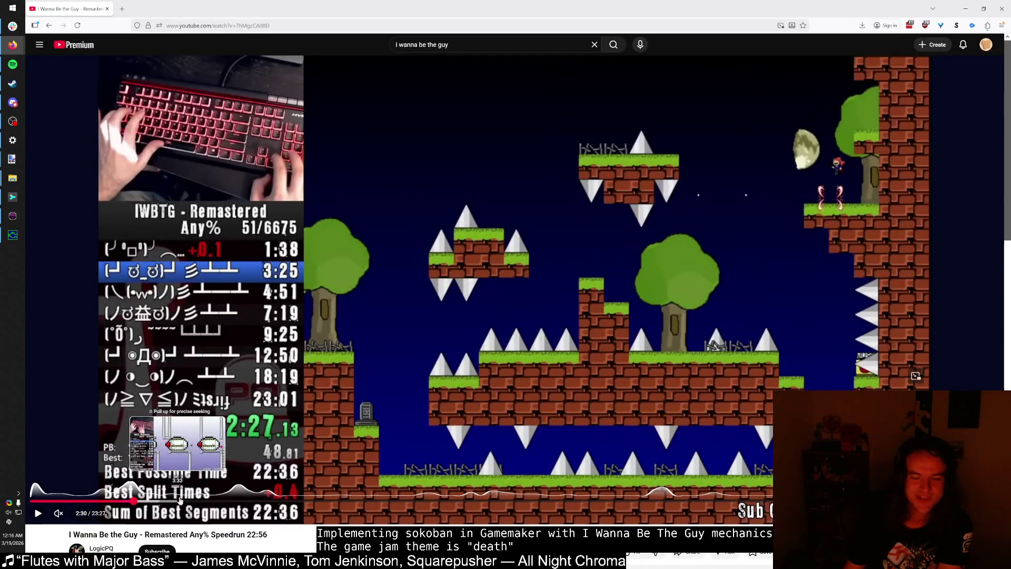
{"action": "double_click", "coordinate": [296, 9]}
{"action": "left_click_drag", "start_coordinate": [295, 47], "coordinate": [370, 118]}
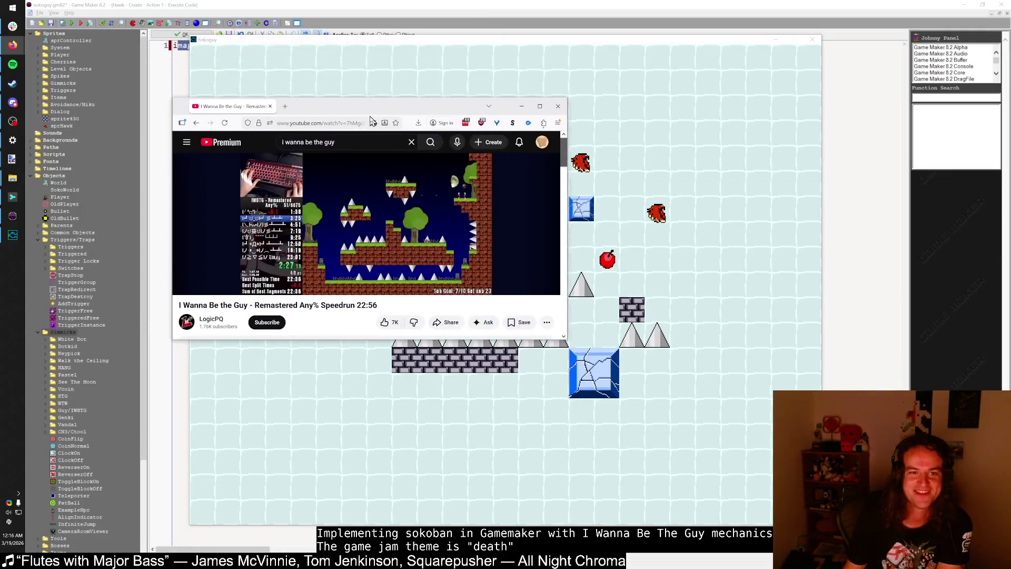
Step: Bring the running Sokoguy game window in front of the browser
{"action": "left_click", "coordinate": [326, 45]}
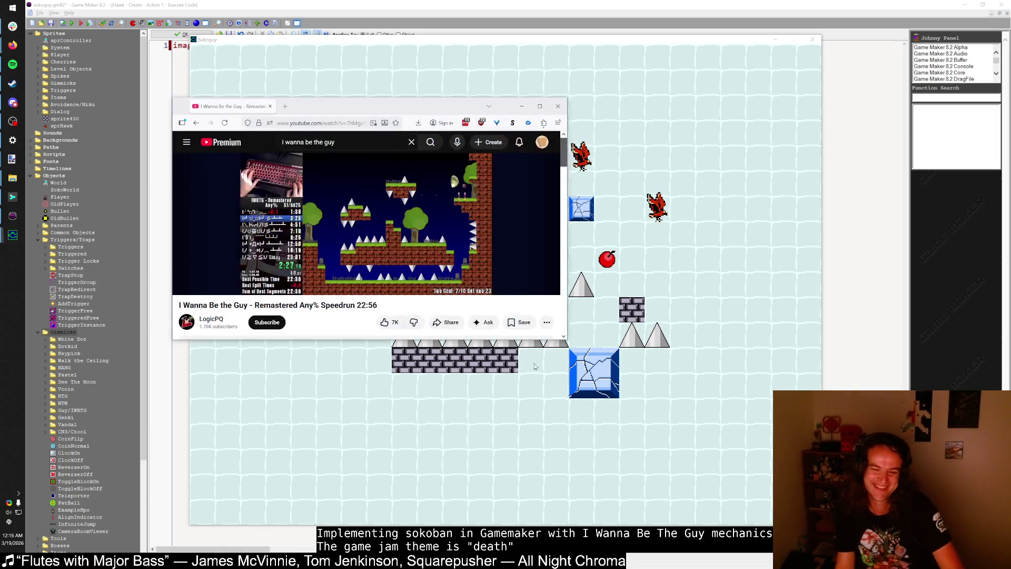
{"action": "key", "text": "alt+Tab"}
{"action": "key", "text": "alt+Tab"}
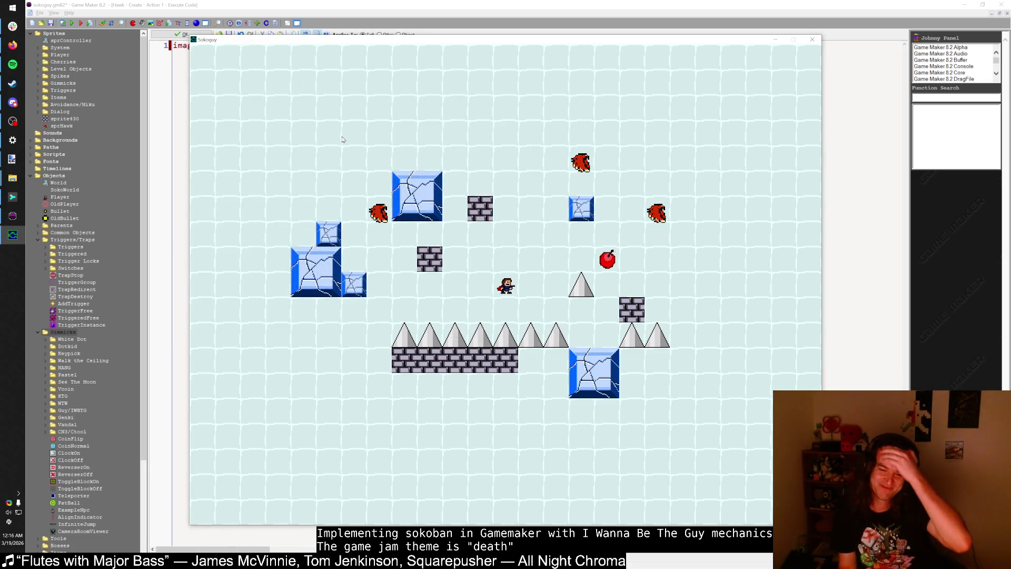
Step: Close the test game and dismiss the rmSokoTemplate room's context menu unchanged
{"action": "scroll", "coordinate": [67, 409], "scroll_direction": "down", "scroll_amount": 6}
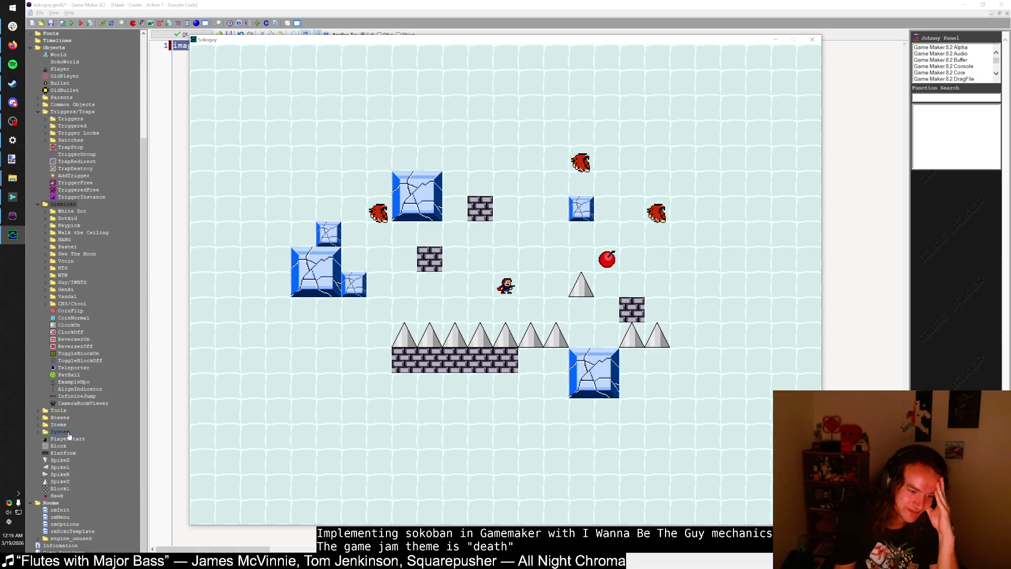
{"action": "key", "text": "Escape"}
{"action": "right_click", "coordinate": [79, 531]}
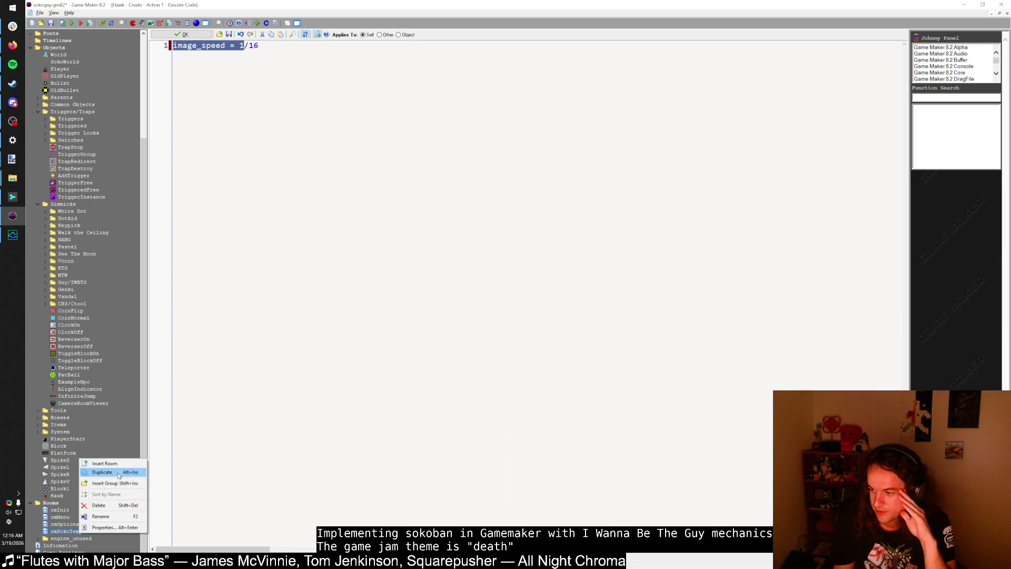
{"action": "left_click", "coordinate": [477, 352]}
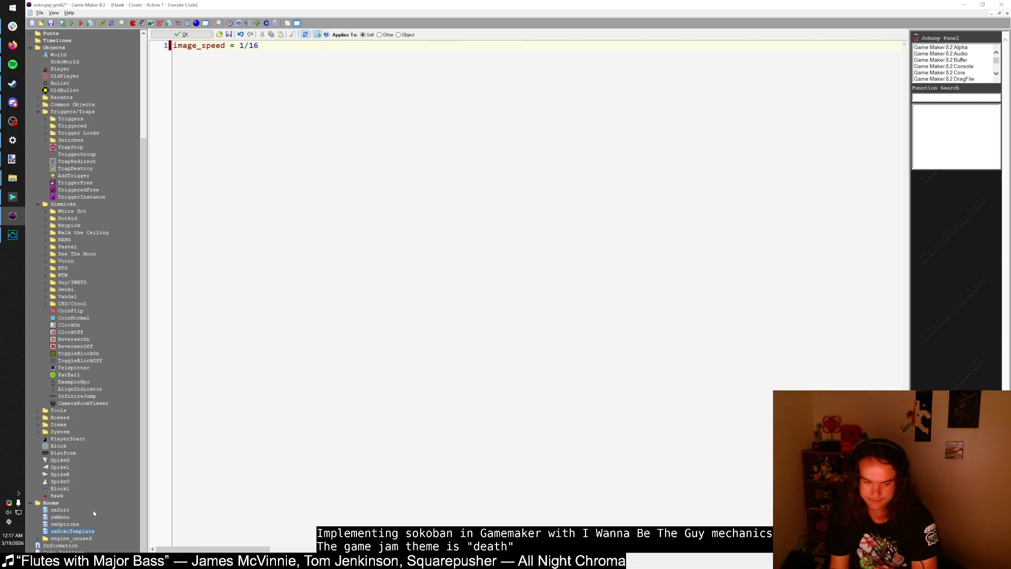
Step: Duplicate the rmSokoTemplate room and name the copy rmSoko1
{"action": "right_click", "coordinate": [73, 530]}
{"action": "left_click", "coordinate": [107, 471]}
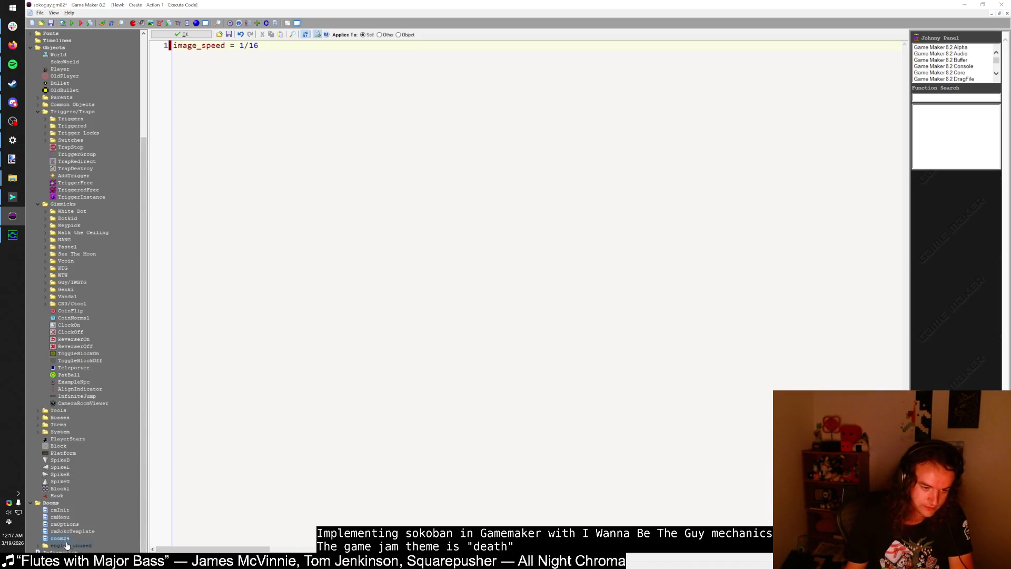
{"action": "type", "text": "rmSoko1"}
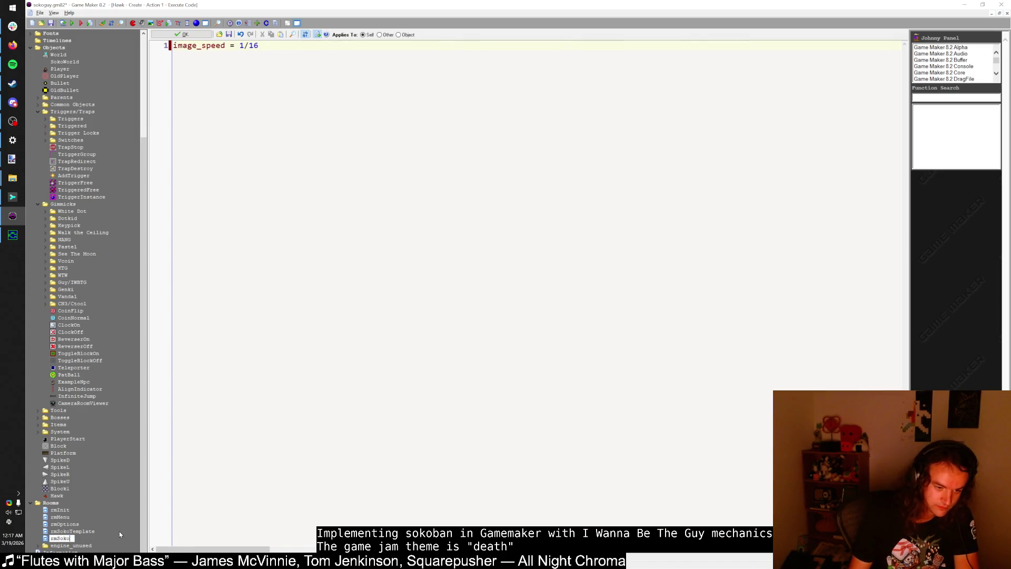
{"action": "key", "text": "Return"}
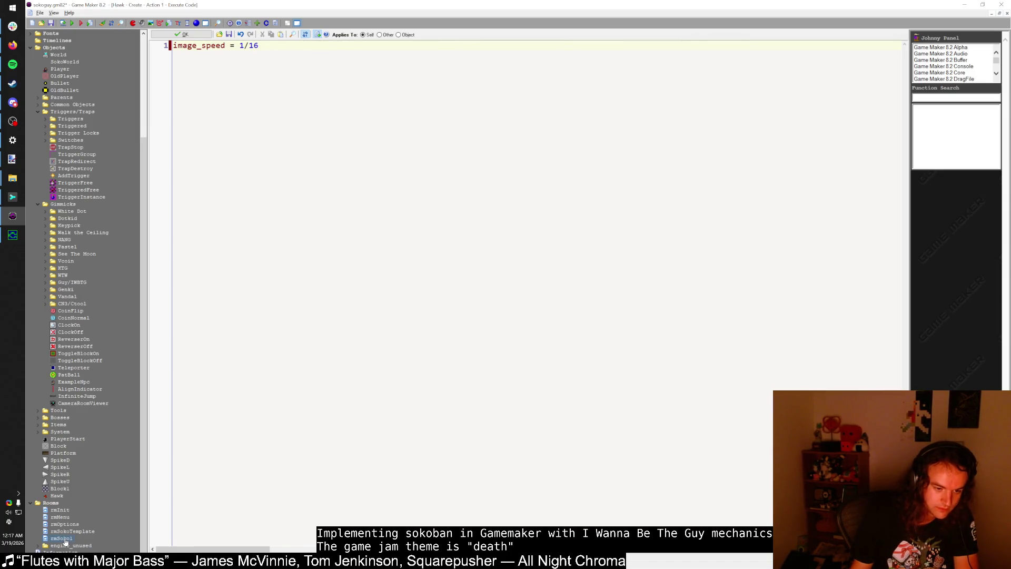
Step: Test-run the game, then search all scripts for SokoTemplate
{"action": "key", "text": "F5"}
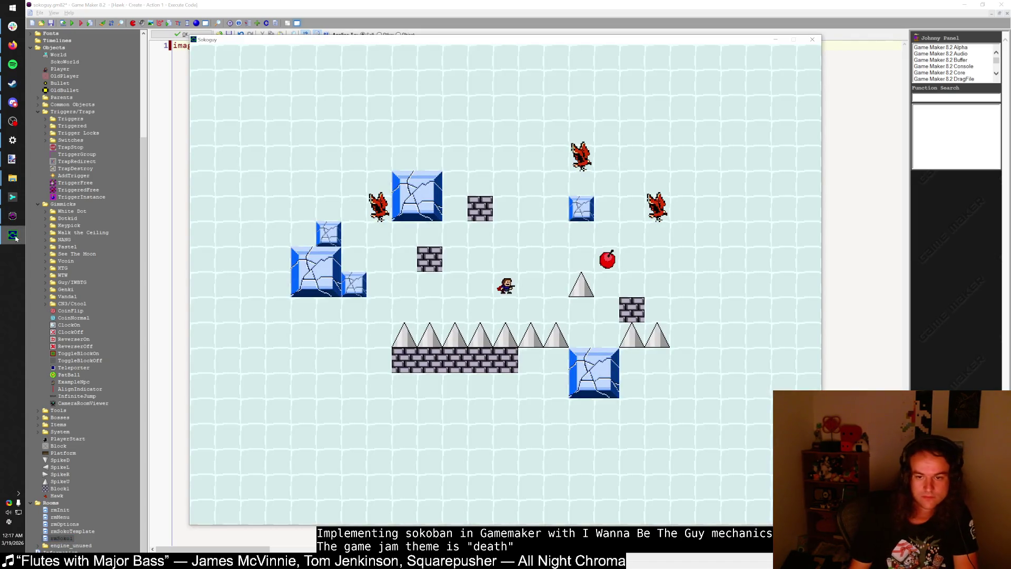
{"action": "key", "text": "Escape"}
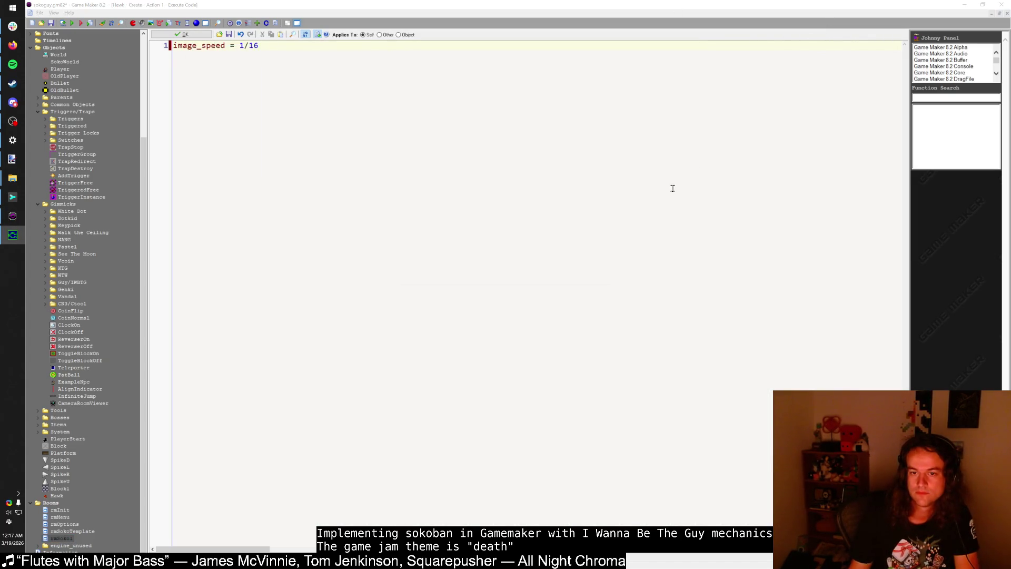
{"action": "key", "text": "ctrl+shift+f"}
{"action": "type", "text": "late"}
{"action": "key", "text": "Return"}
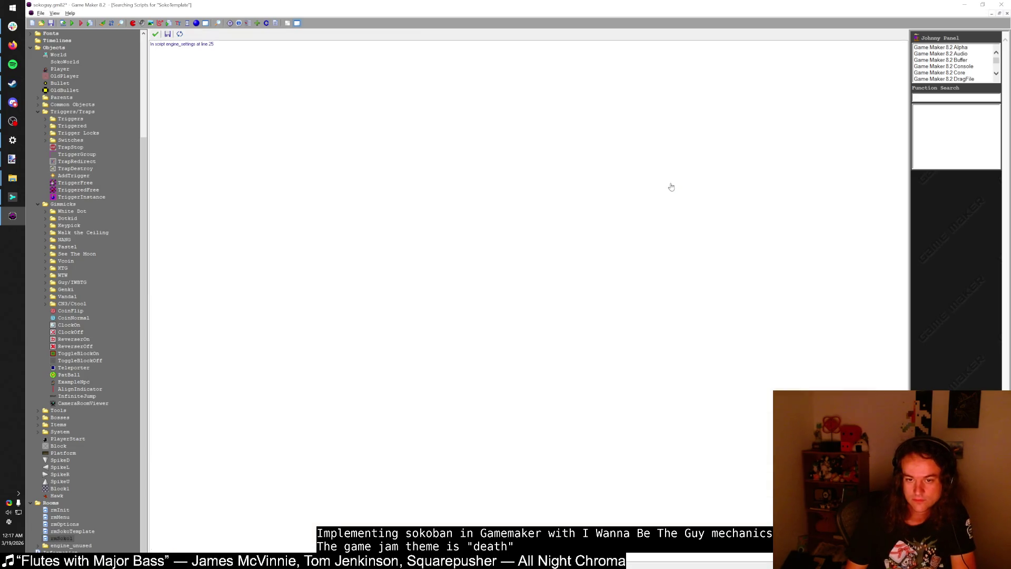
Step: Change global.first_room in engine_settings line 25 from rmSokoTemplate to rmSoko1
{"action": "double_click", "coordinate": [216, 45]}
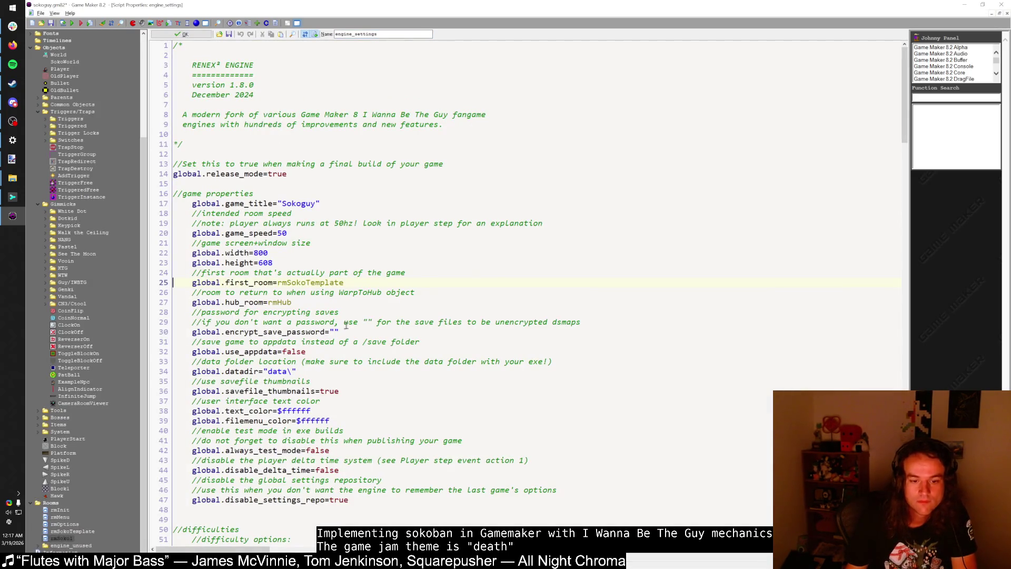
{"action": "left_click_drag", "start_coordinate": [306, 282], "coordinate": [367, 283]}
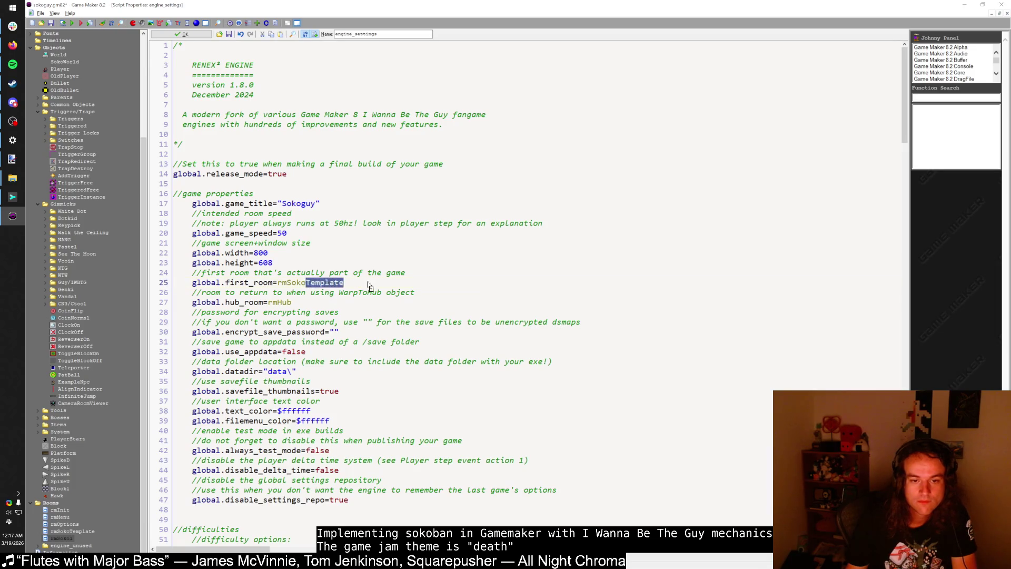
{"action": "type", "text": "1"}
{"action": "left_click", "coordinate": [164, 34]}
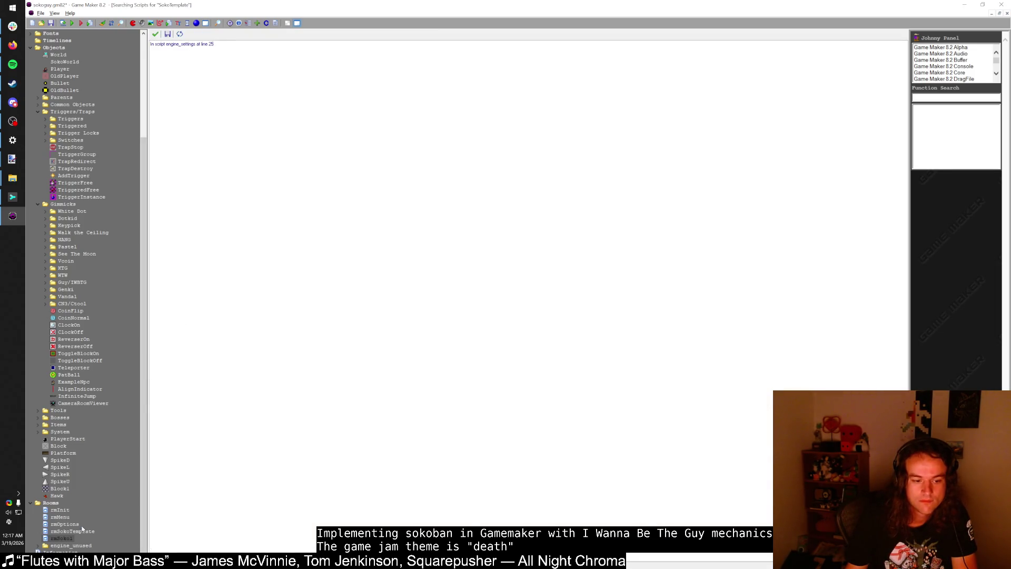
{"action": "key", "text": "super+d"}
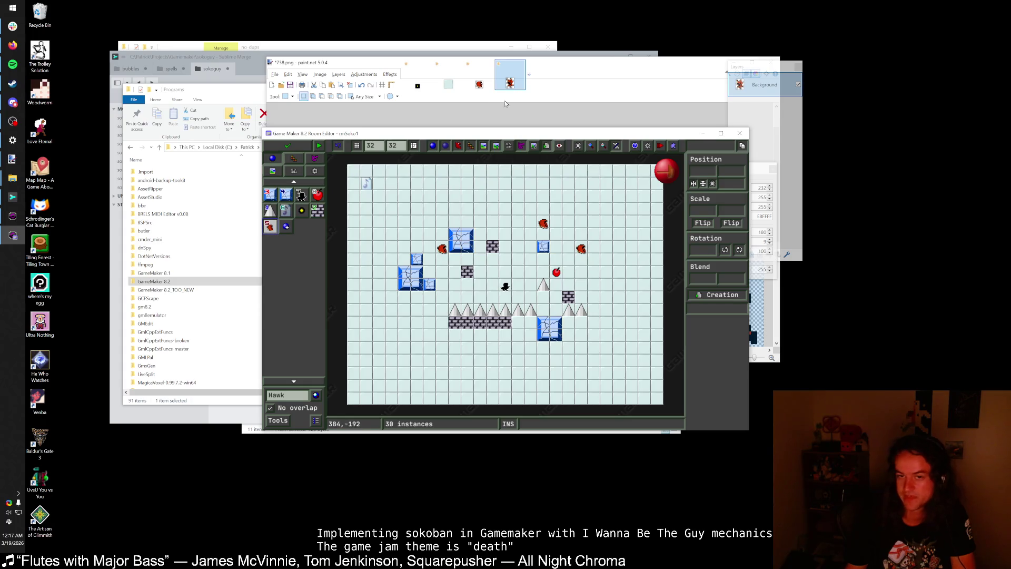
Step: Maximize the rmSoko1 room editor, zoom in on the level, and select Block1 for placing
{"action": "double_click", "coordinate": [509, 137]}
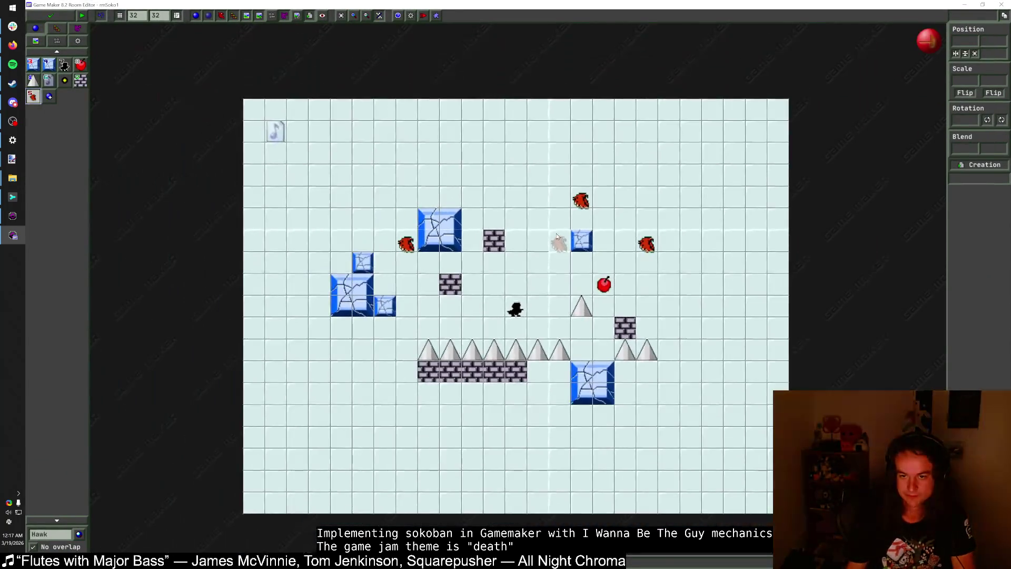
{"action": "scroll", "coordinate": [534, 200], "scroll_direction": "up", "scroll_amount": 1}
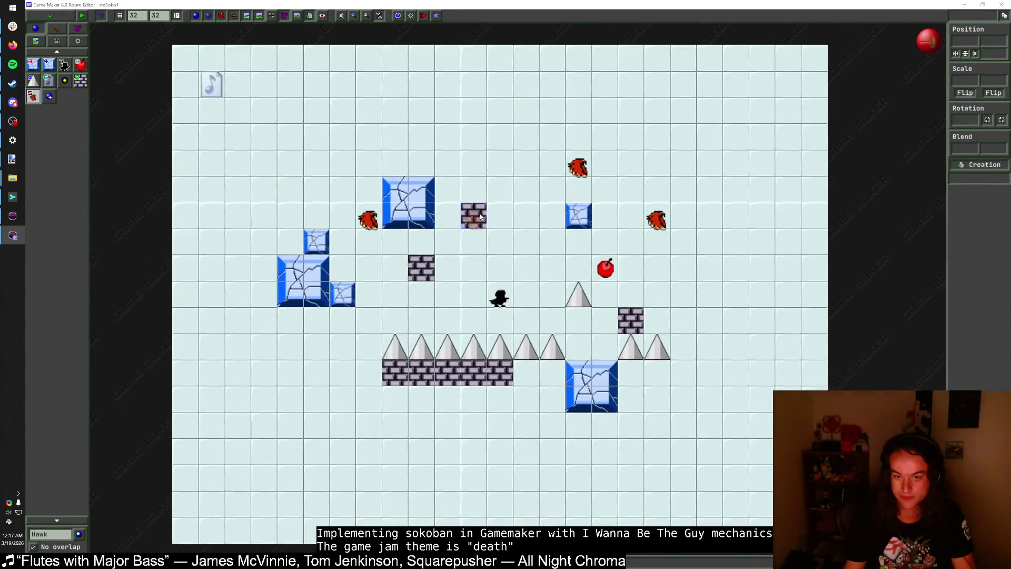
{"action": "left_click", "coordinate": [80, 80]}
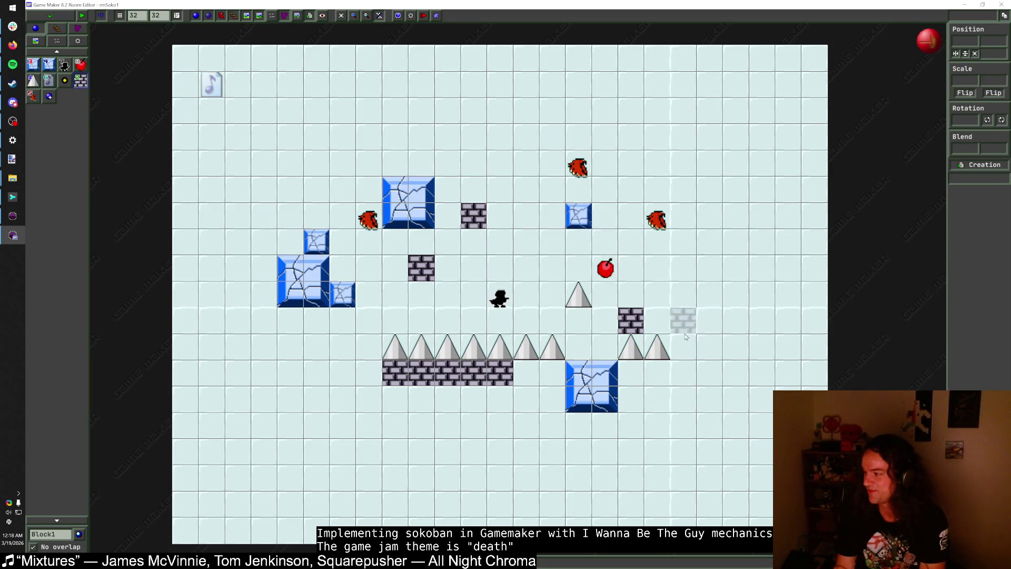
Step: Delete the old spikes, floor bricks and large ice blocks from rmSoko1
{"action": "right_click", "coordinate": [586, 374]}
{"action": "right_click", "coordinate": [660, 353], "text": "shift"}
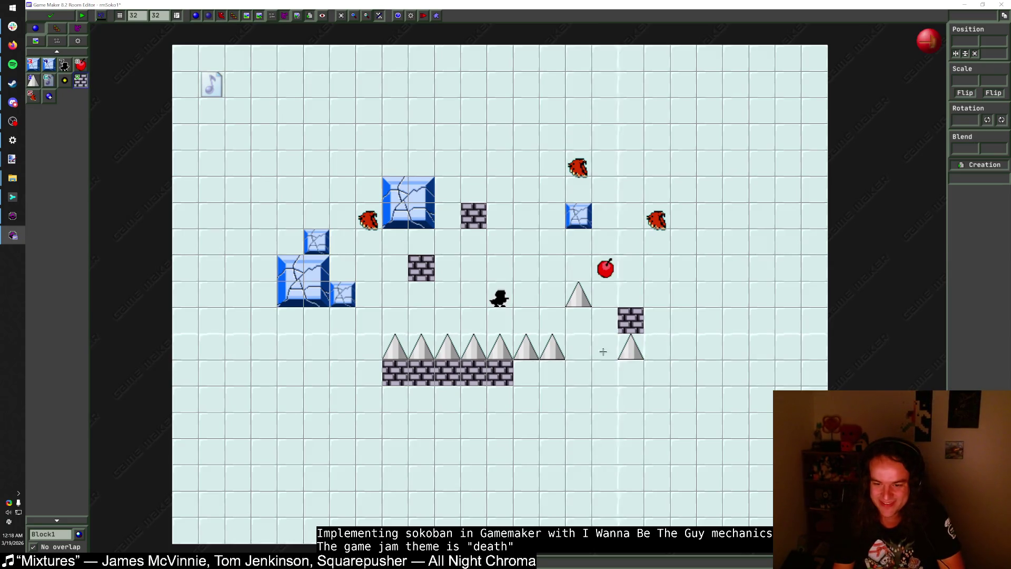
{"action": "right_click", "coordinate": [630, 350], "text": "shift"}
{"action": "right_click", "coordinate": [393, 353], "text": "shift"}
{"action": "right_click", "coordinate": [448, 373], "text": "shift"}
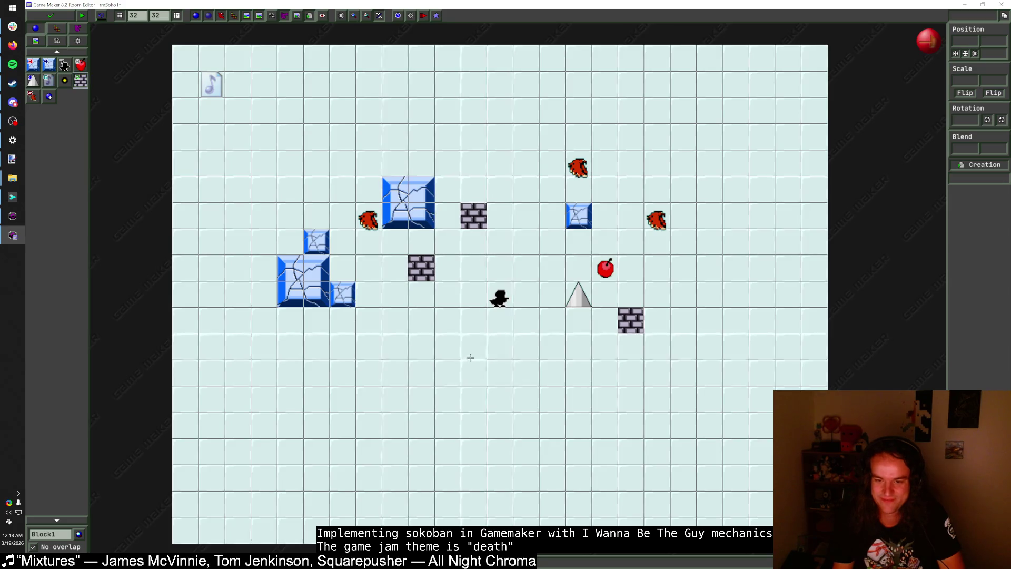
{"action": "right_click", "coordinate": [422, 268], "text": "ctrl"}
{"action": "key", "text": "Escape"}
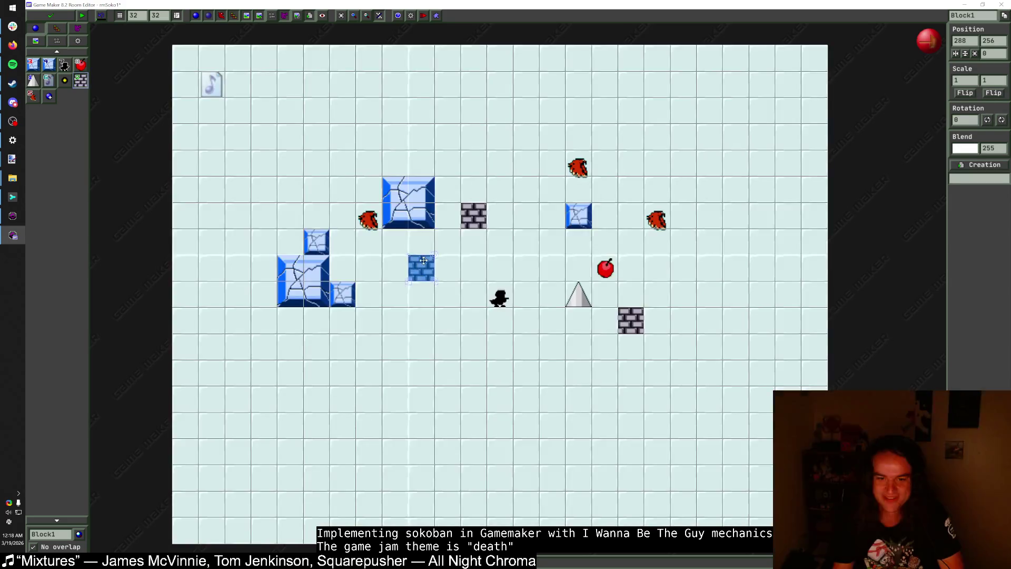
{"action": "right_click", "coordinate": [474, 214], "text": "shift"}
{"action": "right_click", "coordinate": [421, 267], "text": "shift"}
{"action": "right_click", "coordinate": [408, 203], "text": "shift"}
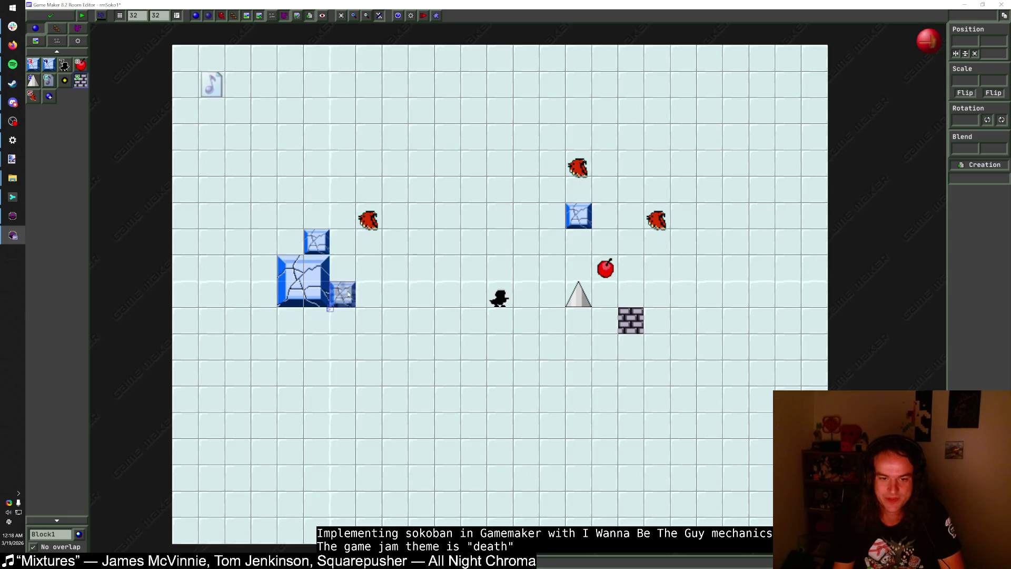
Step: Paint a new brick floor row and move the player, hawk, spike and small ice block beside it
{"action": "left_click_drag", "start_coordinate": [343, 294], "coordinate": [238, 321]}
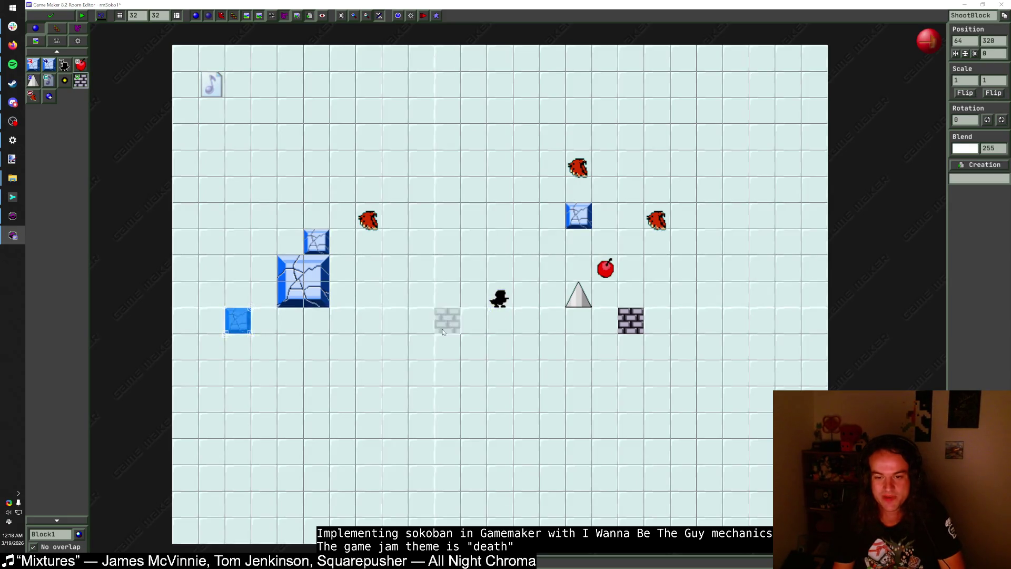
{"action": "left_click_drag", "start_coordinate": [422, 241], "coordinate": [421, 347]}
{"action": "mouse_move", "coordinate": [370, 216]}
{"action": "left_mouse_down"}
{"action": "mouse_move", "coordinate": [474, 240]}
{"action": "mouse_move", "coordinate": [448, 242]}
{"action": "left_mouse_up"}
{"action": "mouse_move", "coordinate": [582, 297]}
{"action": "left_mouse_down"}
{"action": "mouse_move", "coordinate": [421, 397]}
{"action": "mouse_move", "coordinate": [552, 400]}
{"action": "left_mouse_up"}
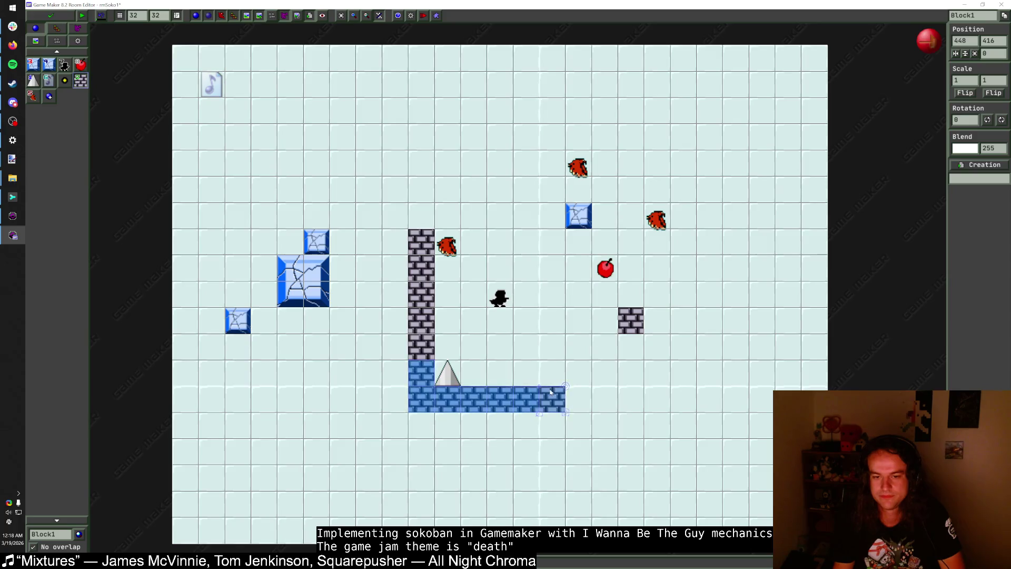
{"action": "left_click_drag", "start_coordinate": [452, 376], "coordinate": [582, 375]}
{"action": "left_click_drag", "start_coordinate": [499, 299], "coordinate": [447, 374]}
{"action": "right_click", "coordinate": [419, 369]}
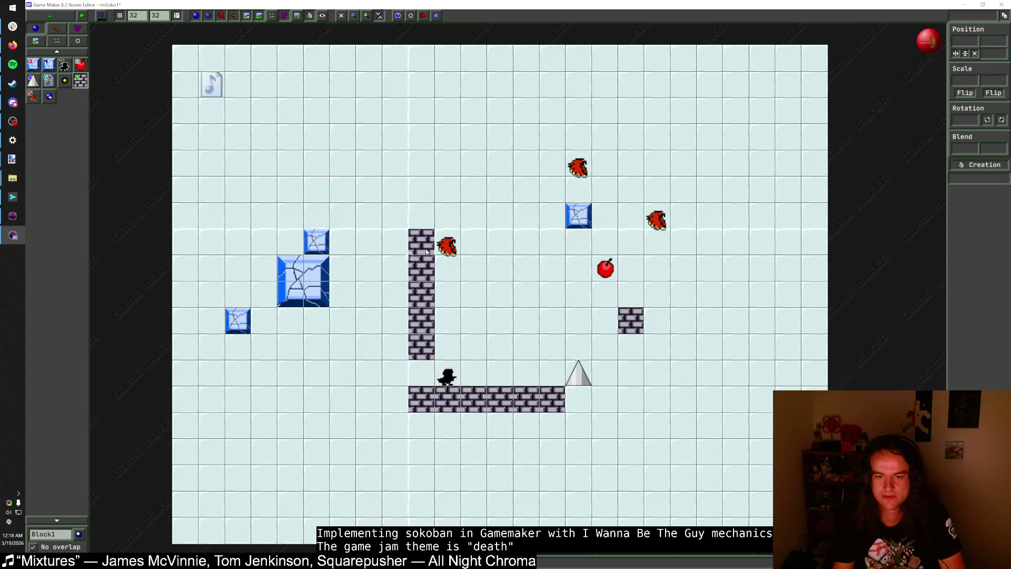
{"action": "right_click", "coordinate": [425, 278]}
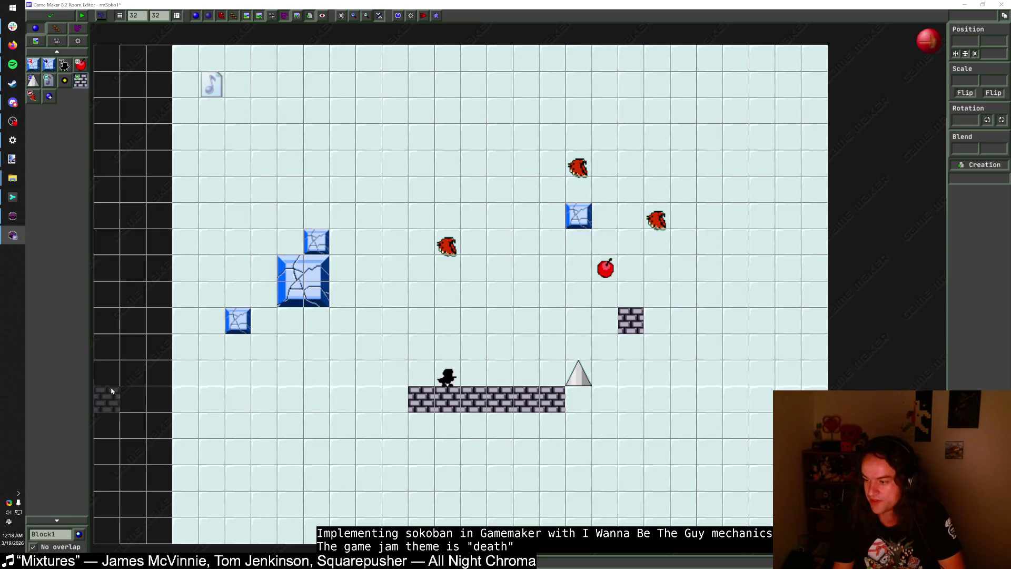
Step: Place a downward spike above the player and move the upward spike to the player's left
{"action": "left_click", "coordinate": [49, 96]}
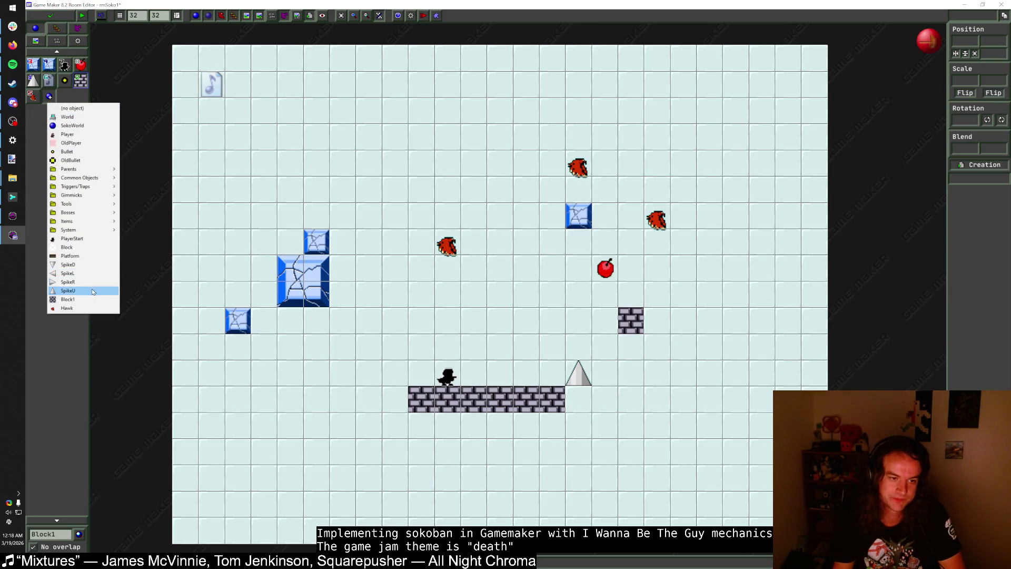
{"action": "left_click", "coordinate": [93, 264]}
{"action": "left_click", "coordinate": [451, 347]}
{"action": "left_click_drag", "start_coordinate": [451, 347], "coordinate": [426, 348]}
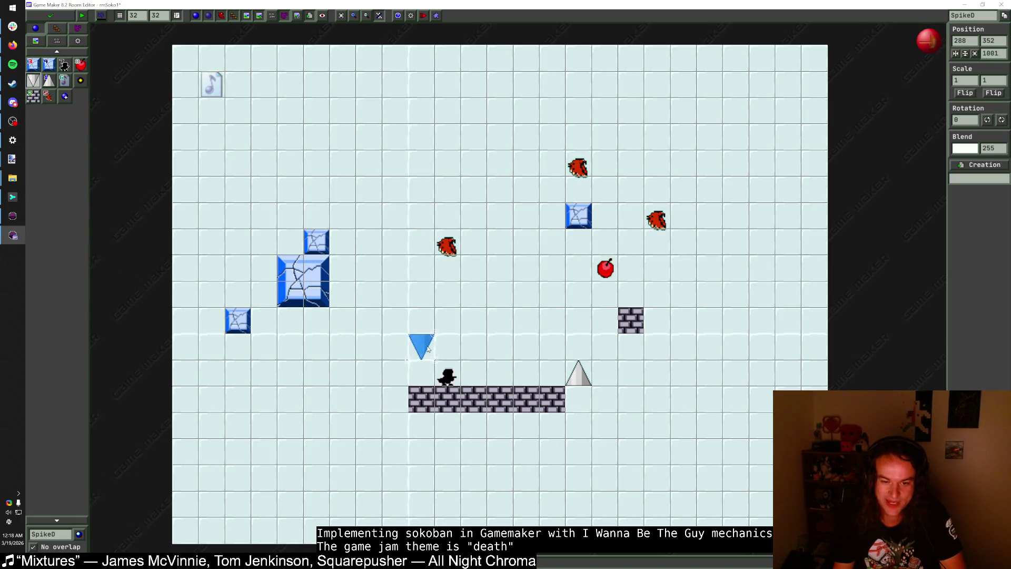
{"action": "left_click_drag", "start_coordinate": [588, 371], "coordinate": [378, 370]}
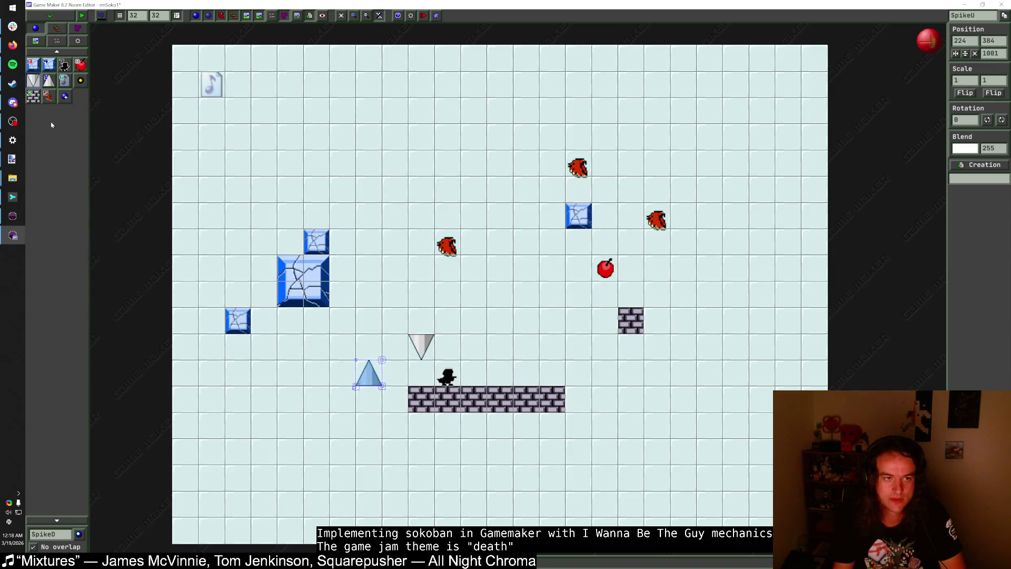
Step: Build the brick left wall and ceiling, and add a second upward spike right of the player
{"action": "left_click", "coordinate": [33, 96]}
{"action": "left_click", "coordinate": [395, 400]}
{"action": "left_click", "coordinate": [368, 404]}
{"action": "mouse_move", "coordinate": [367, 405]}
{"action": "left_mouse_down"}
{"action": "mouse_move", "coordinate": [342, 400]}
{"action": "mouse_move", "coordinate": [321, 374]}
{"action": "mouse_move", "coordinate": [316, 342]}
{"action": "mouse_move", "coordinate": [536, 324]}
{"action": "left_mouse_up"}
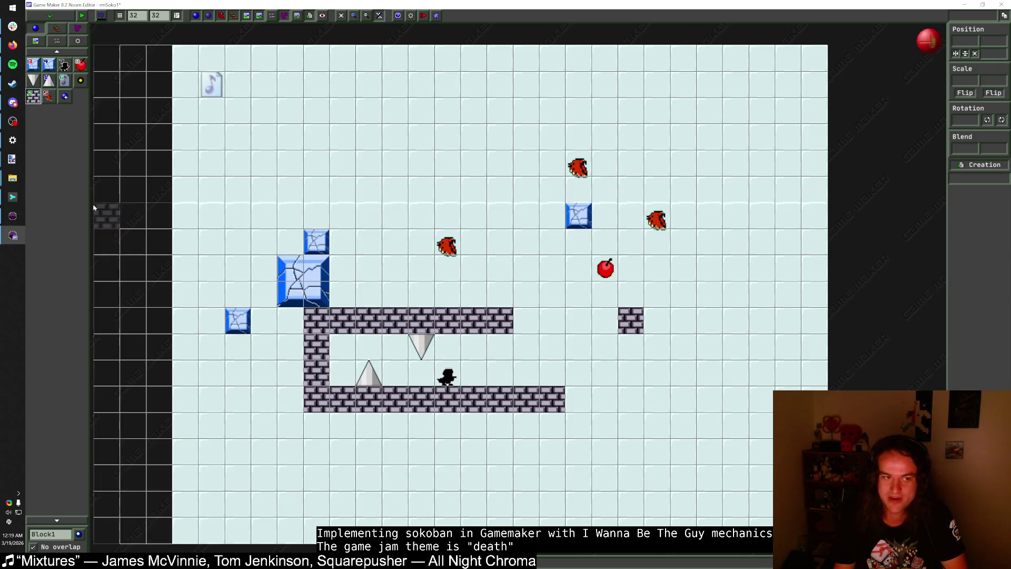
{"action": "left_click", "coordinate": [49, 80]}
{"action": "left_click", "coordinate": [474, 378]}
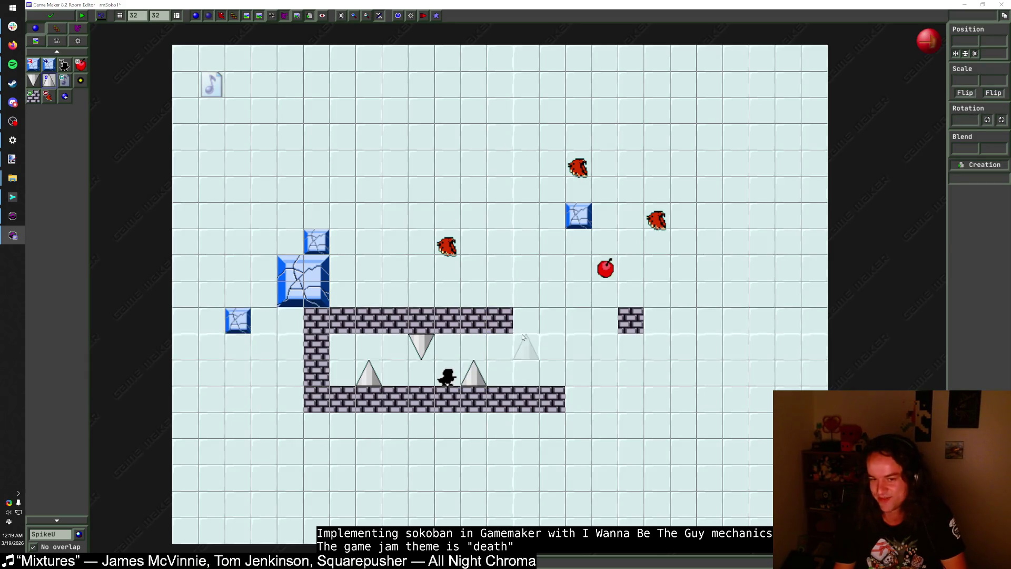
Step: Extend the brick floor, raise the right wall, trim three ceiling bricks, and move the player into the corner
{"action": "left_click", "coordinate": [33, 96]}
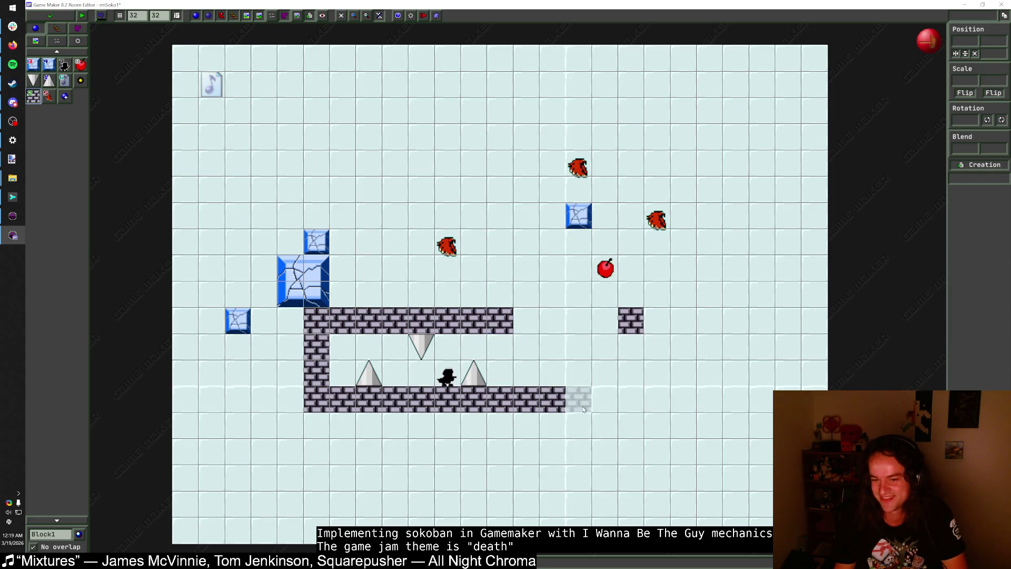
{"action": "mouse_move", "coordinate": [578, 399]}
{"action": "left_mouse_down"}
{"action": "mouse_move", "coordinate": [631, 401]}
{"action": "mouse_move", "coordinate": [631, 347]}
{"action": "left_mouse_up"}
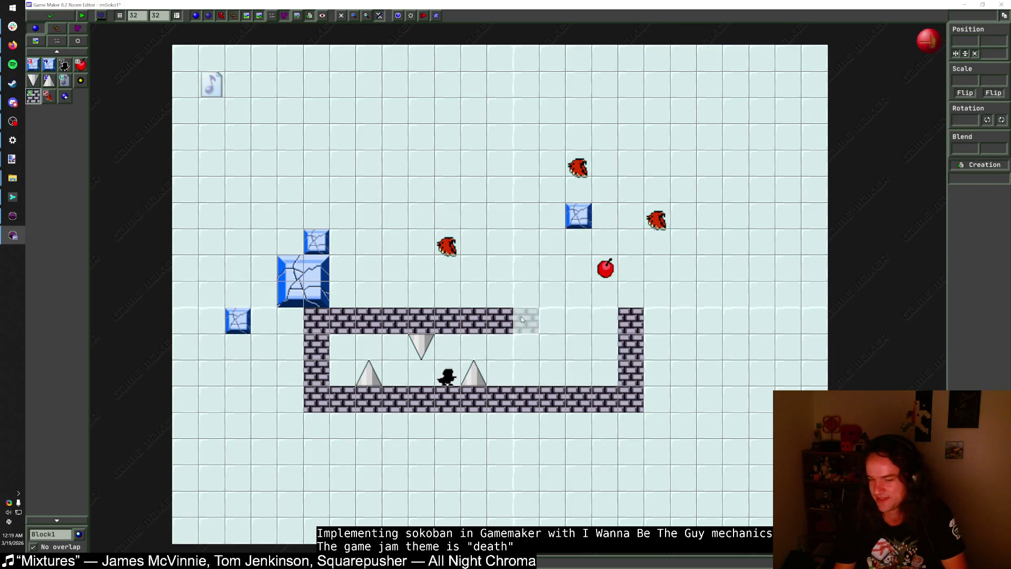
{"action": "right_click", "coordinate": [501, 328]}
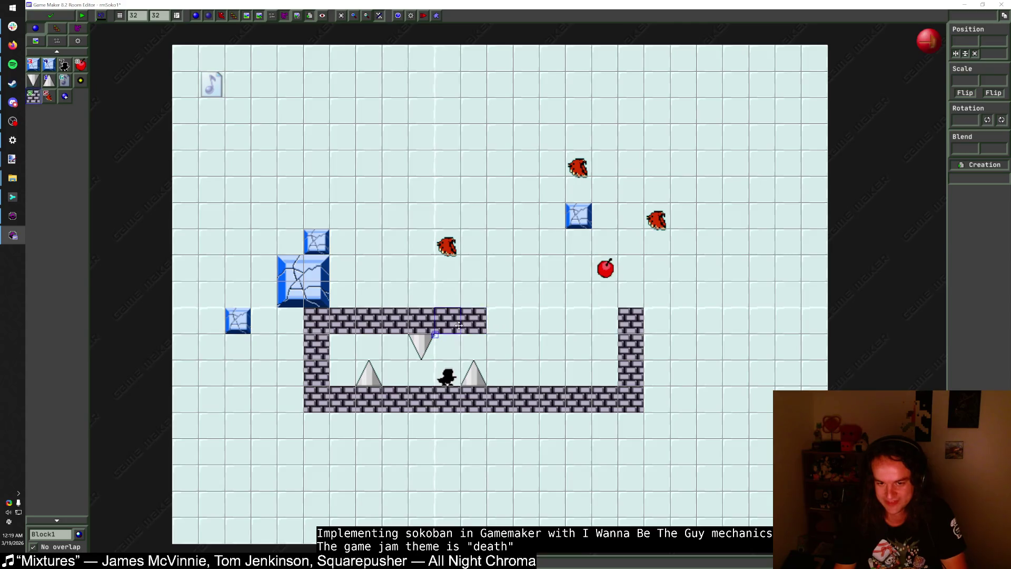
{"action": "right_click", "coordinate": [474, 322]}
{"action": "right_click", "coordinate": [448, 323]}
{"action": "left_click_drag", "start_coordinate": [454, 375], "coordinate": [353, 374]}
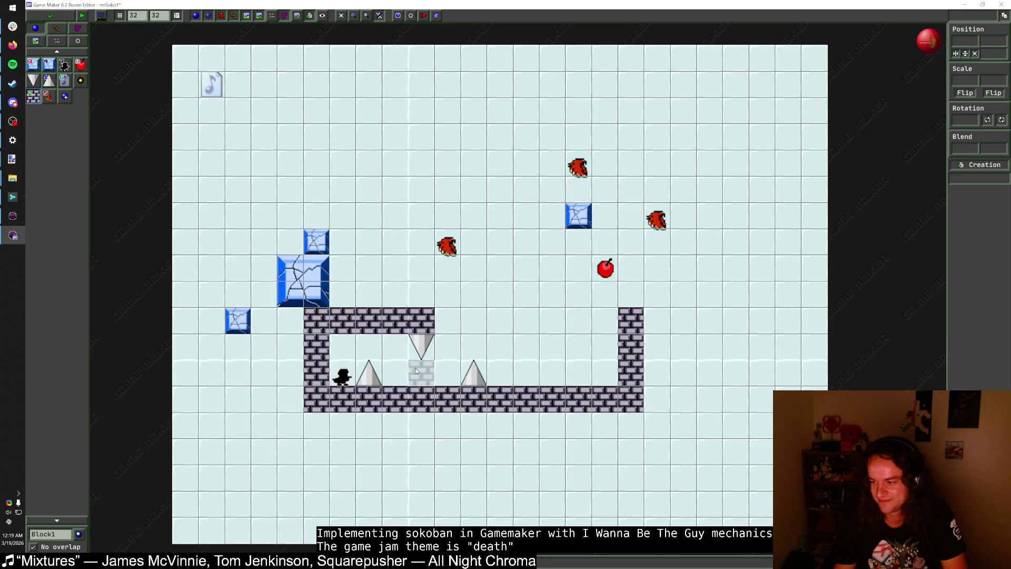
Step: Delete the four cracked ice blocks and the red fruit, and move two hawks toward the pit
{"action": "right_click", "coordinate": [310, 279]}
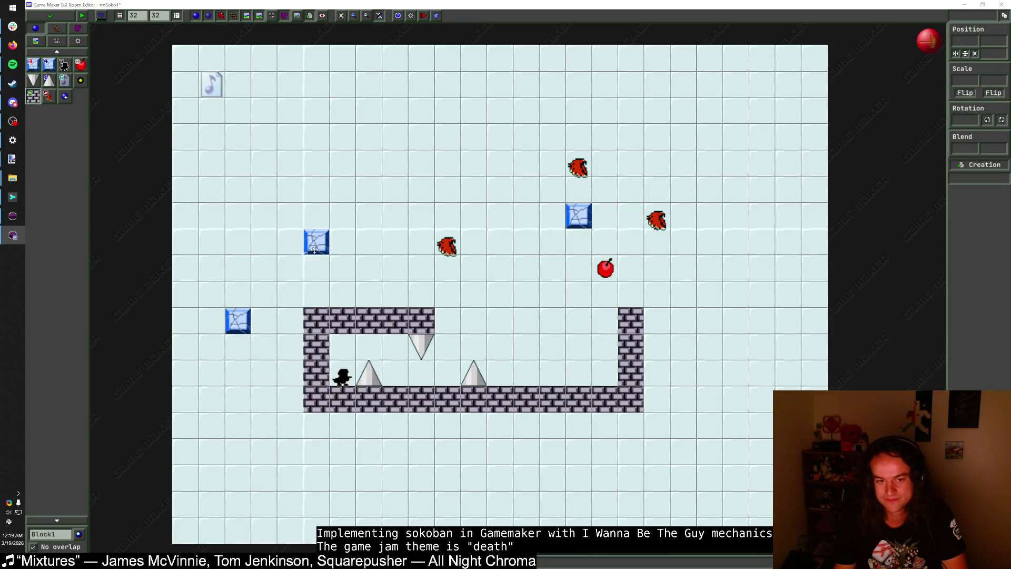
{"action": "right_click", "coordinate": [241, 317]}
{"action": "right_click", "coordinate": [316, 241]}
{"action": "right_click", "coordinate": [578, 215]}
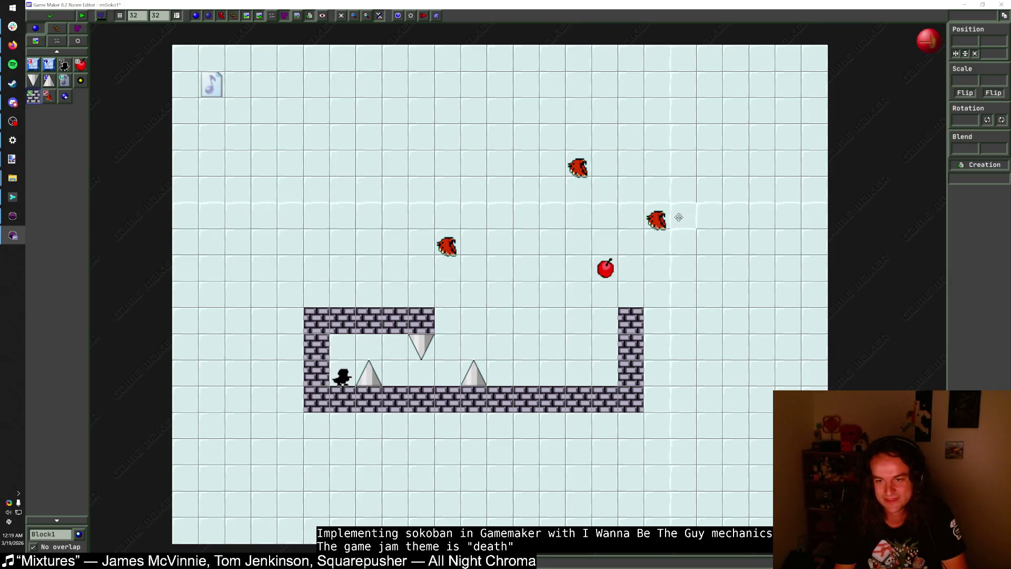
{"action": "left_click_drag", "start_coordinate": [657, 219], "coordinate": [569, 237]}
{"action": "left_click_drag", "start_coordinate": [570, 220], "coordinate": [570, 324]}
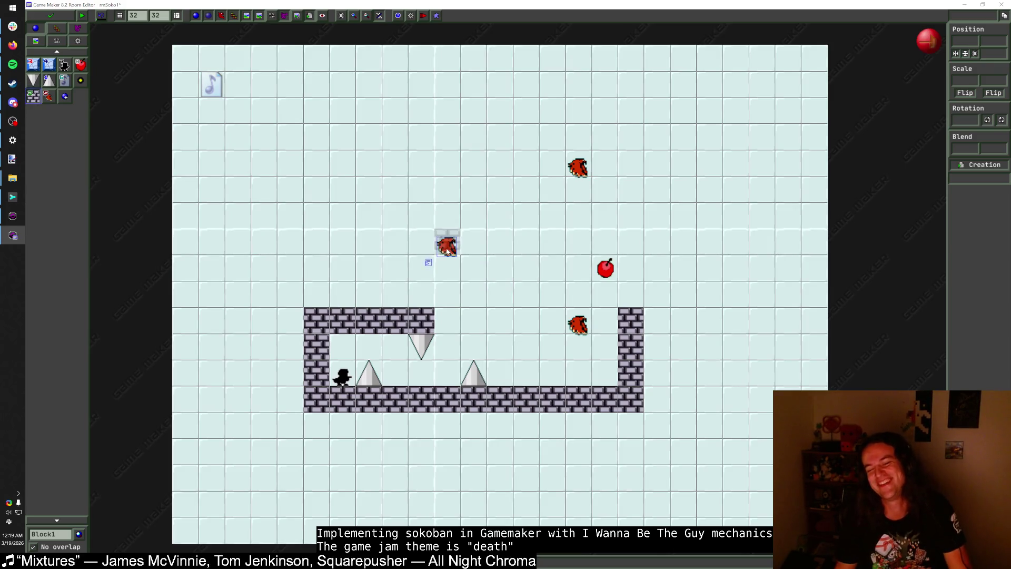
{"action": "left_click_drag", "start_coordinate": [446, 252], "coordinate": [342, 279]}
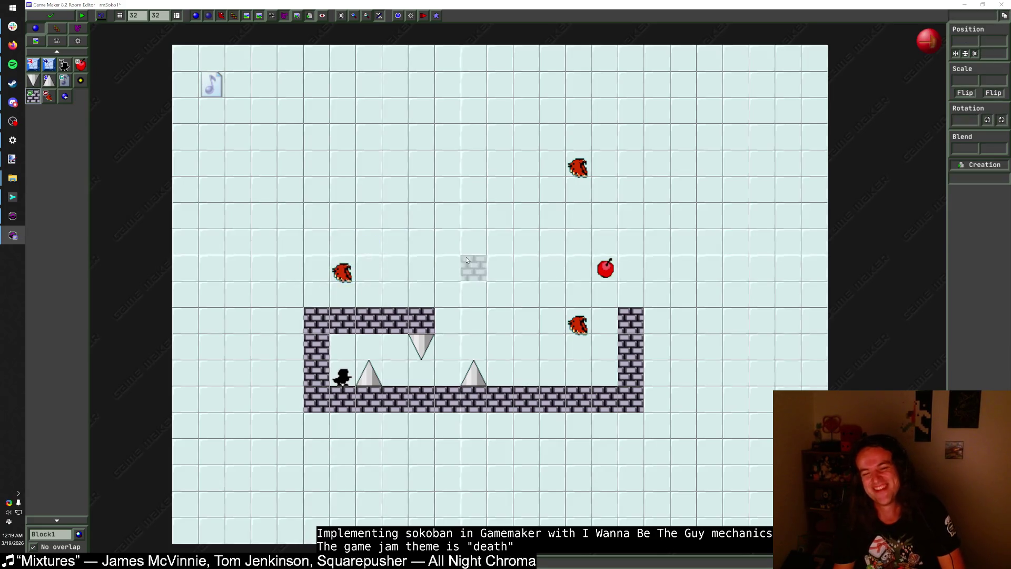
{"action": "right_click", "coordinate": [606, 269]}
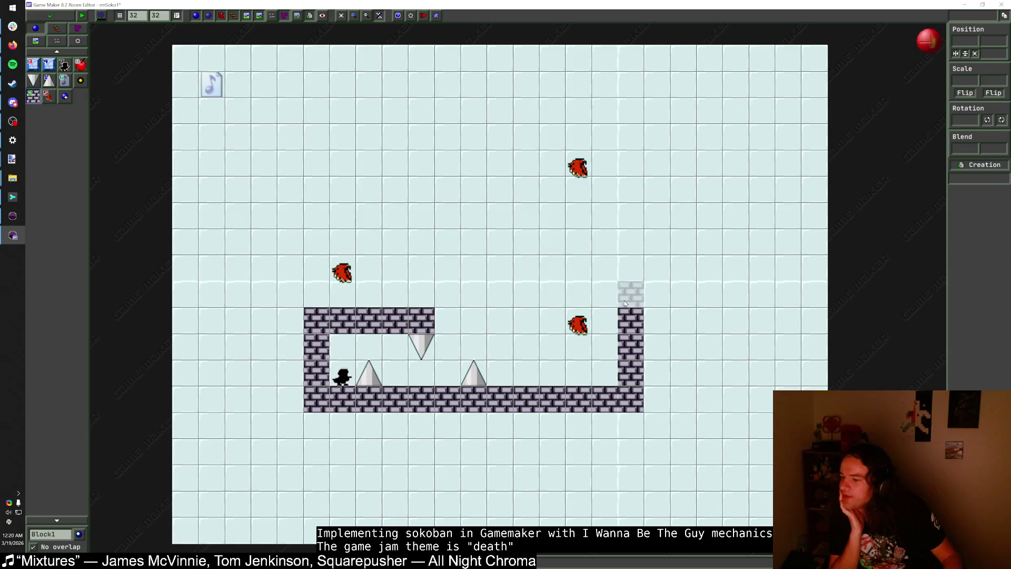
Step: Bring Firefox forward and shrink it into a screen corner
{"action": "key", "text": "alt+Tab"}
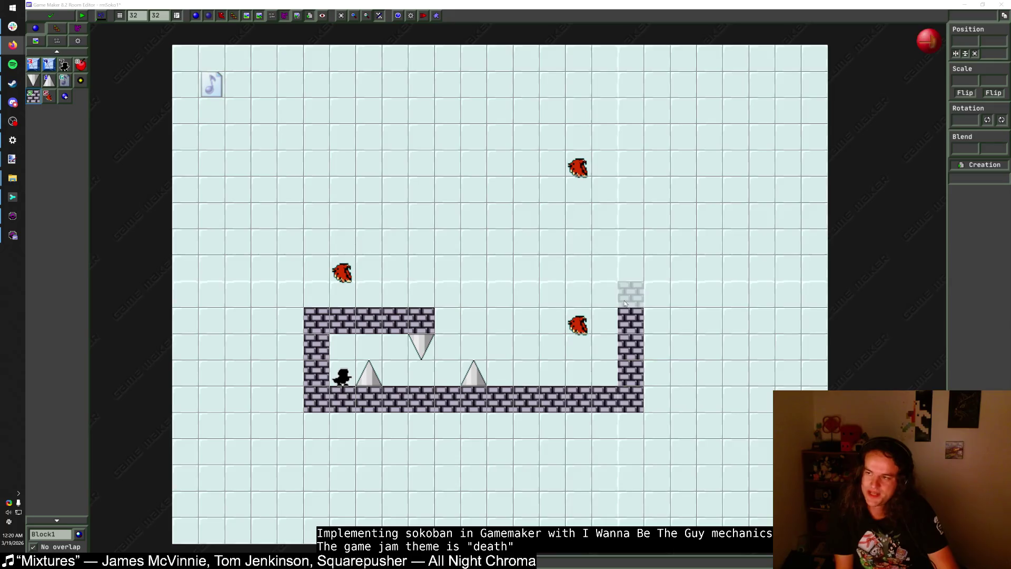
{"action": "key", "text": "alt+Tab"}
{"action": "key", "text": "super+Left"}
{"action": "key", "text": "super+Right"}
{"action": "key", "text": "super+Down"}
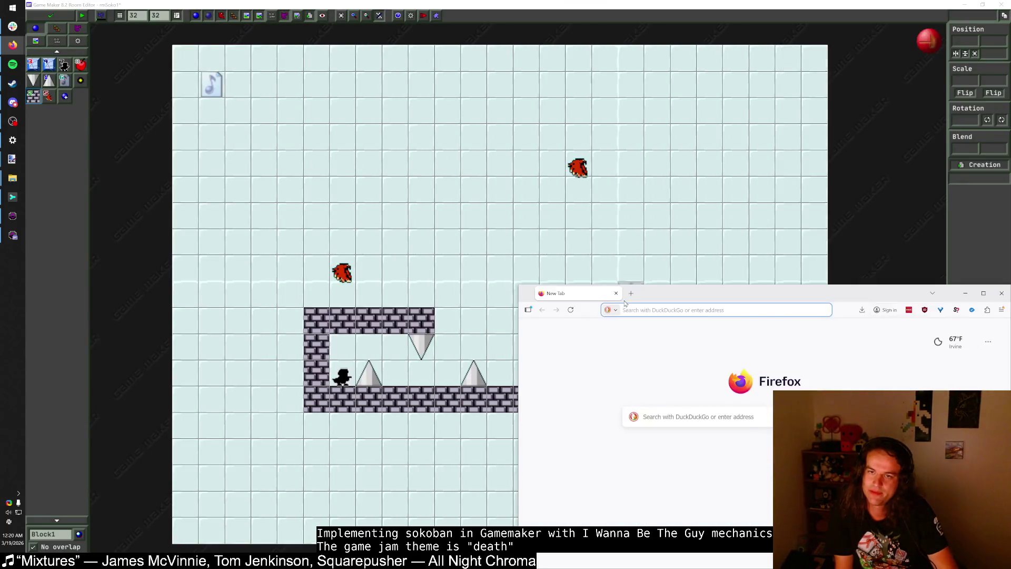
Step: Move the browser to the bottom-left quarter, search 'pipe push paradise', and look at the Steam result
{"action": "key", "text": "super+Left"}
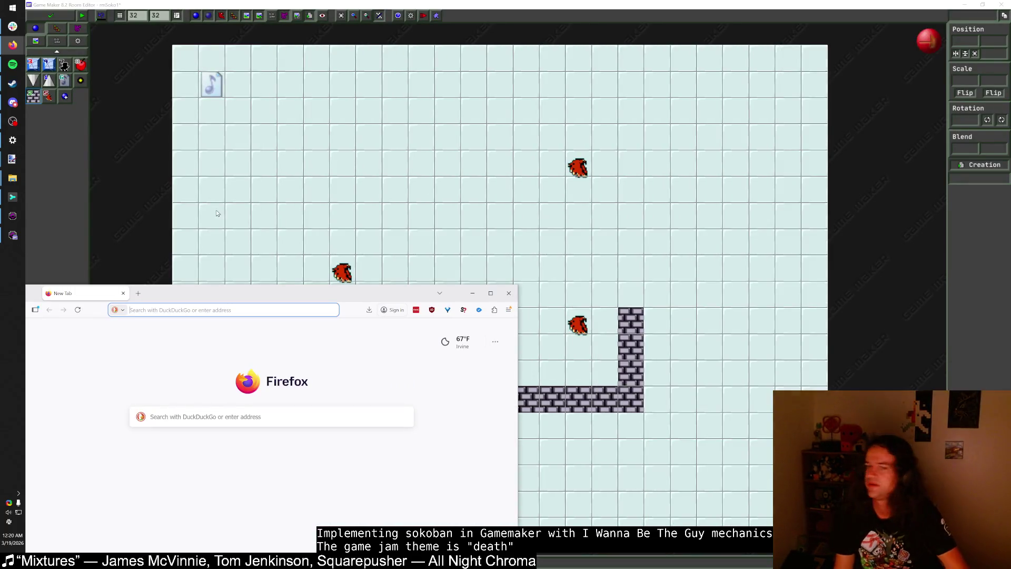
{"action": "left_click", "coordinate": [277, 309]}
{"action": "type", "text": "pipe"}
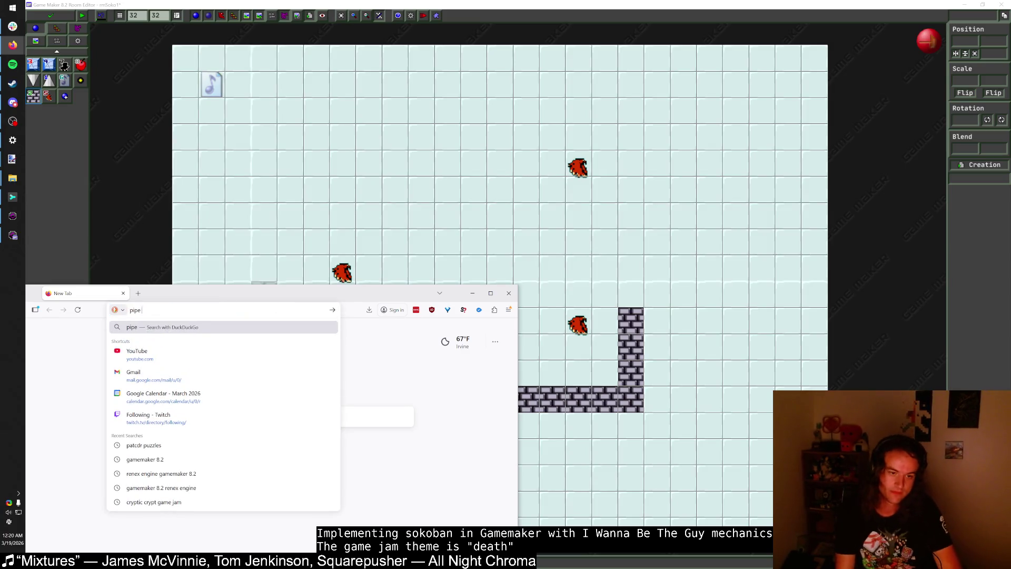
{"action": "type", "text": " push paradise ship"}
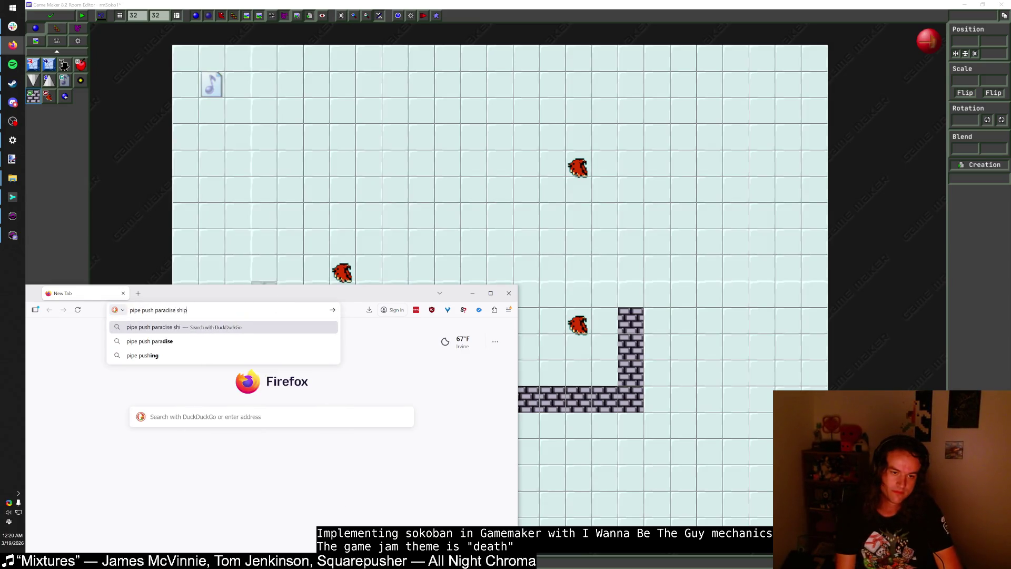
{"action": "key", "text": "Return"}
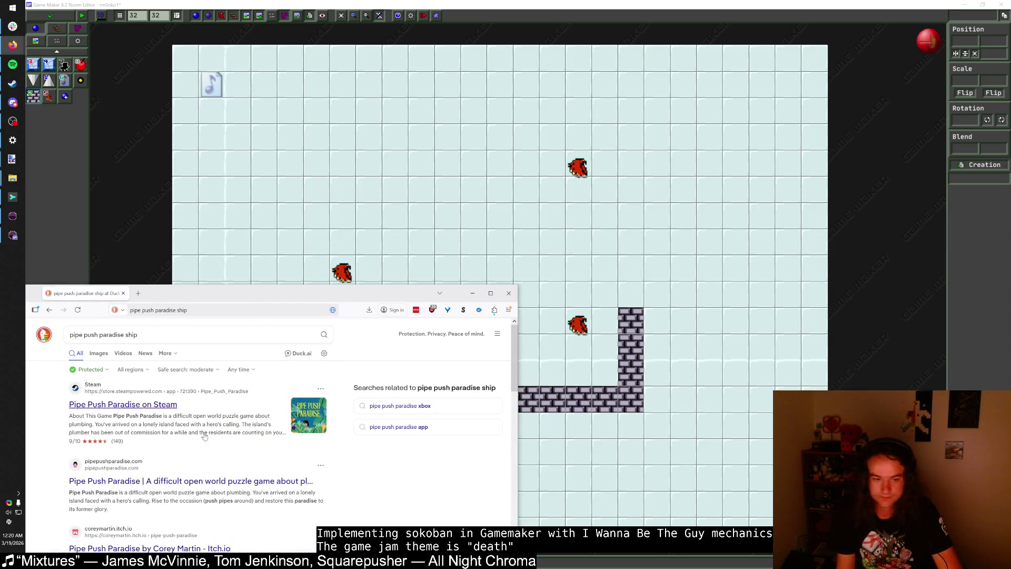
{"action": "left_click", "coordinate": [196, 397]}
{"action": "key", "text": "alt+Left"}
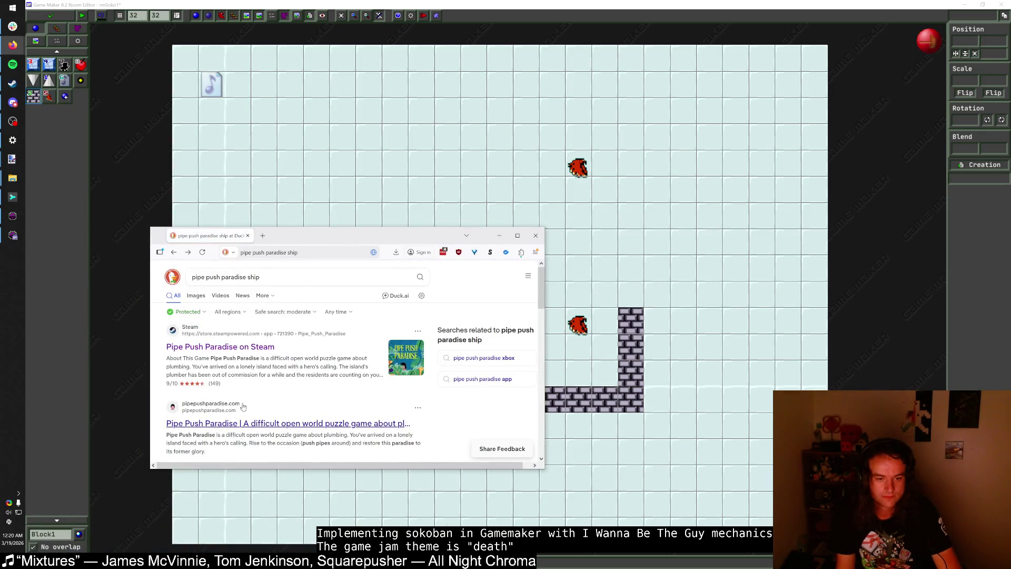
{"action": "scroll", "coordinate": [243, 406], "scroll_direction": "down", "scroll_amount": 3}
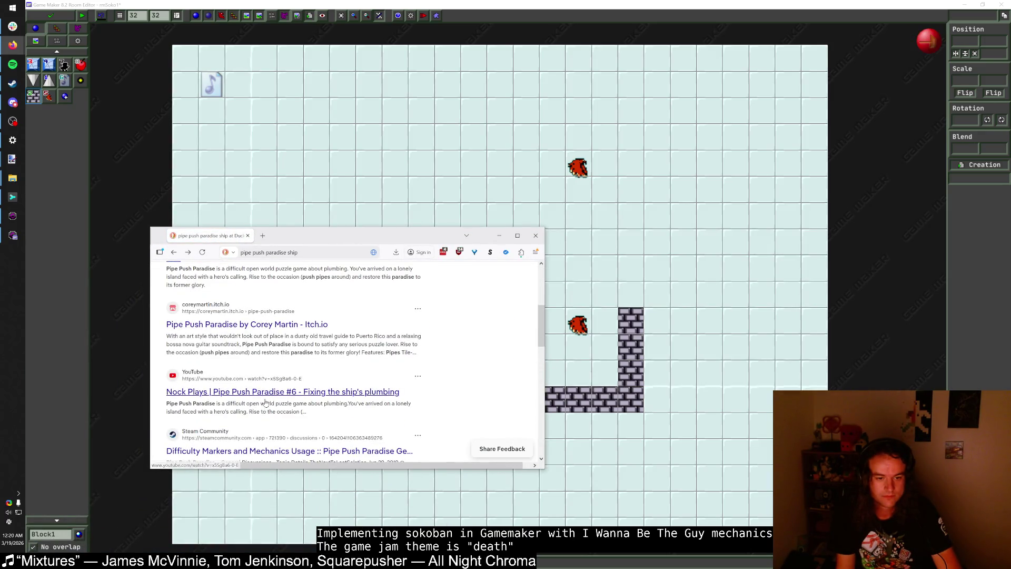
Step: Search 'pipe push paradise walkthrough', check the TrueAchievements guide, then show image results
{"action": "left_click", "coordinate": [348, 252]}
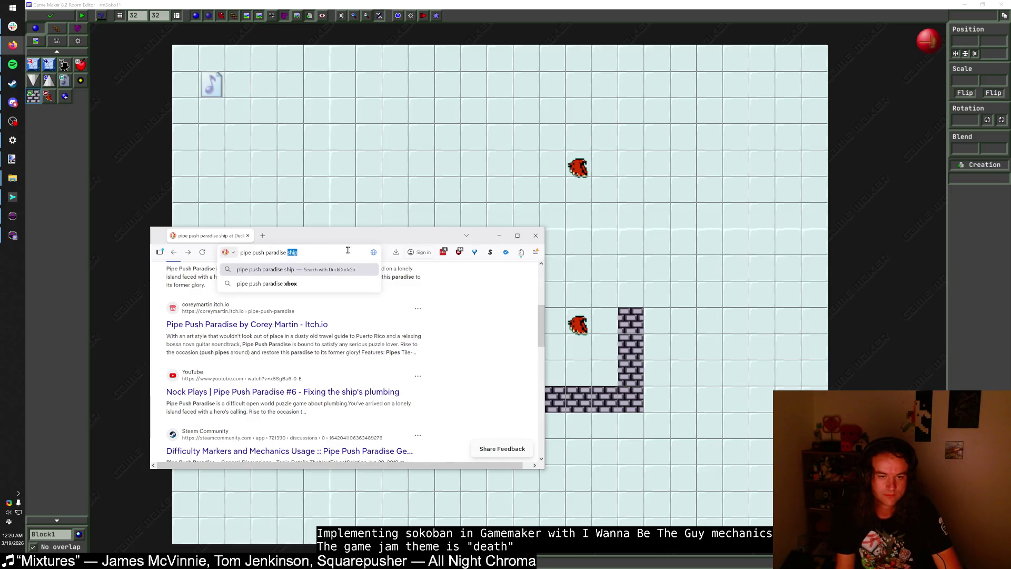
{"action": "type", "text": "walkthrough"}
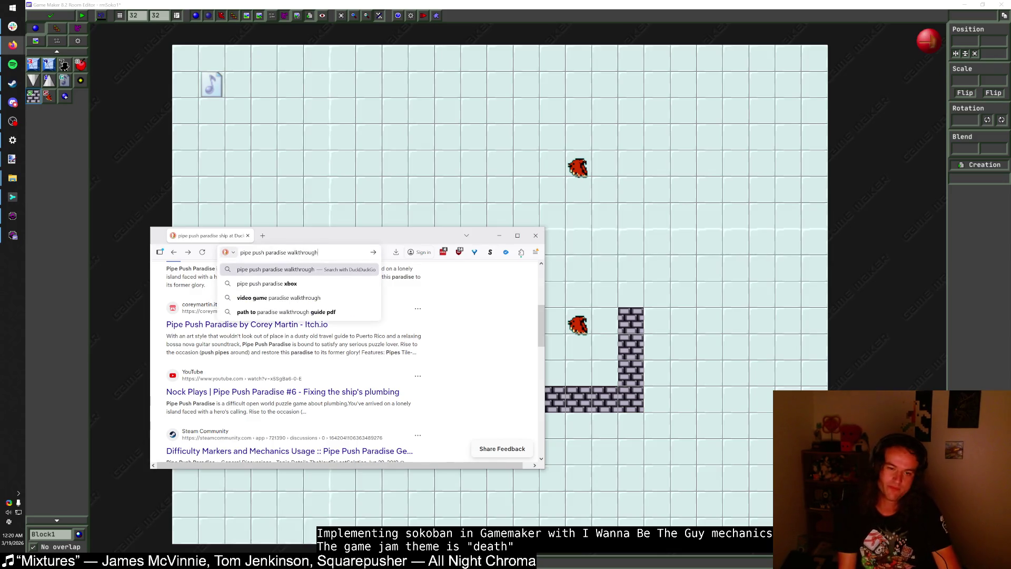
{"action": "left_click", "coordinate": [499, 237]}
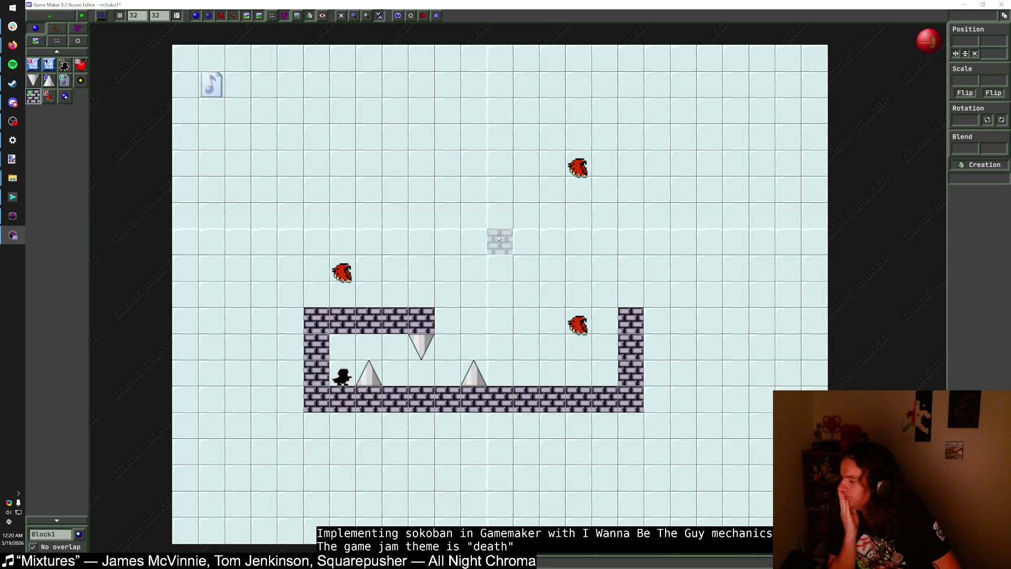
{"action": "key", "text": "alt+Tab"}
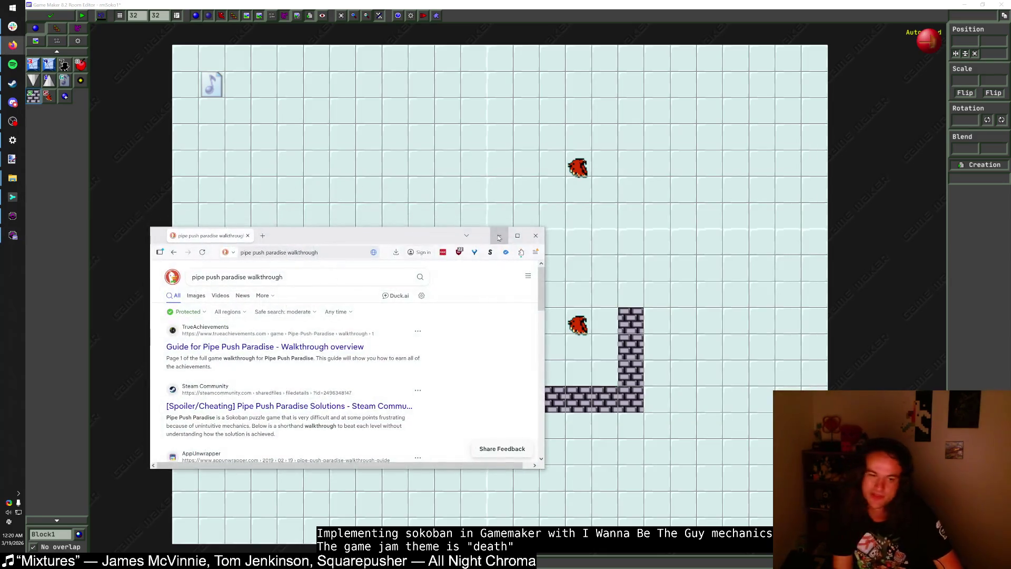
{"action": "left_click", "coordinate": [284, 346]}
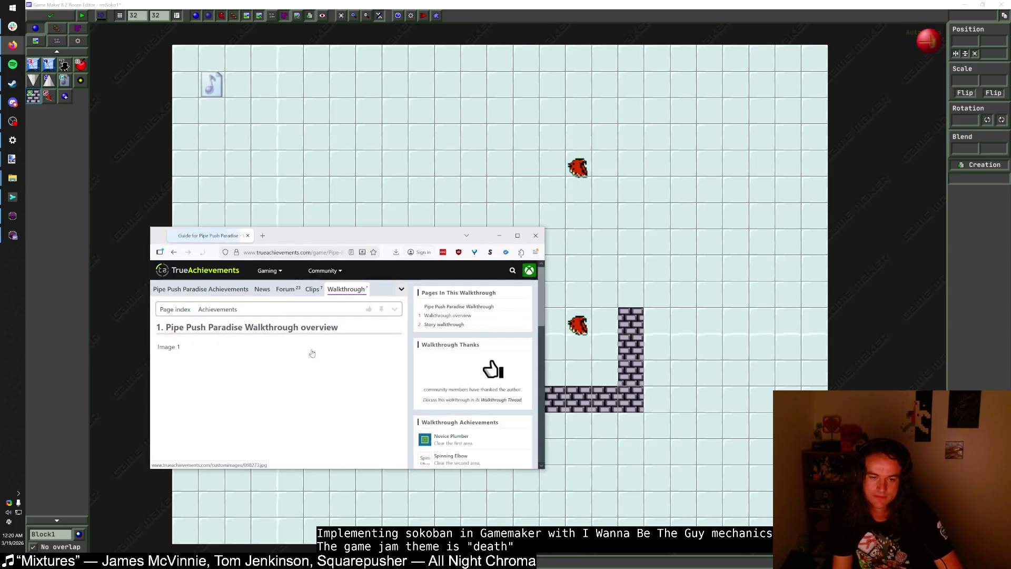
{"action": "scroll", "coordinate": [326, 351], "scroll_direction": "down", "scroll_amount": 15}
{"action": "scroll", "coordinate": [326, 351], "scroll_direction": "up", "scroll_amount": 15}
{"action": "left_click", "coordinate": [173, 252]}
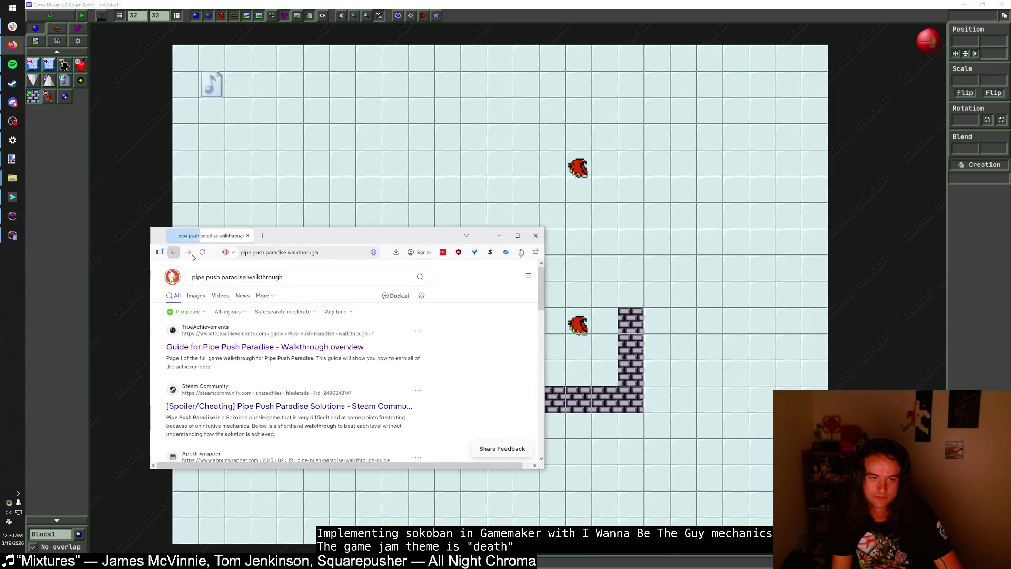
{"action": "left_click", "coordinate": [203, 297]}
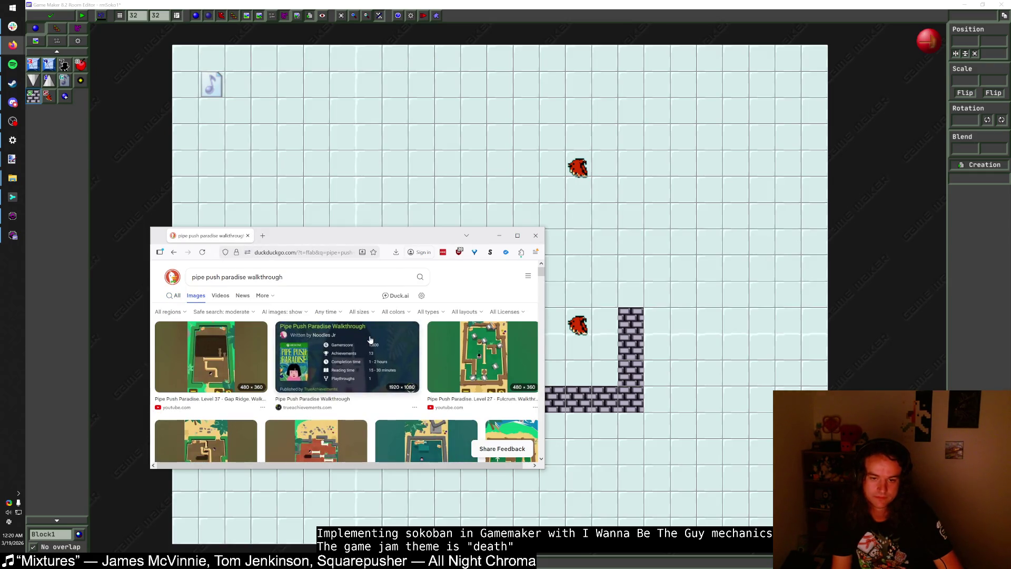
Step: Change the image search to 'pipe push paradise ship levels'
{"action": "double_click", "coordinate": [266, 277]}
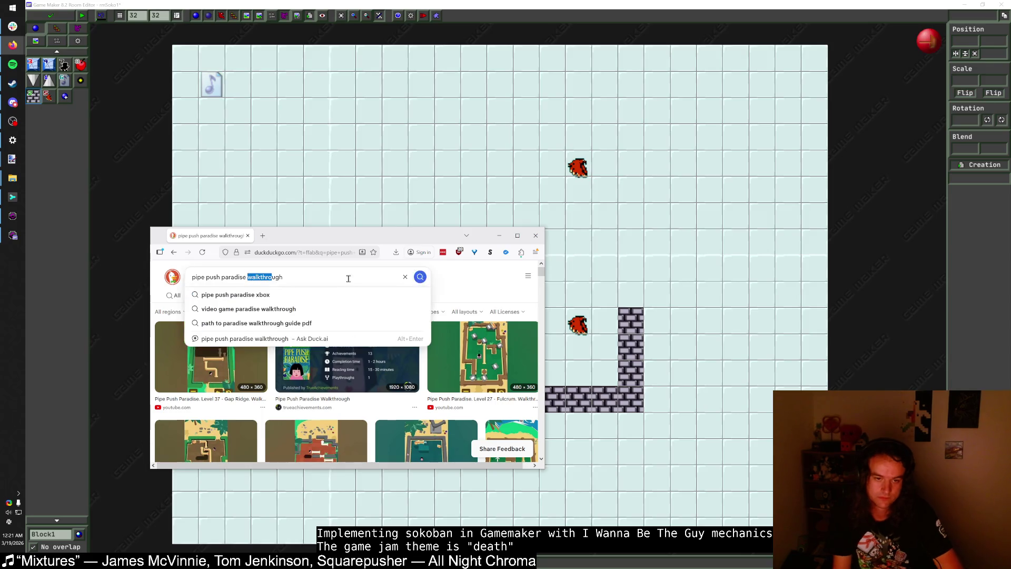
{"action": "type", "text": "gh"}
{"action": "key", "text": "BackSpace"}
{"action": "key", "text": "BackSpace"}
{"action": "type", "text": "ship levels"}
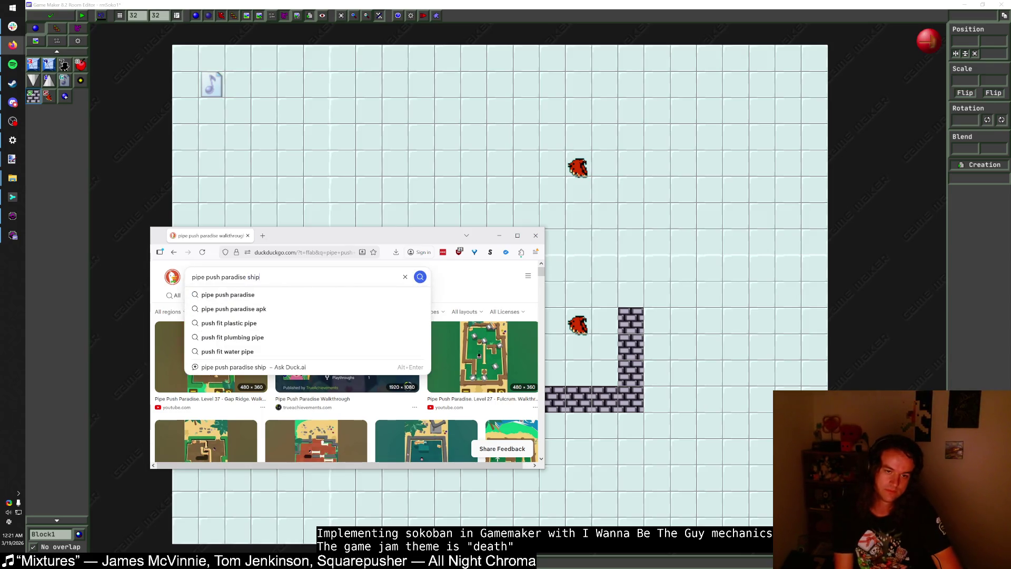
{"action": "key", "text": "Return"}
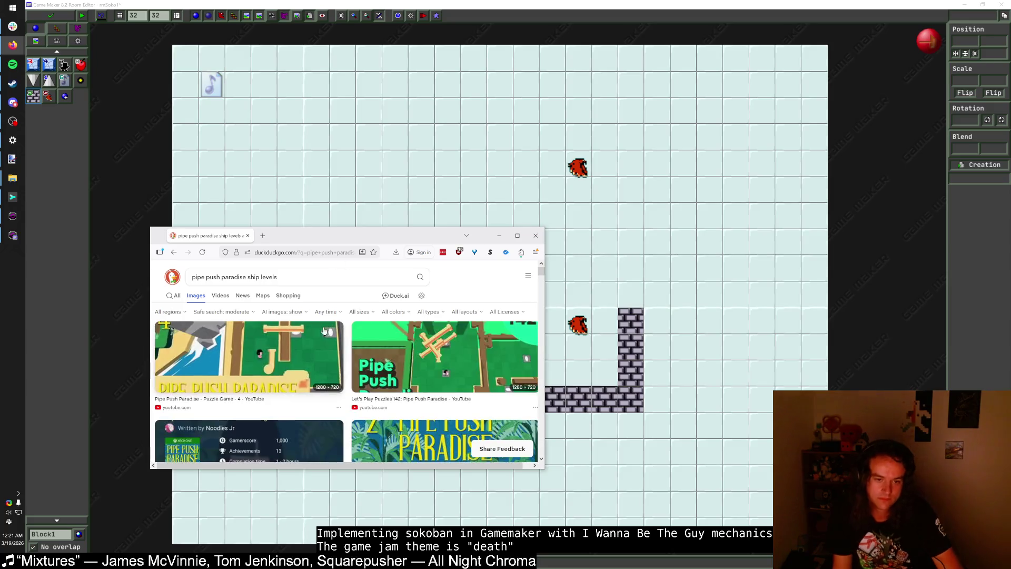
{"action": "scroll", "coordinate": [340, 343], "scroll_direction": "down", "scroll_amount": 5}
Step: Preview the Let's Play Puzzles 142, PS4 Review and iPhone level images, then minimize the browser
{"action": "left_click", "coordinate": [432, 337]}
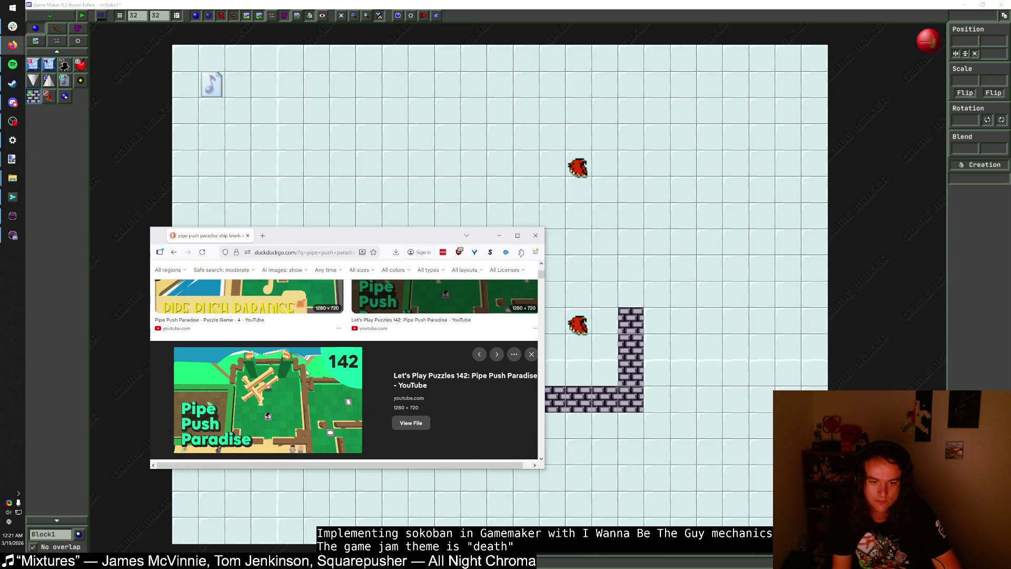
{"action": "scroll", "coordinate": [308, 372], "scroll_direction": "down", "scroll_amount": 5}
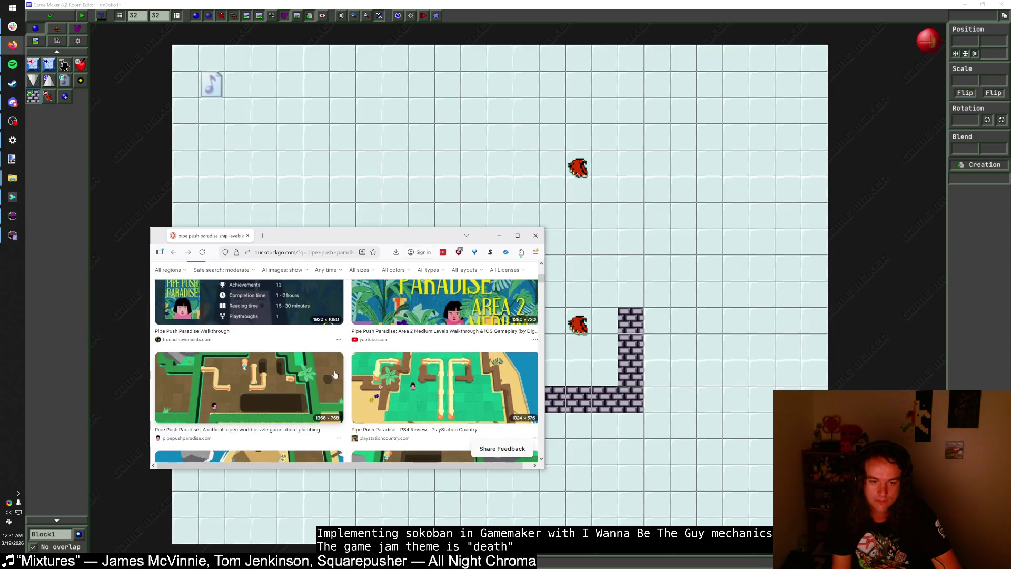
{"action": "left_click", "coordinate": [386, 377]}
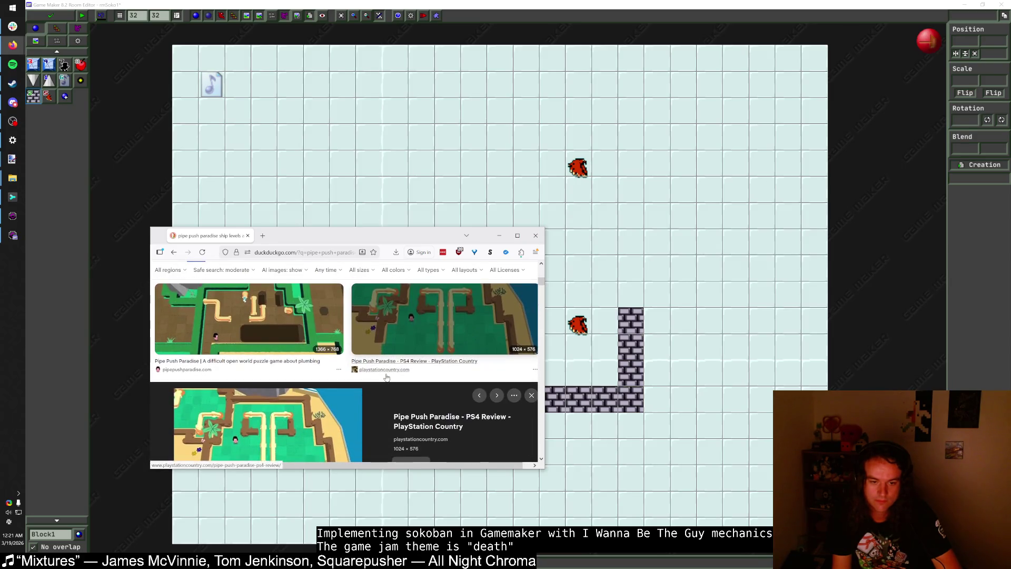
{"action": "scroll", "coordinate": [385, 377], "scroll_direction": "up", "scroll_amount": 2}
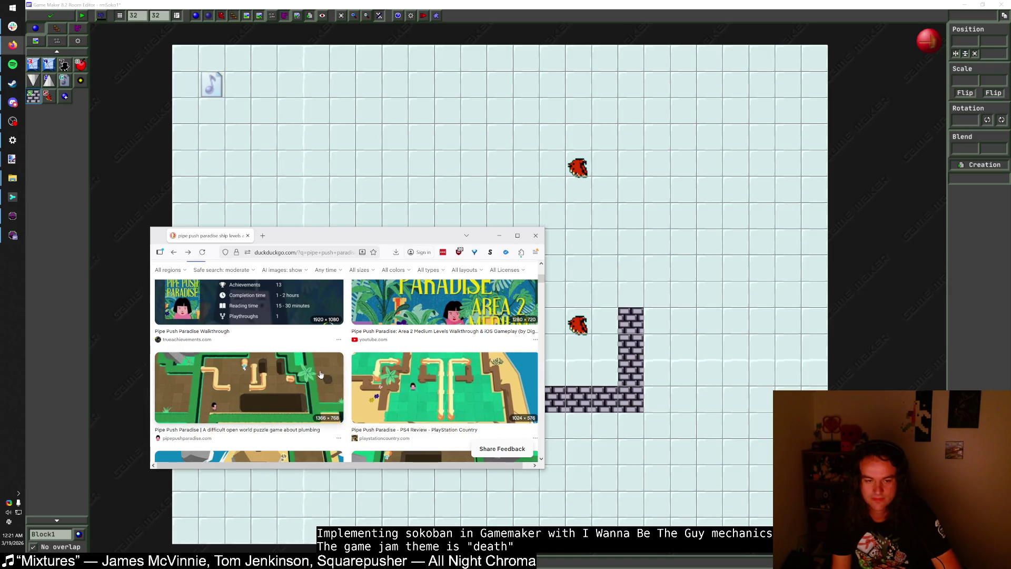
{"action": "scroll", "coordinate": [320, 374], "scroll_direction": "up", "scroll_amount": 5}
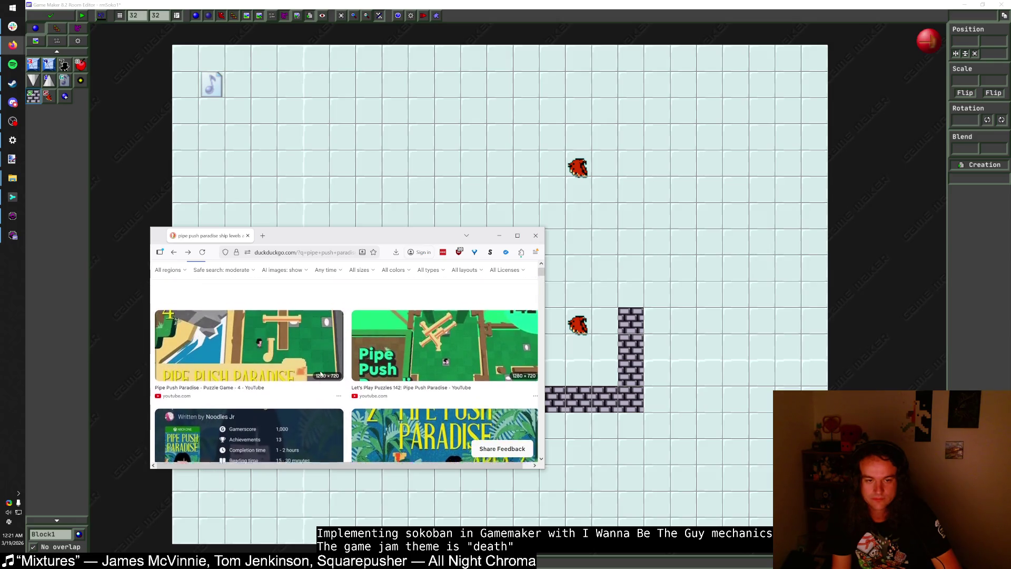
{"action": "scroll", "coordinate": [321, 374], "scroll_direction": "down", "scroll_amount": 5}
{"action": "scroll", "coordinate": [317, 364], "scroll_direction": "up", "scroll_amount": 5}
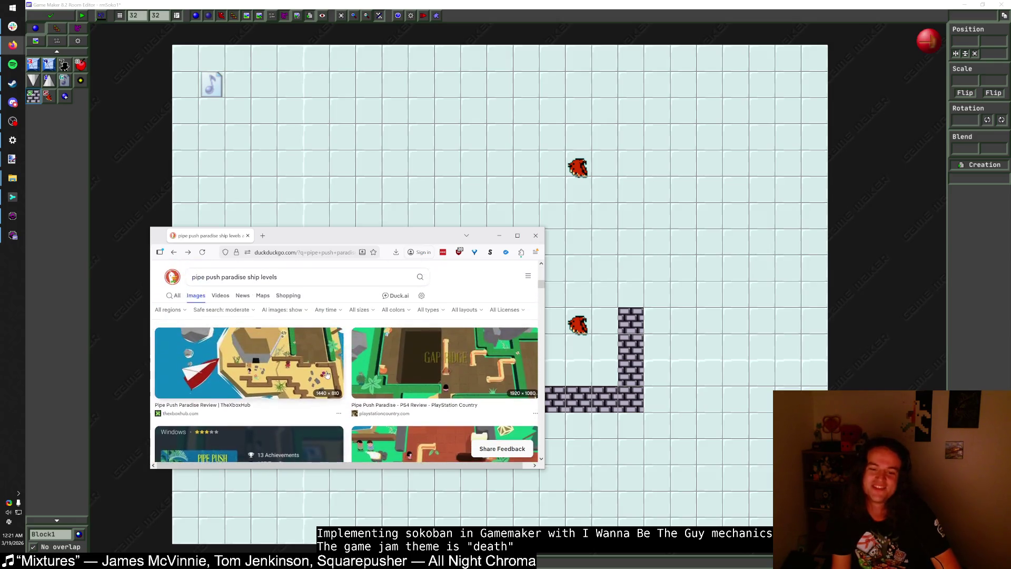
{"action": "scroll", "coordinate": [319, 369], "scroll_direction": "down", "scroll_amount": 5}
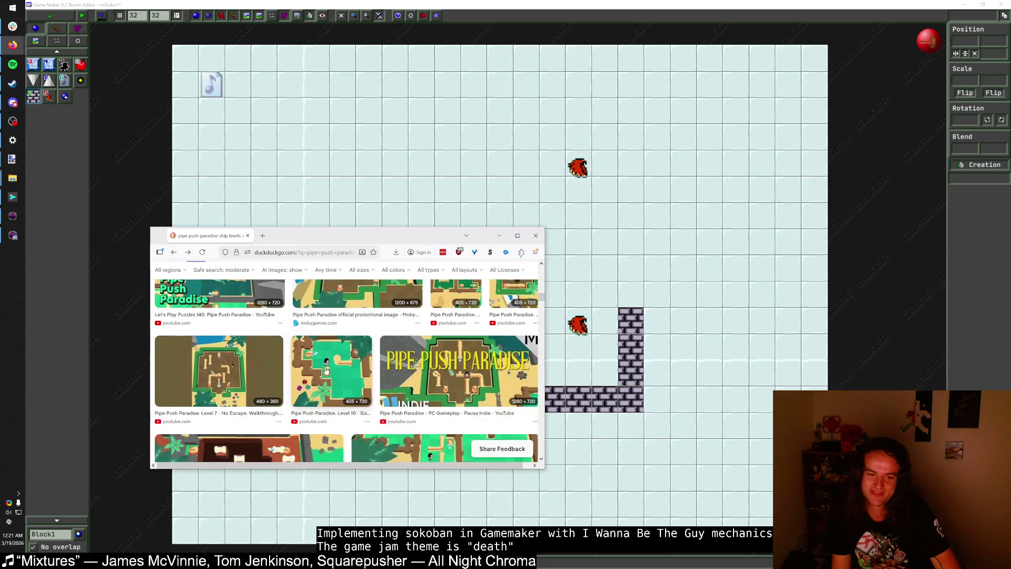
{"action": "scroll", "coordinate": [287, 373], "scroll_direction": "down", "scroll_amount": 5}
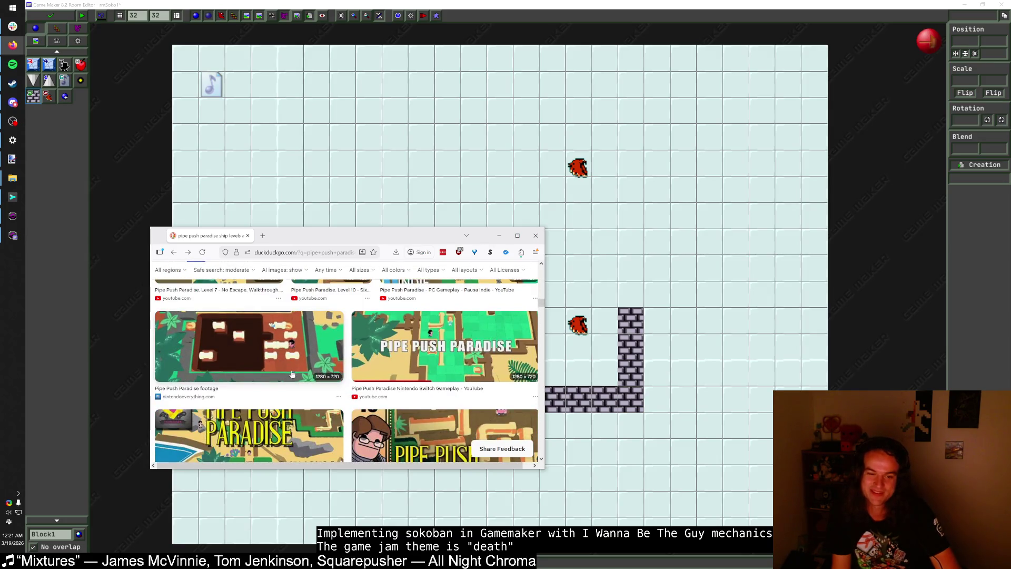
{"action": "scroll", "coordinate": [300, 367], "scroll_direction": "down", "scroll_amount": 5}
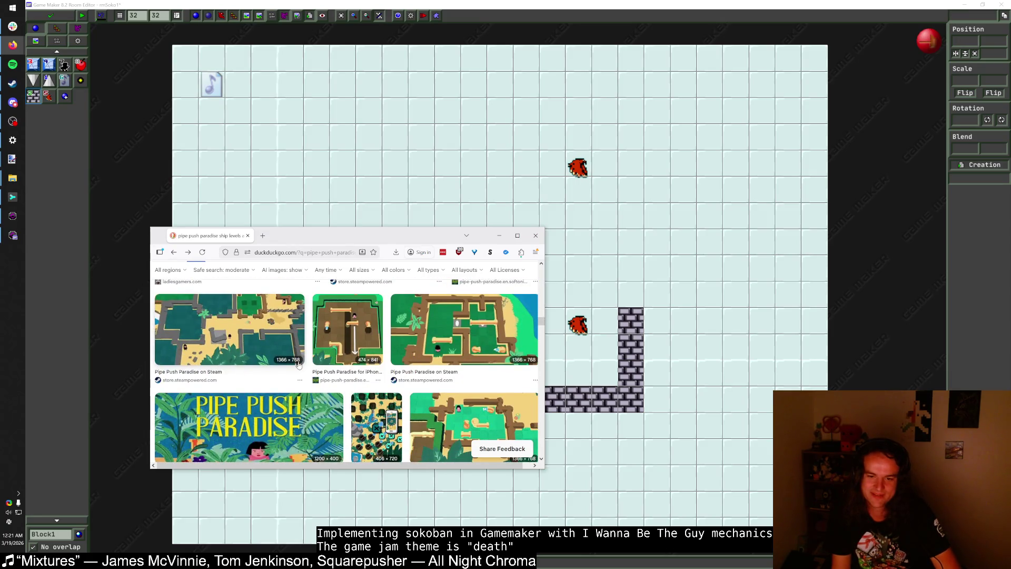
{"action": "left_click", "coordinate": [343, 337]}
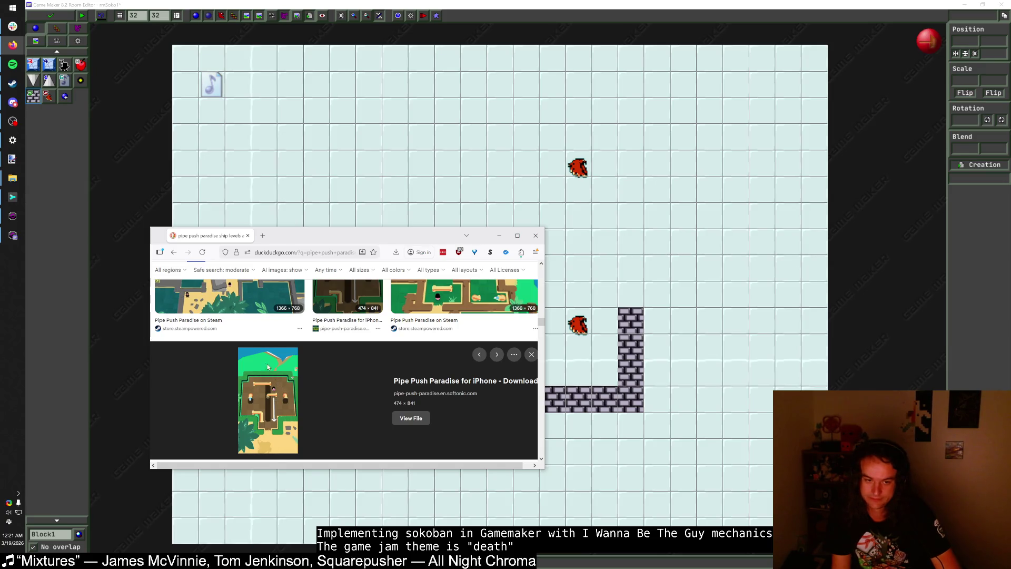
{"action": "left_click", "coordinate": [501, 239]}
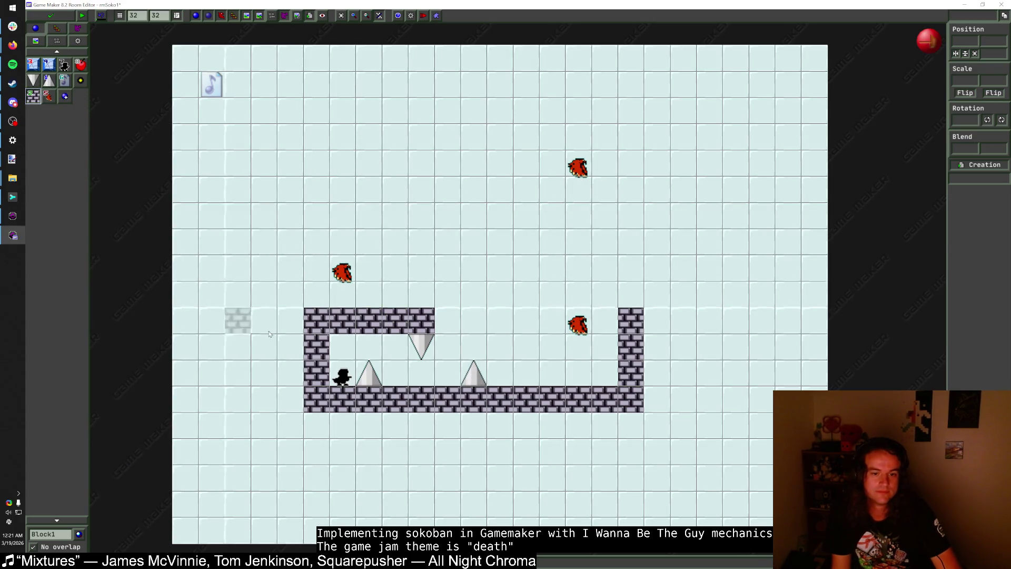
Step: Shift the spikes one cell right, delete the old left-wall blocks, and paint a new left wall and lower floor
{"action": "mouse_move", "coordinate": [369, 373]}
{"action": "left_mouse_down"}
{"action": "mouse_move", "coordinate": [395, 373]}
{"action": "mouse_move", "coordinate": [447, 345]}
{"action": "left_mouse_up"}
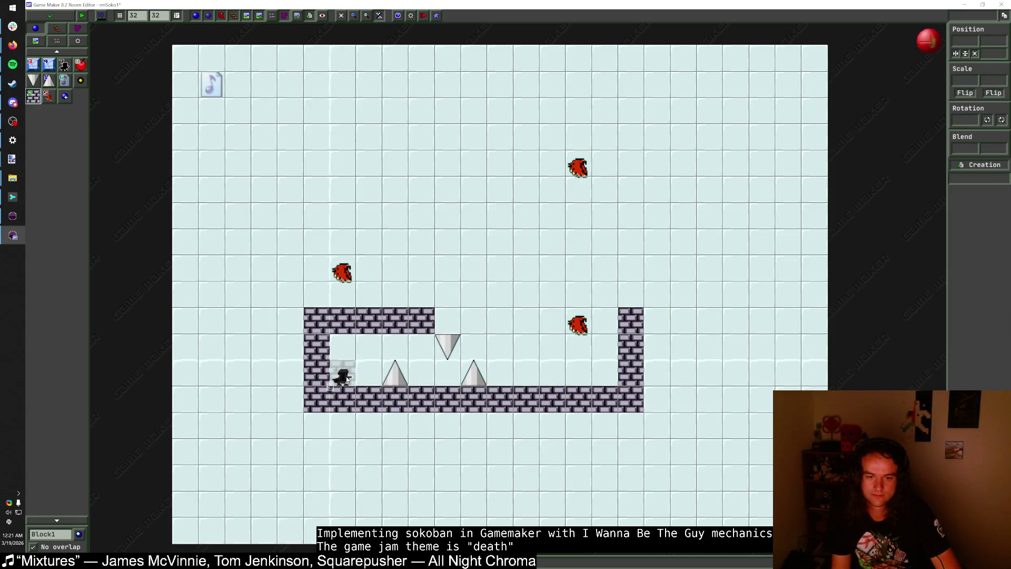
{"action": "right_click", "coordinate": [371, 401]}
{"action": "left_click", "coordinate": [373, 410]}
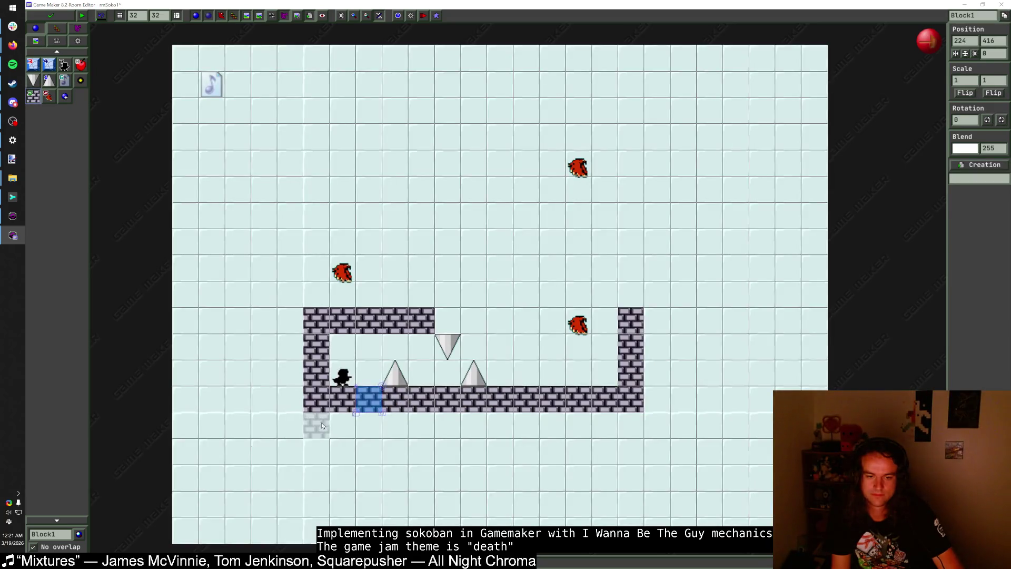
{"action": "right_click", "coordinate": [317, 349]}
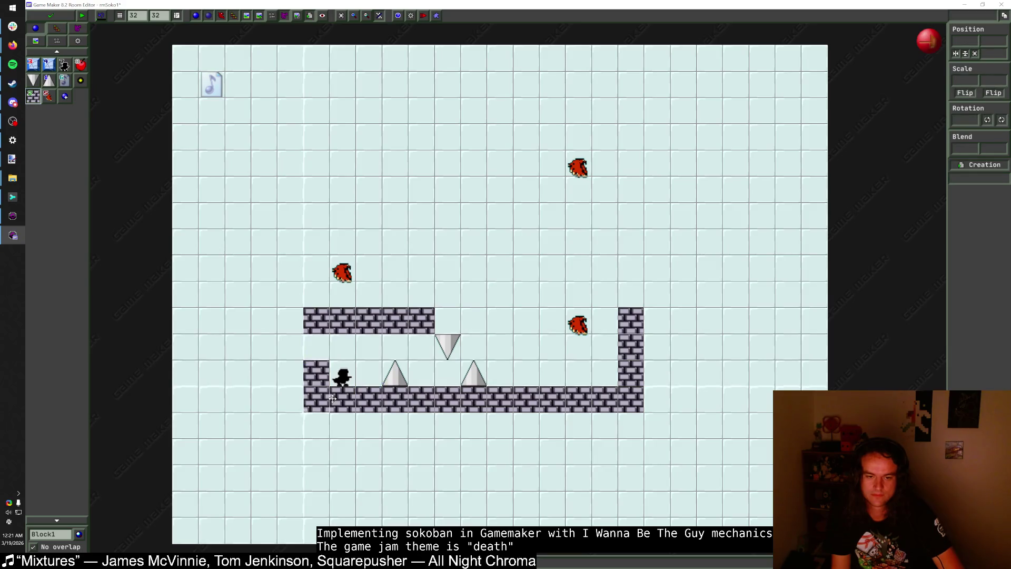
{"action": "right_click", "coordinate": [368, 399]}
{"action": "right_click", "coordinate": [342, 399]}
{"action": "right_click", "coordinate": [322, 396]}
{"action": "right_click", "coordinate": [319, 372]}
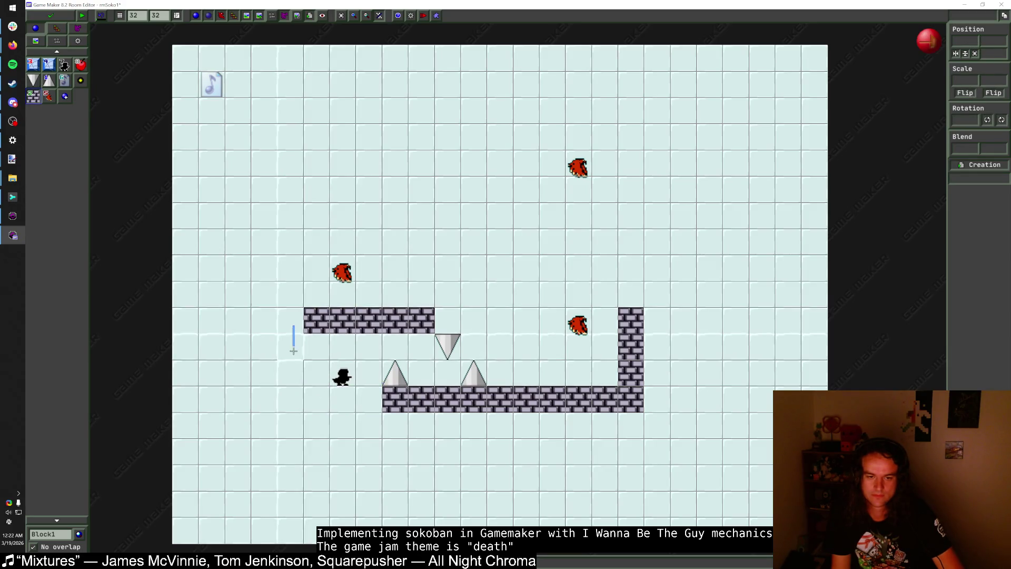
{"action": "mouse_move", "coordinate": [290, 320]}
{"action": "left_mouse_down"}
{"action": "mouse_move", "coordinate": [292, 429]}
{"action": "mouse_move", "coordinate": [399, 429]}
{"action": "left_mouse_up"}
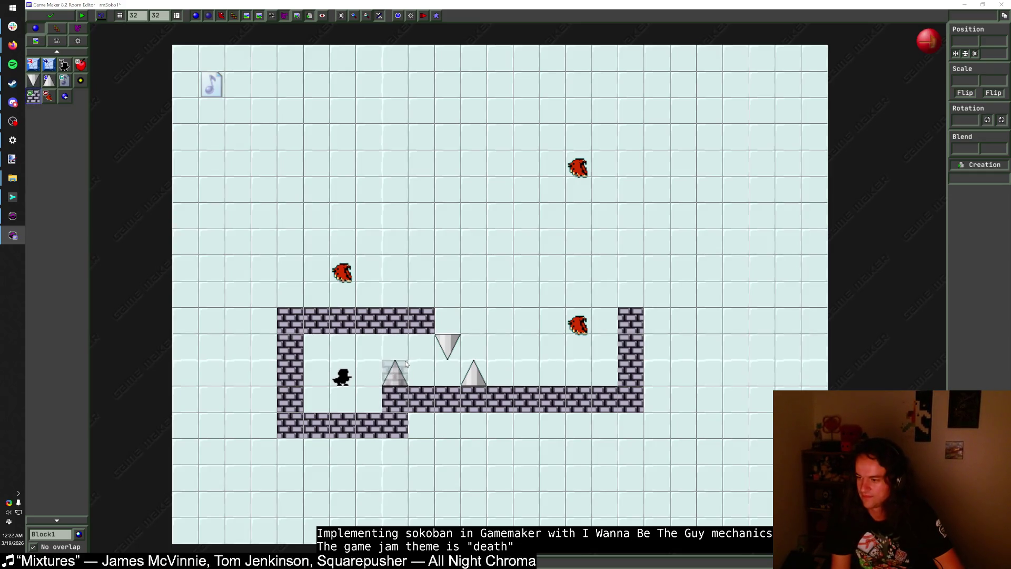
Step: Move the top wall's end block down, add a brick under the ceiling, and shift the upright spike right
{"action": "right_click", "coordinate": [423, 329]}
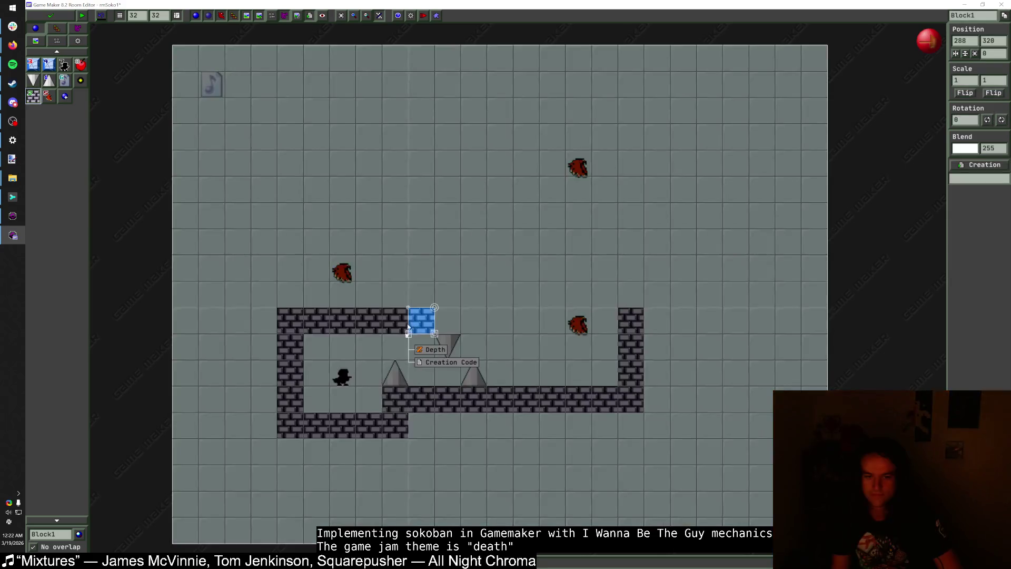
{"action": "left_click", "coordinate": [421, 329]}
{"action": "mouse_move", "coordinate": [421, 327]}
{"action": "left_mouse_down"}
{"action": "mouse_move", "coordinate": [316, 295]}
{"action": "mouse_move", "coordinate": [315, 314]}
{"action": "mouse_move", "coordinate": [338, 295]}
{"action": "mouse_move", "coordinate": [445, 294]}
{"action": "mouse_move", "coordinate": [420, 368]}
{"action": "mouse_move", "coordinate": [400, 354]}
{"action": "mouse_move", "coordinate": [412, 372]}
{"action": "left_mouse_up"}
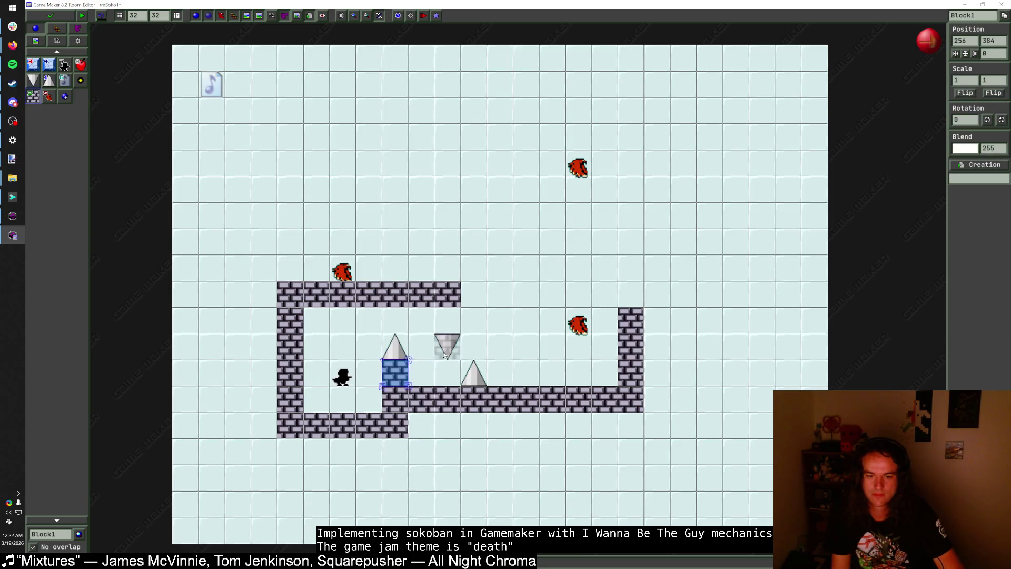
{"action": "left_click", "coordinate": [449, 323]}
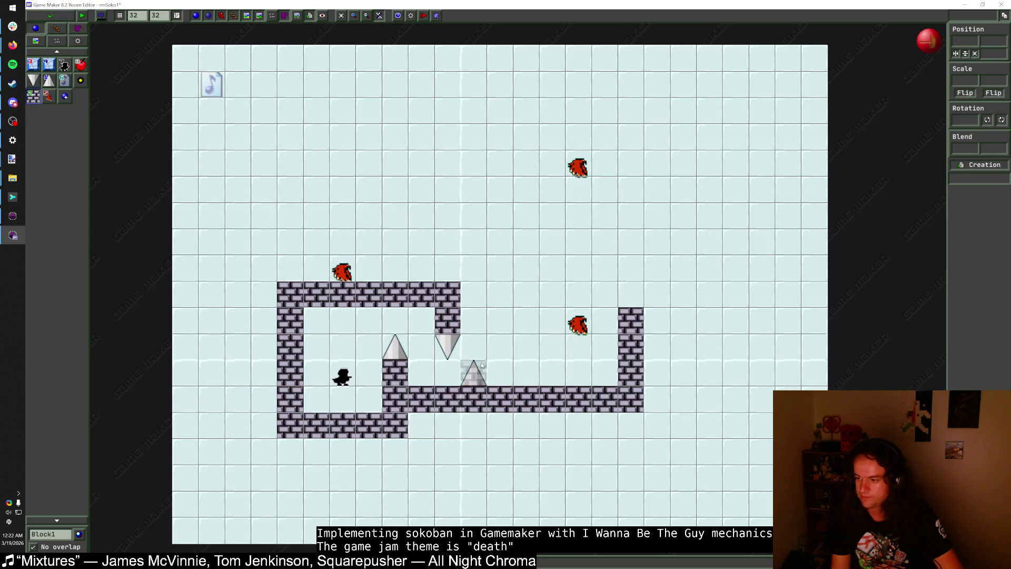
{"action": "left_click_drag", "start_coordinate": [475, 371], "coordinate": [500, 368]}
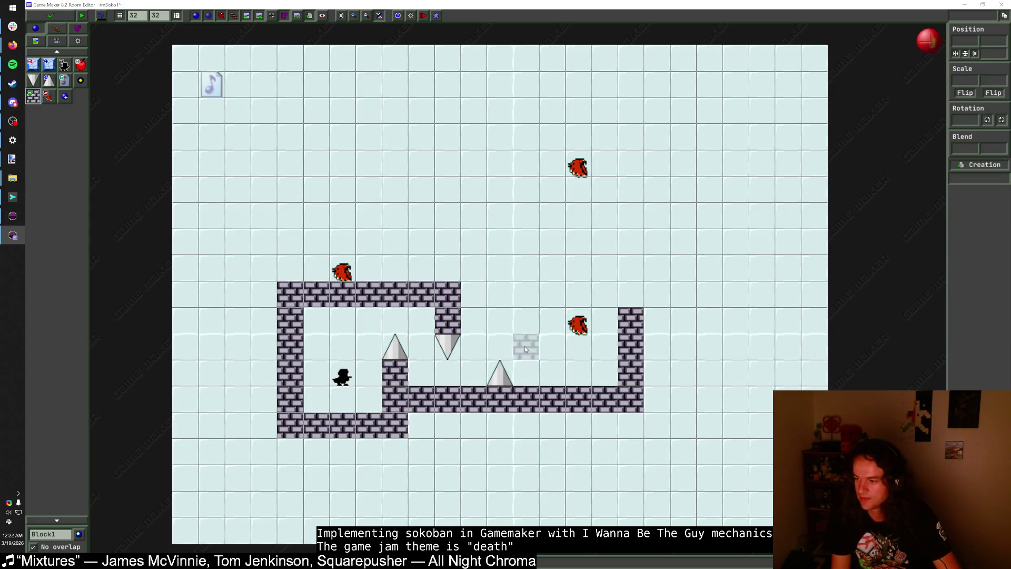